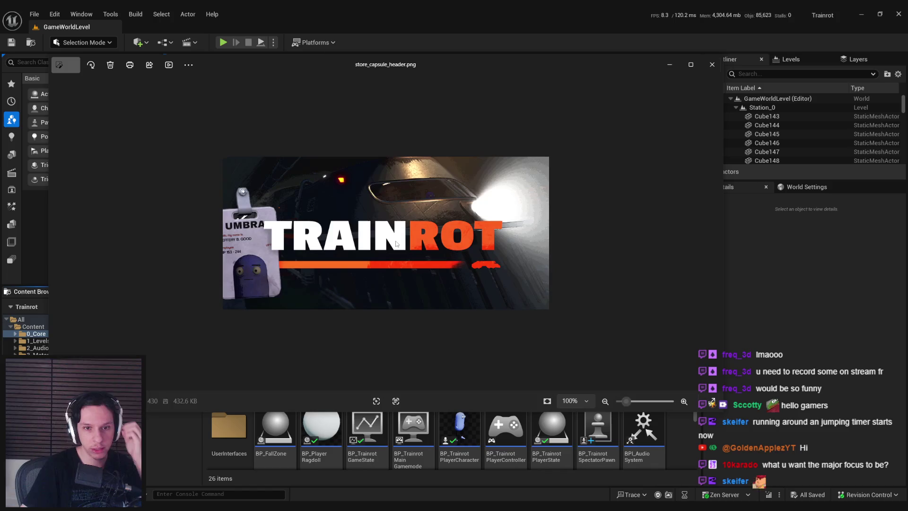
# - Move the store_capsule_header.png viewer aside and zoom in and out over the TRAINROT banner
pyautogui.moveTo(293, 64); pyautogui.dragTo(386, 122)
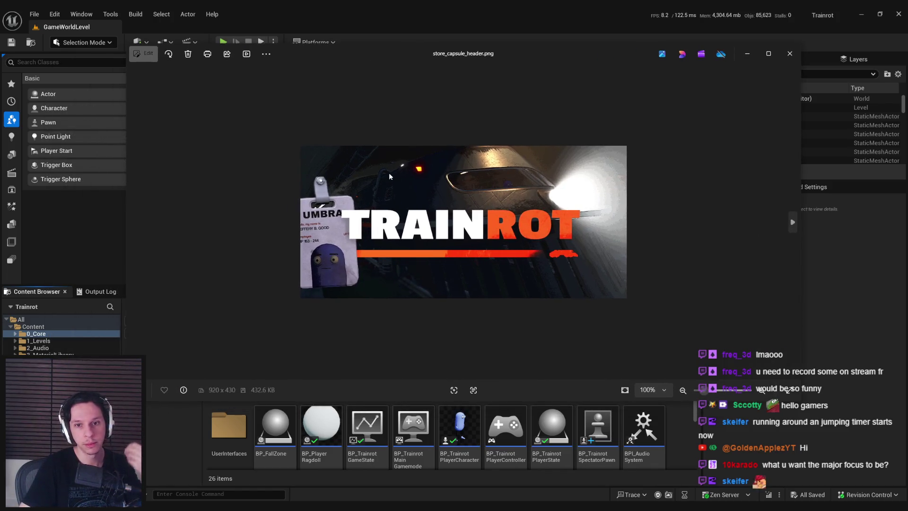
pyautogui.scroll(5, 500, 166)
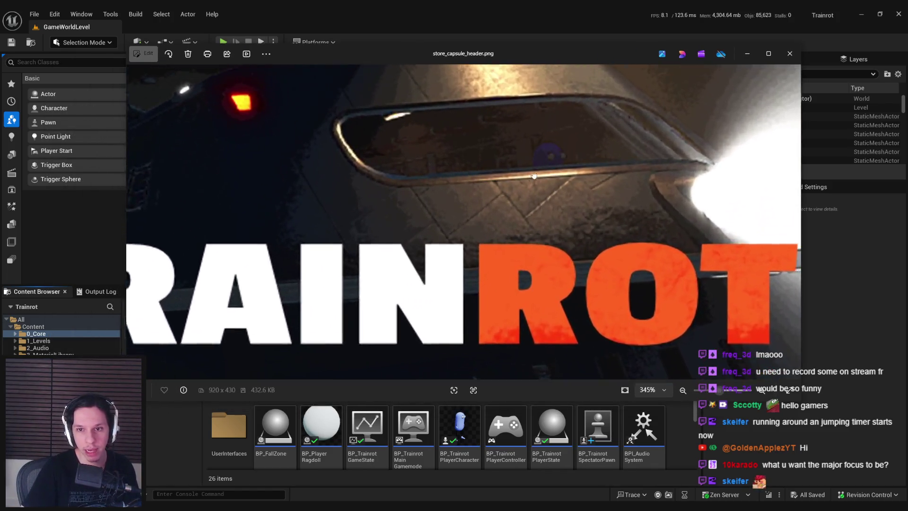
pyautogui.scroll(-5, 544, 191)
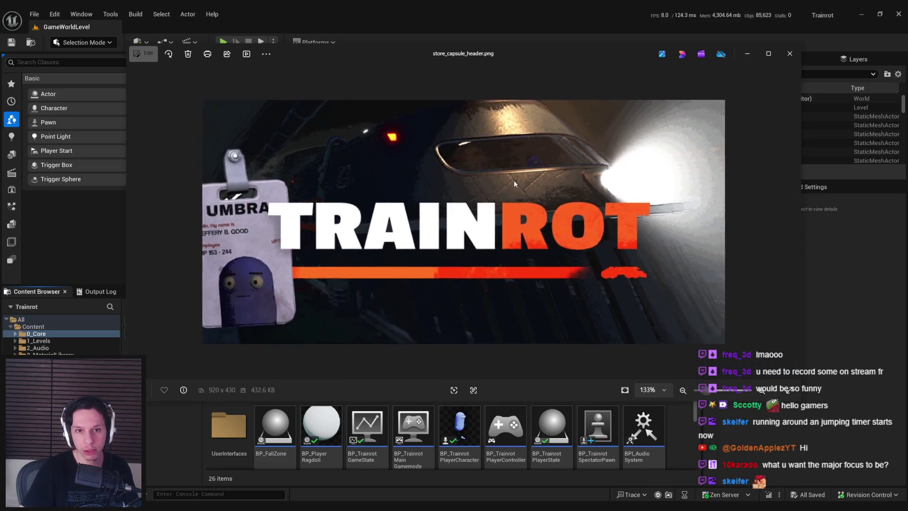
pyautogui.scroll(2, 522, 179)
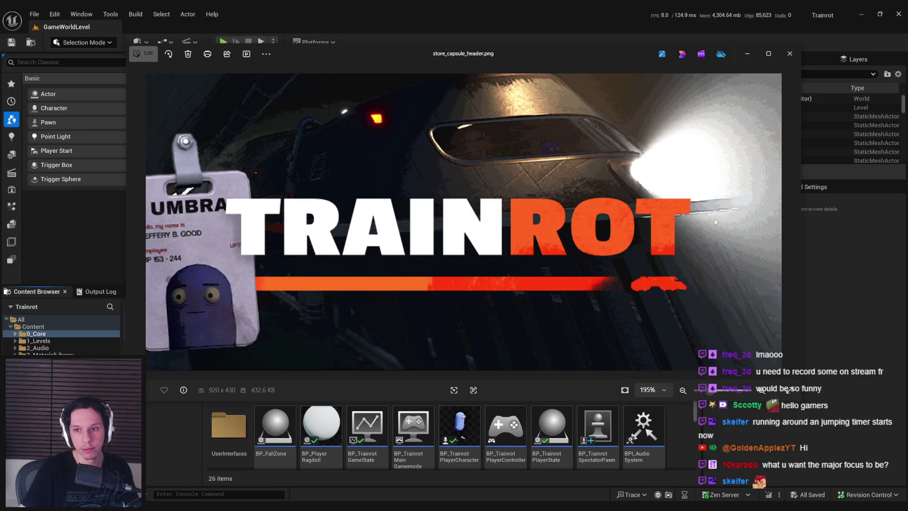
pyautogui.scroll(-2, 675, 199)
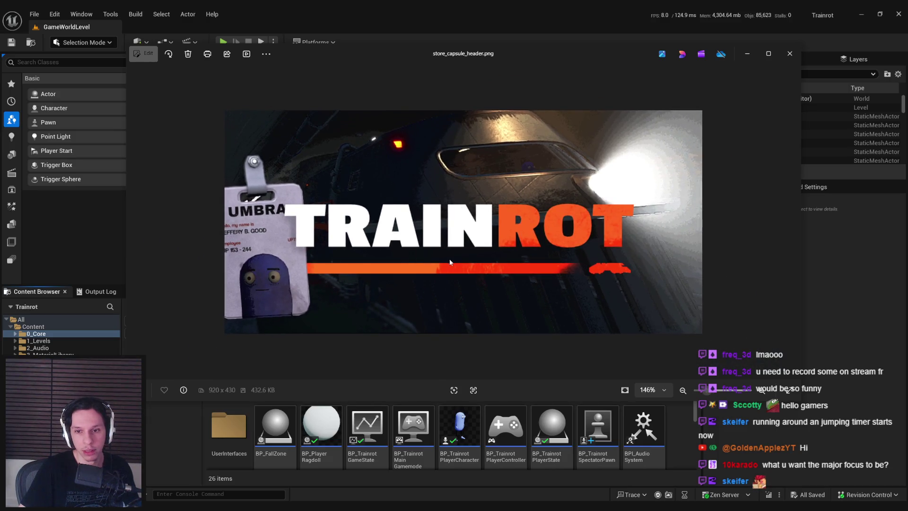
pyautogui.scroll(-1, 450, 262)
pyautogui.scroll(6, 600, 272)
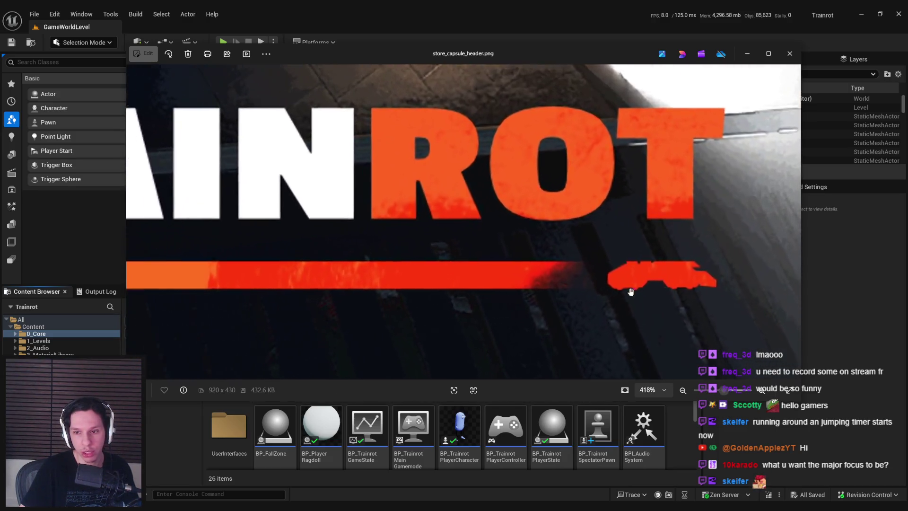
pyautogui.scroll(-5, 529, 263)
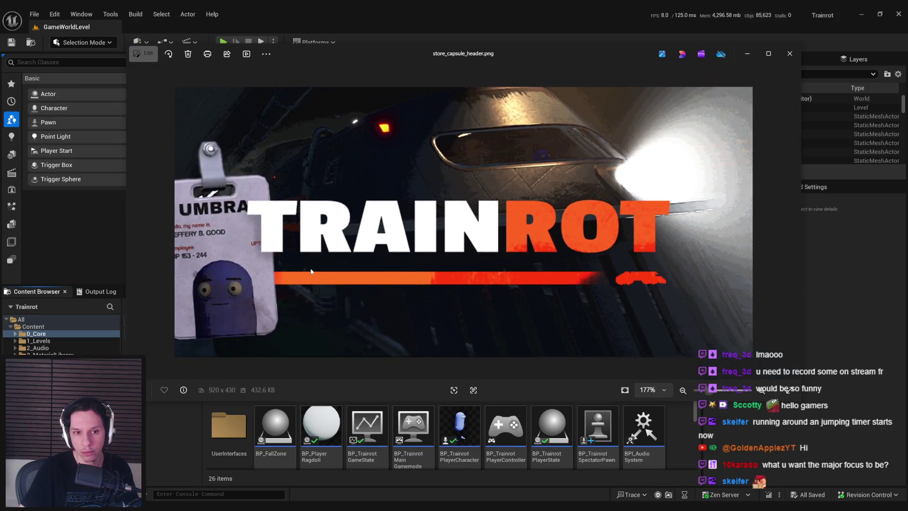
pyautogui.scroll(-1, 311, 271)
pyautogui.scroll(3, 377, 264)
pyautogui.scroll(-4, 377, 263)
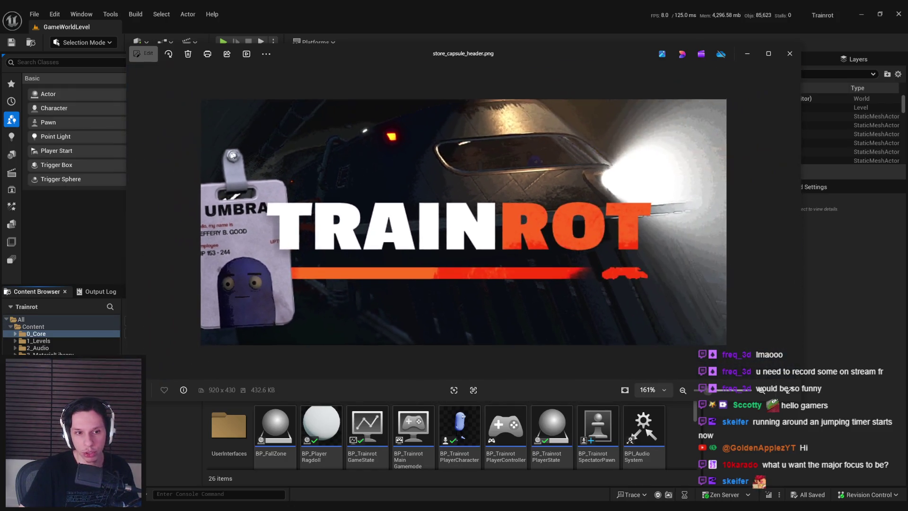
pyautogui.scroll(-3, 292, 259)
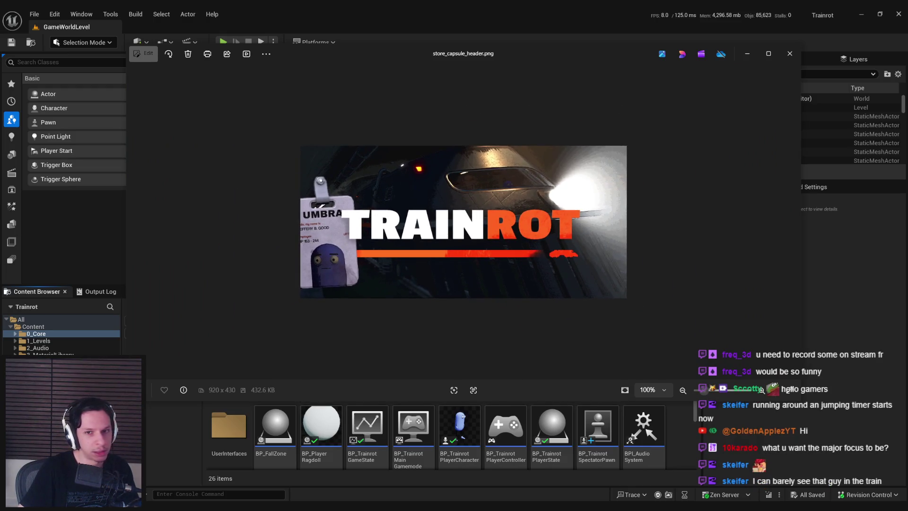
pyautogui.scroll(5, 400, 215)
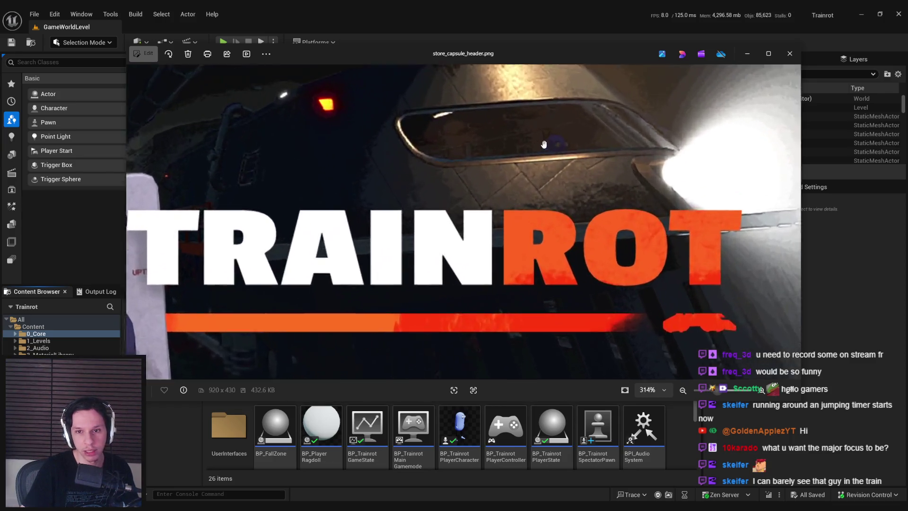
pyautogui.scroll(-3, 452, 170)
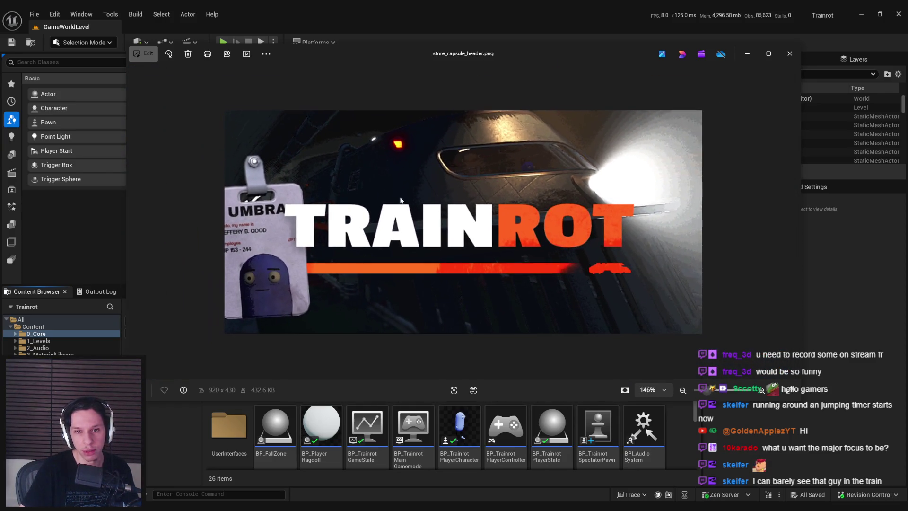
pyautogui.scroll(-2, 516, 164)
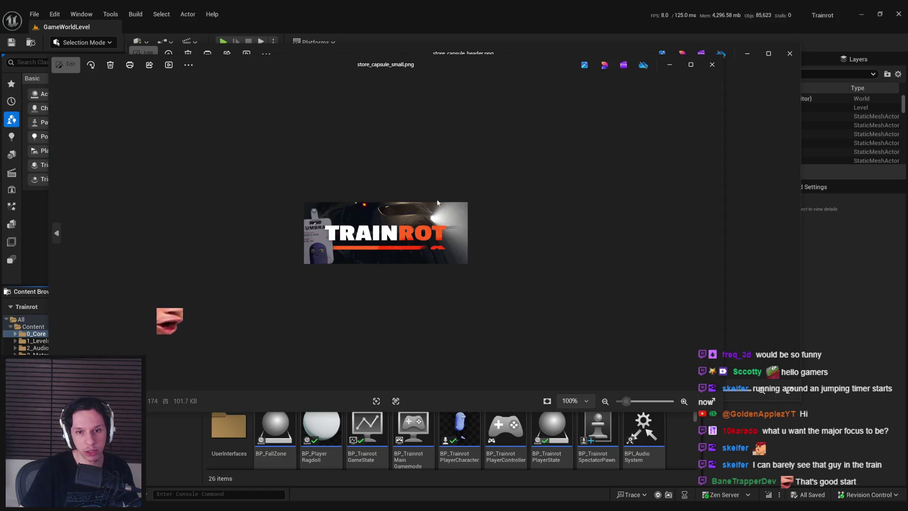
# - Close the store_capsule_small.png window, then the store_capsule_header.png window
pyautogui.moveTo(469, 67); pyautogui.dragTo(525, 61)
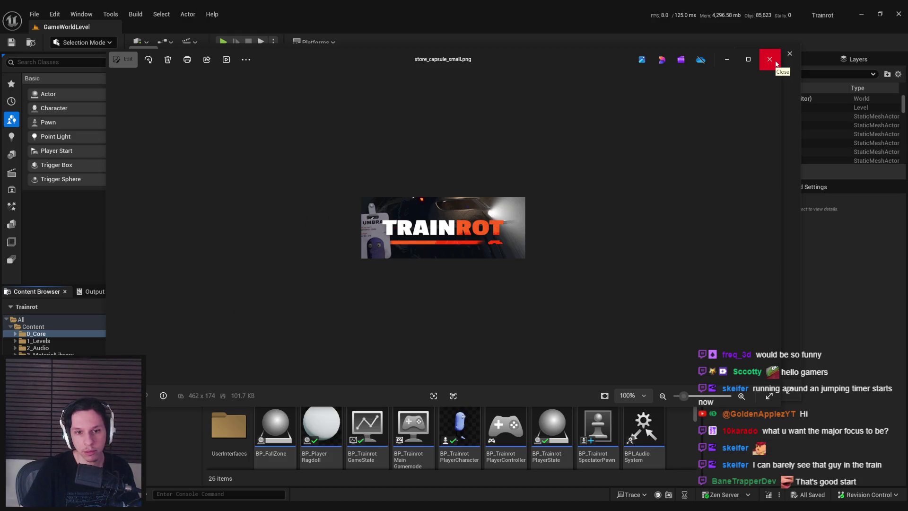
pyautogui.scroll(4, 409, 228)
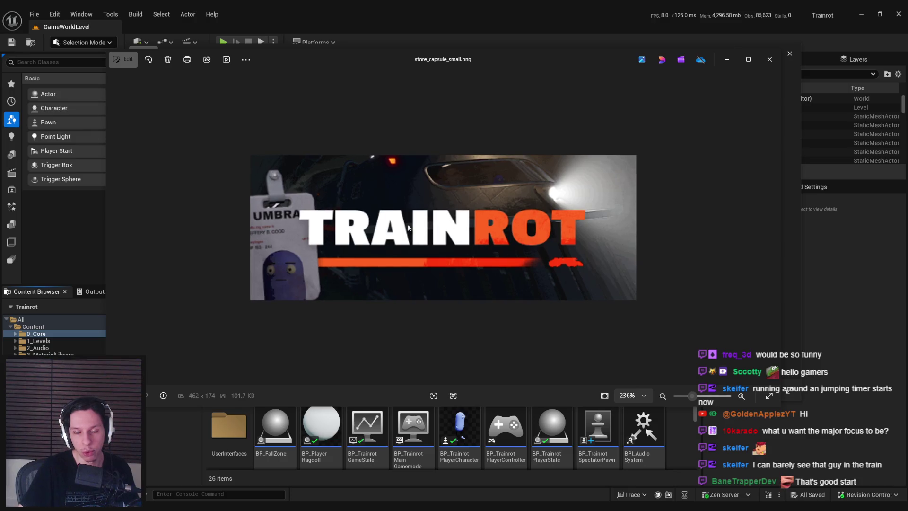
pyautogui.click(770, 60)
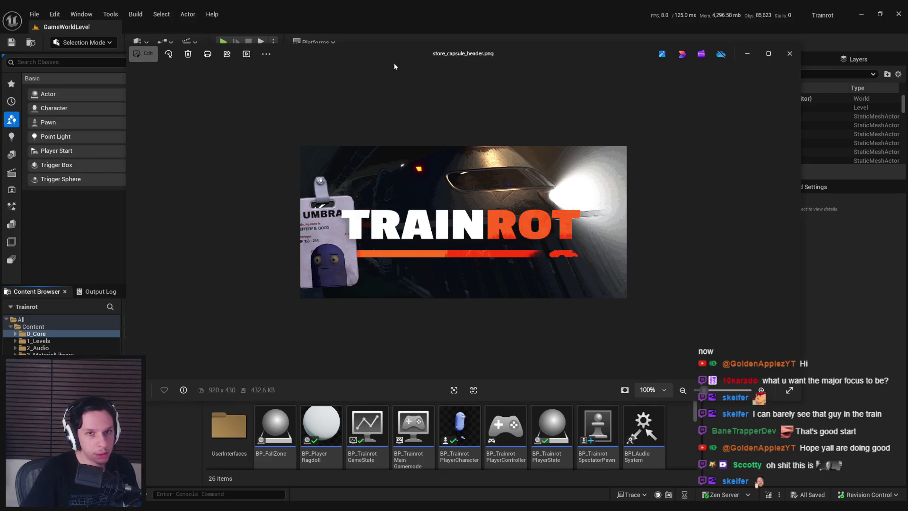
pyautogui.moveTo(394, 52); pyautogui.dragTo(392, 57)
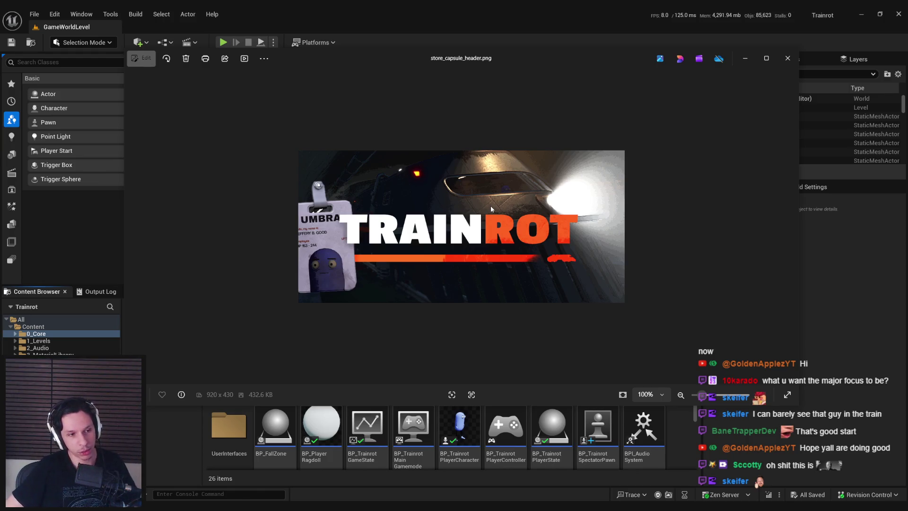
pyautogui.click(782, 59)
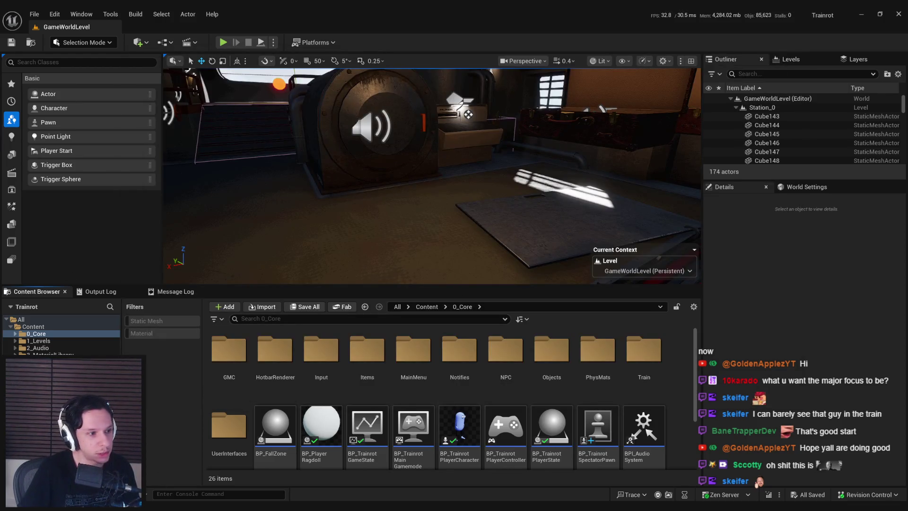
# - Bring the PureRef board forward, maximise it, and zoom across the train-interior references
pyautogui.hotkey('alt', 'Tab')
pyautogui.hotkey('ctrl', 'f')
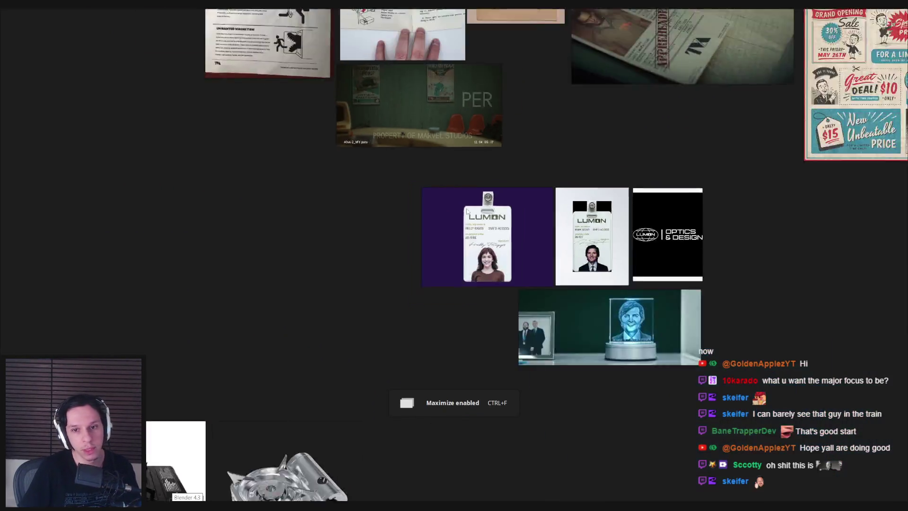
pyautogui.scroll(-5, 467, 212)
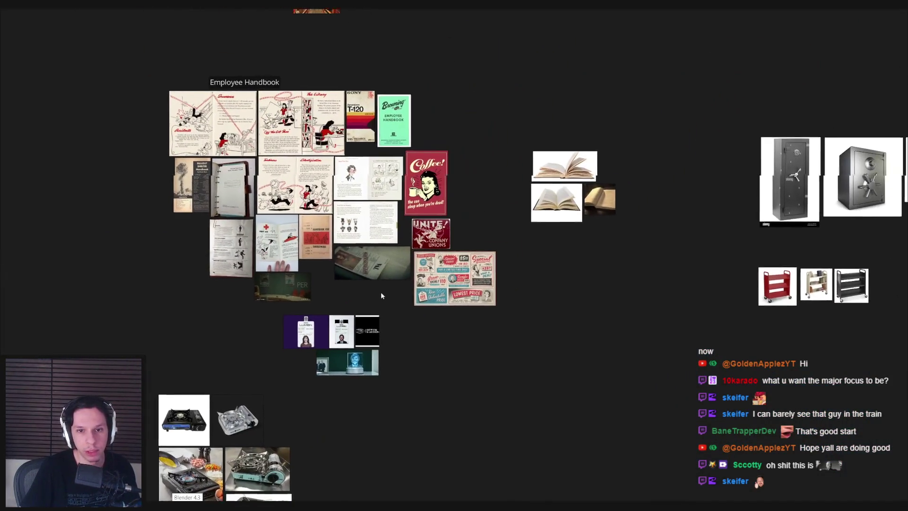
pyautogui.scroll(4, 342, 248)
pyautogui.scroll(-2, 342, 249)
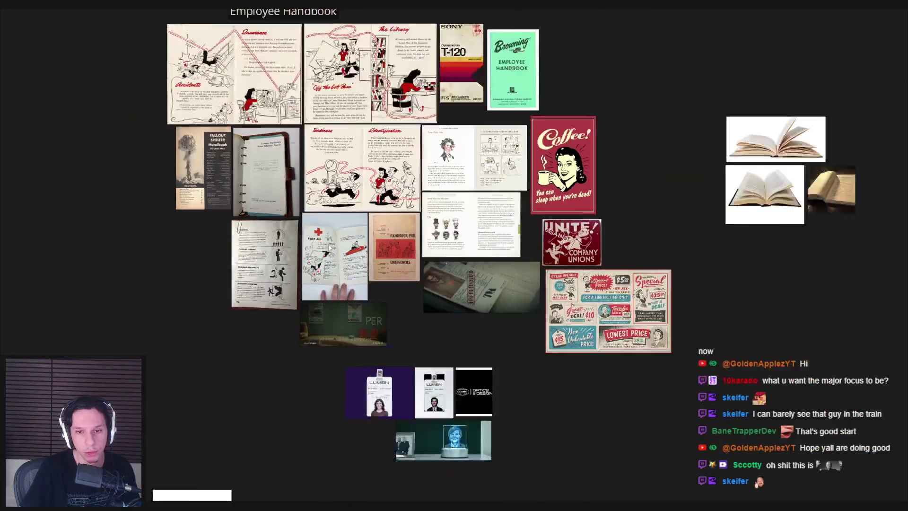
pyautogui.scroll(5, 381, 304)
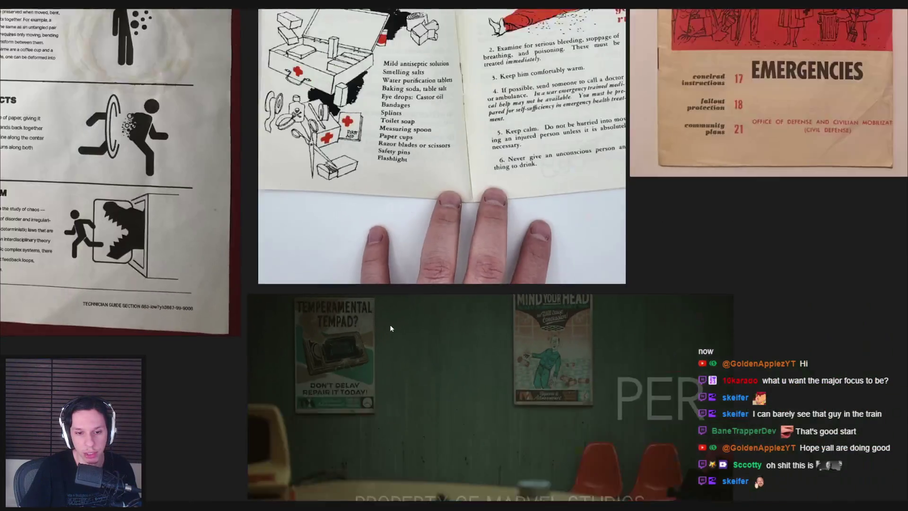
pyautogui.scroll(-1, 391, 328)
pyautogui.scroll(2, 395, 277)
pyautogui.scroll(-8, 396, 276)
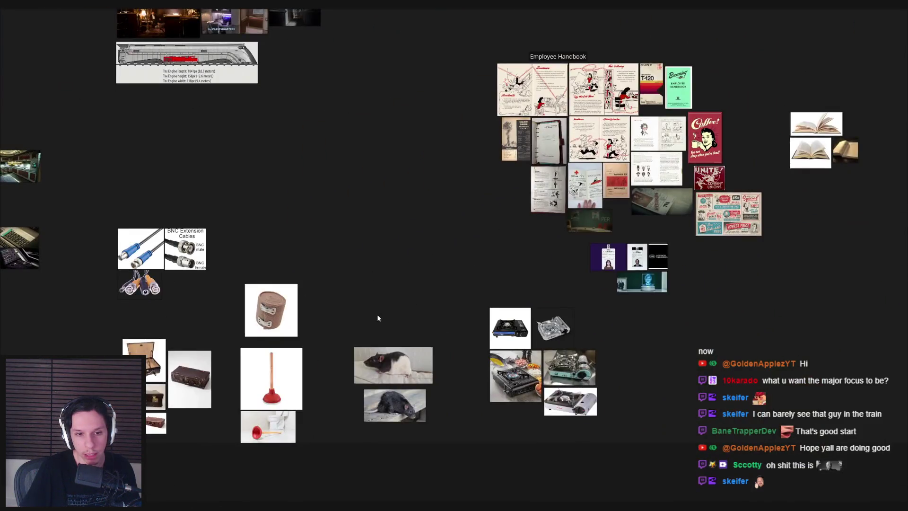
# - Pan the reference board to centre the computer console image cluster
pyautogui.moveTo(377, 318)
pyautogui.mouseDown()
pyautogui.moveTo(457, 308)
pyautogui.moveTo(264, 307)
pyautogui.moveTo(372, 287)
pyautogui.moveTo(496, 290)
pyautogui.mouseUp()
pyautogui.scroll(2, 264, 307)
pyautogui.scroll(-2, 371, 287)
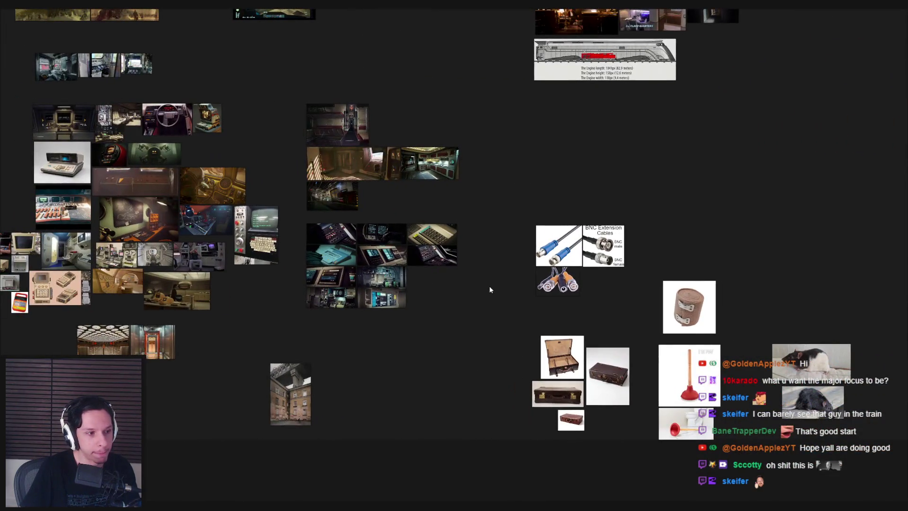
pyautogui.moveTo(412, 274); pyautogui.dragTo(436, 319)
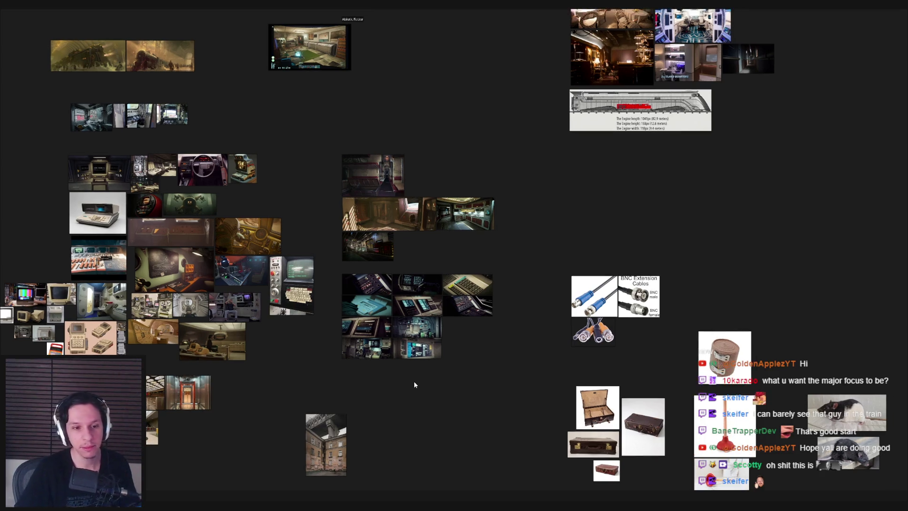
pyautogui.scroll(5, 413, 381)
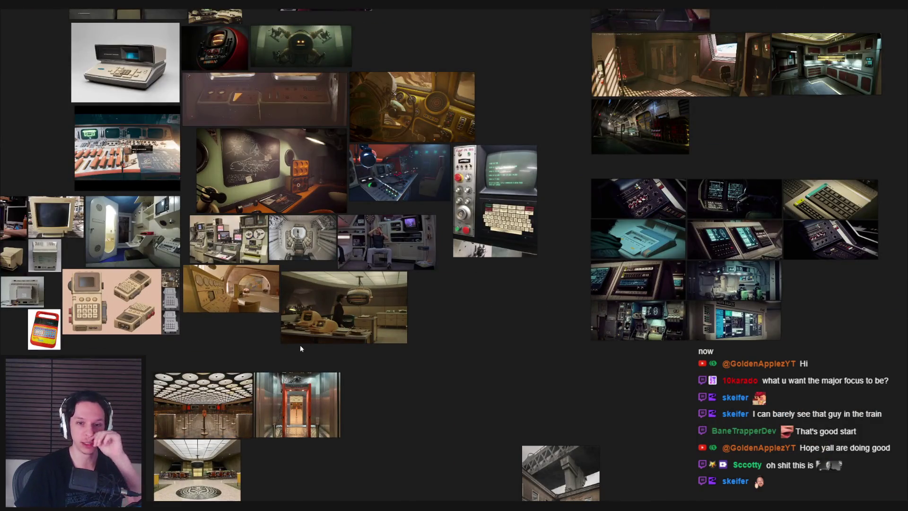
pyautogui.moveTo(300, 345); pyautogui.dragTo(350, 388)
pyautogui.scroll(-2, 282, 367)
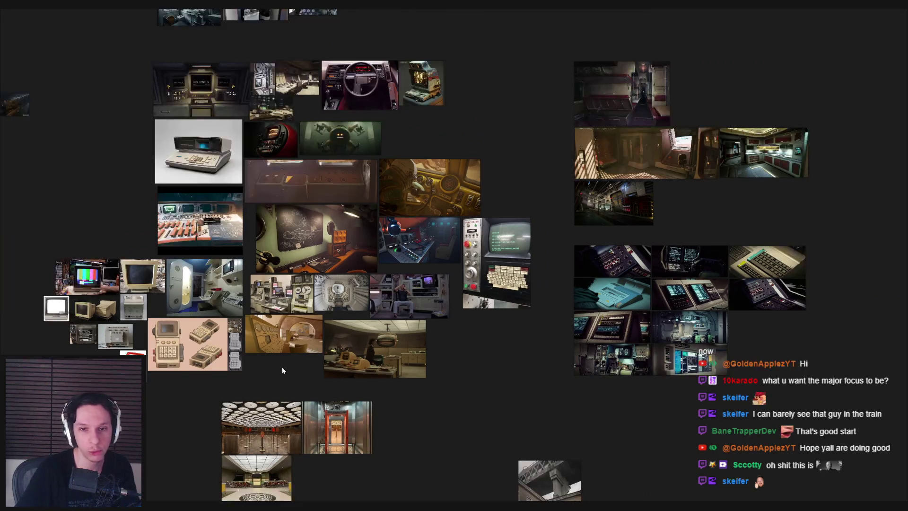
pyautogui.moveTo(282, 367); pyautogui.dragTo(324, 377)
pyautogui.scroll(4, 356, 292)
pyautogui.scroll(-2, 356, 293)
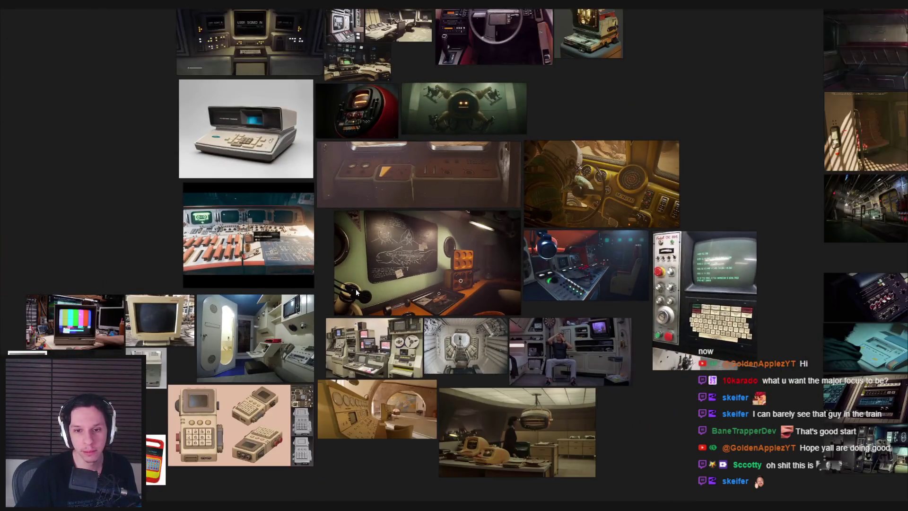
# - Return to the Unreal level editor and start Play in editor
pyautogui.hotkey('alt', 'Tab')
pyautogui.hotkey('alt', 'Tab')
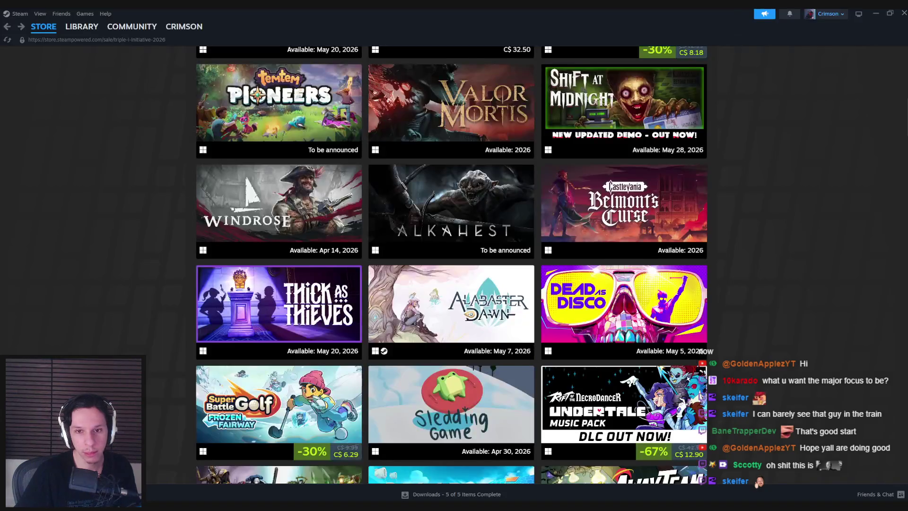
pyautogui.hotkey('alt', 'Tab')
pyautogui.click(224, 43)
# - Go fullscreen in play, drop the red boxes, and throw a crate so it breaks
pyautogui.press('F11')
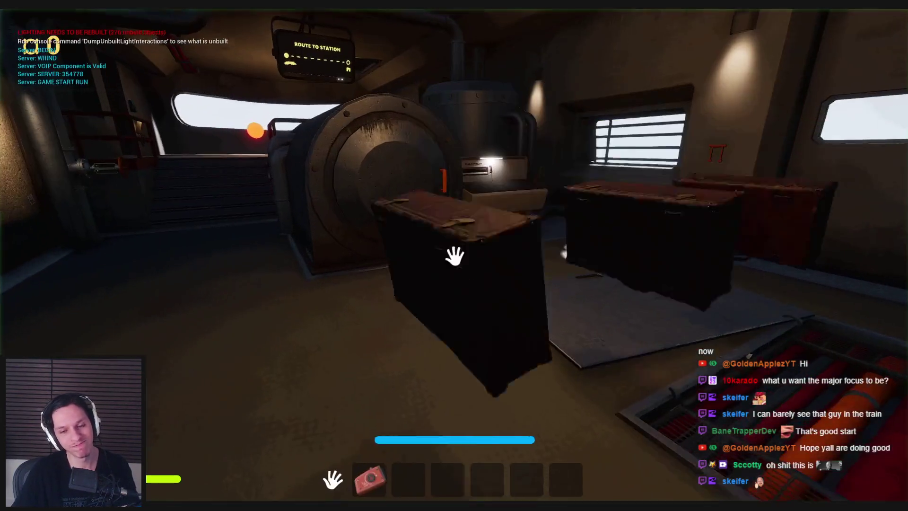
pyautogui.press('w')
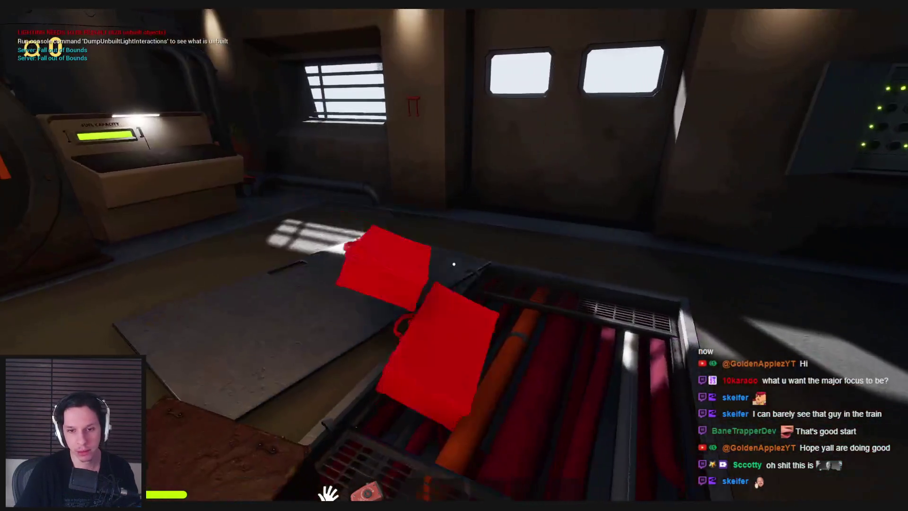
pyautogui.click(453, 264)
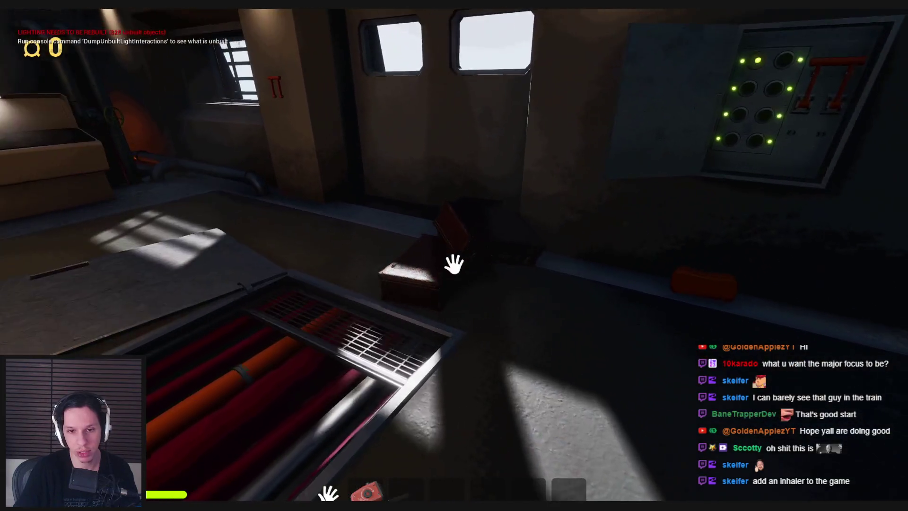
pyautogui.click(454, 264)
pyautogui.click(454, 264)
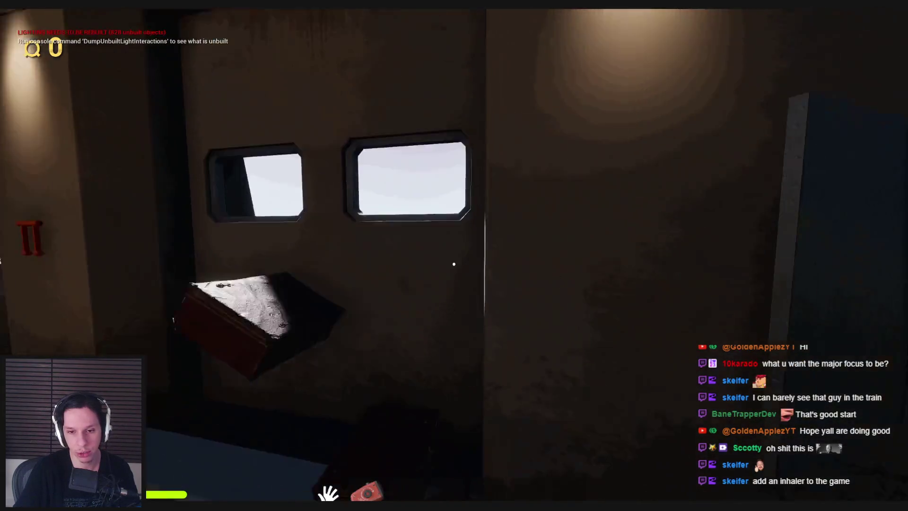
# - Walk around the generator and fuel box, then down the stairs into the station room
pyautogui.press('w')
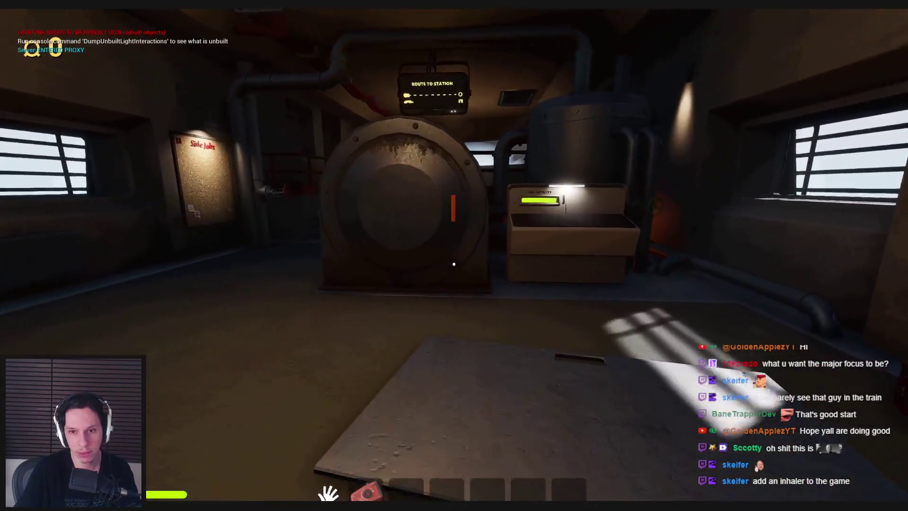
pyautogui.press('s')
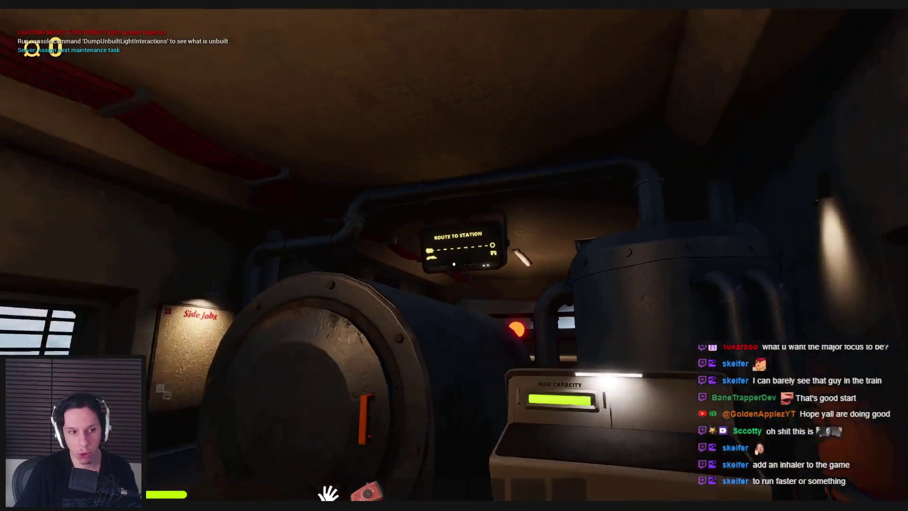
pyautogui.press('w')
pyautogui.press('s')
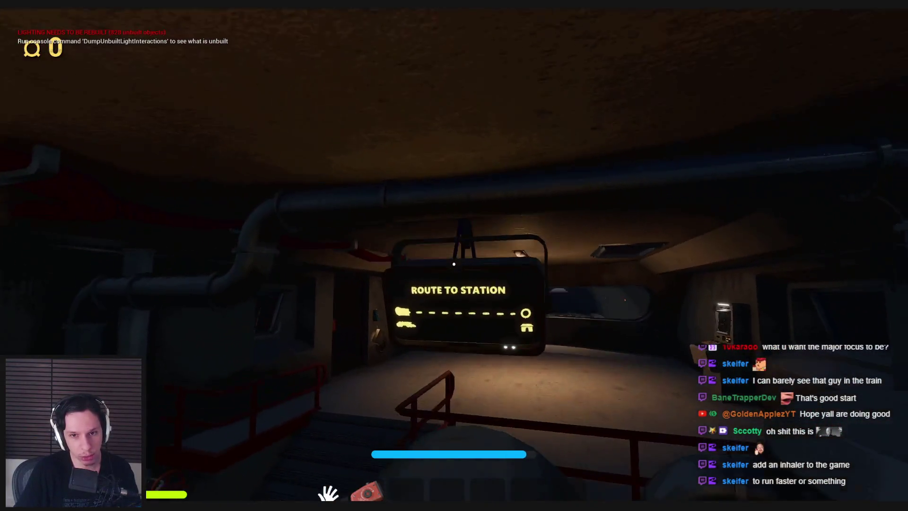
pyautogui.press('w')
pyautogui.press('s')
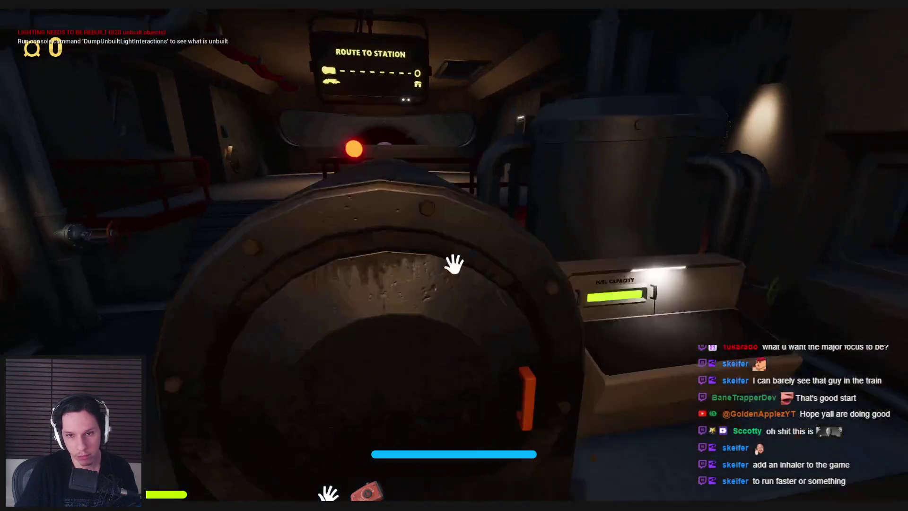
pyautogui.press('w')
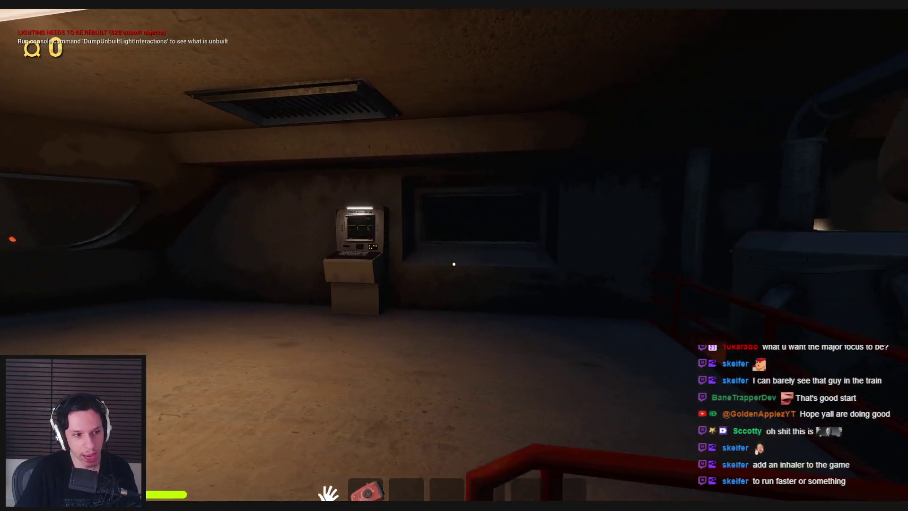
# - Walk into the lockers room, open the left locker door, and leave via the corridor
pyautogui.press('w')
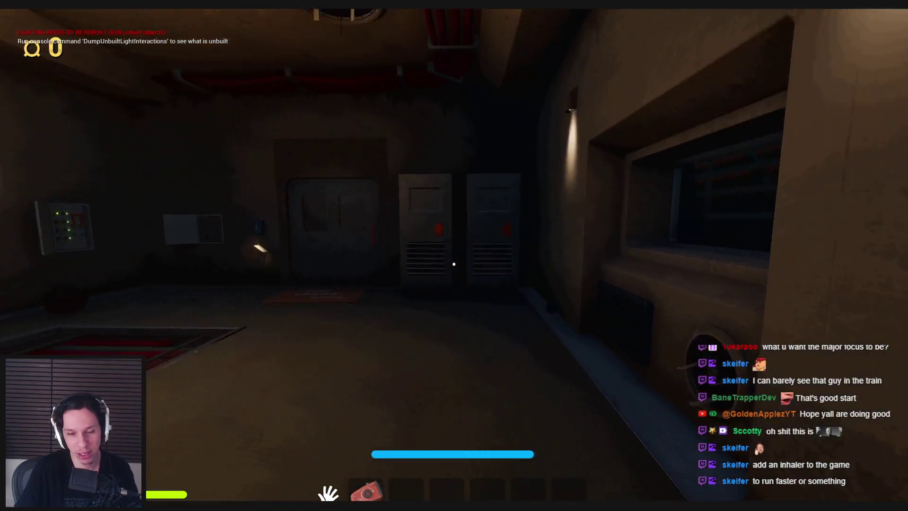
pyautogui.press('w')
pyautogui.click(454, 264)
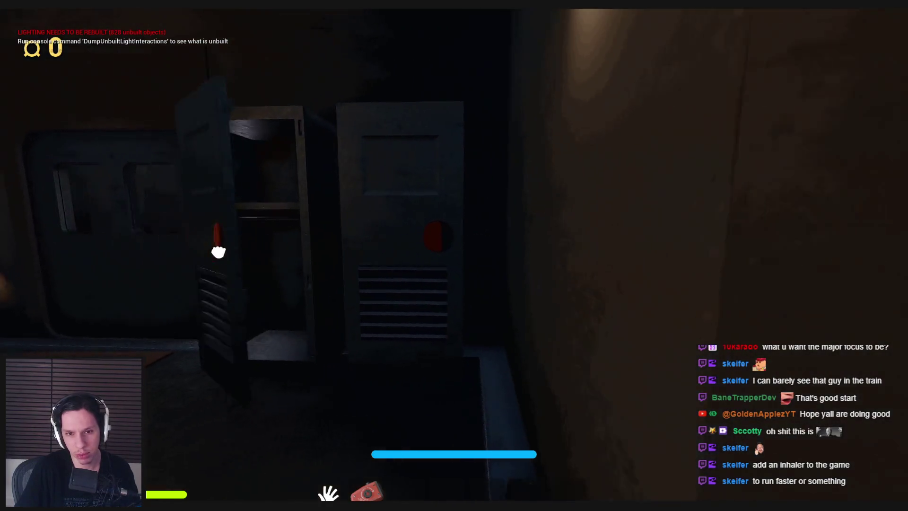
pyautogui.press('w')
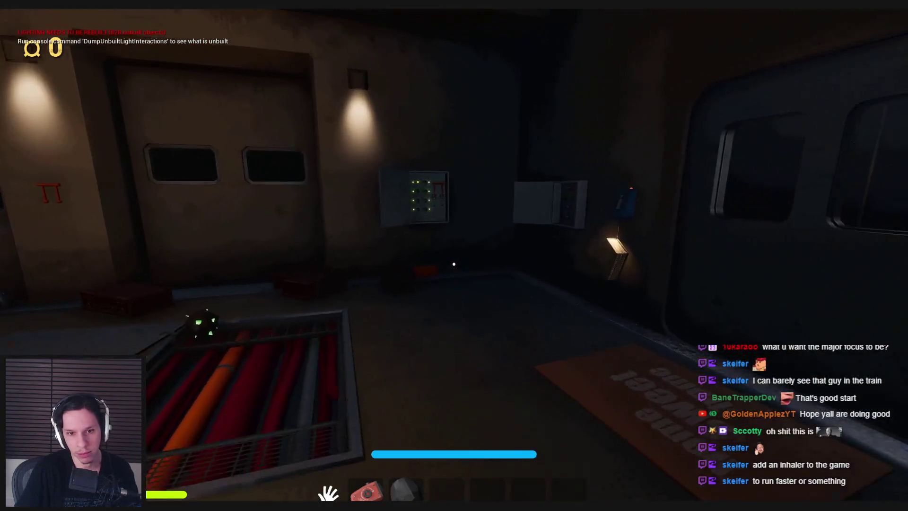
# - Cross the grate room, pick up the orange item, and go through the door
pyautogui.press('w')
pyautogui.press('3')
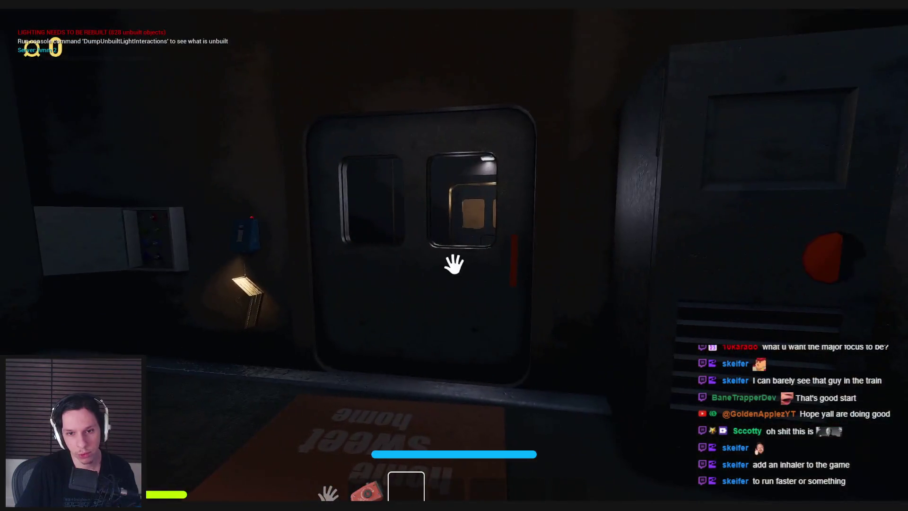
pyautogui.press('w')
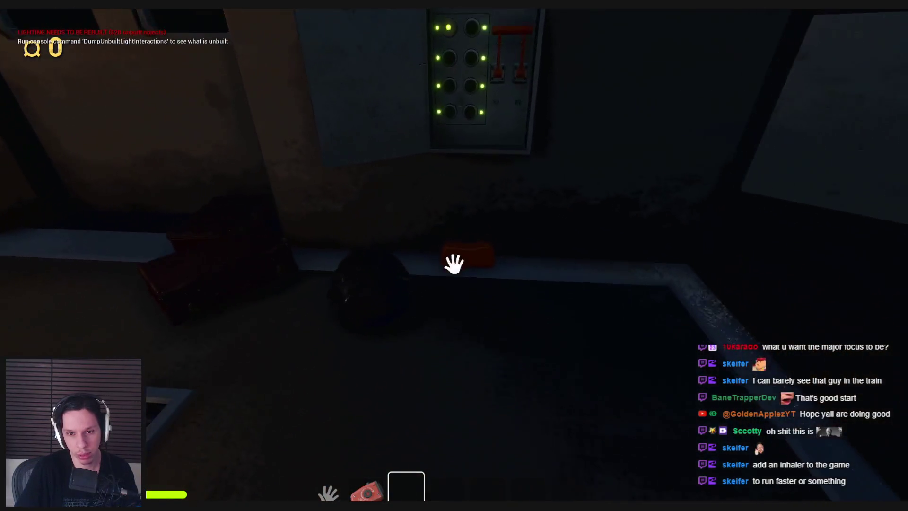
pyautogui.click(454, 263)
pyautogui.press('w')
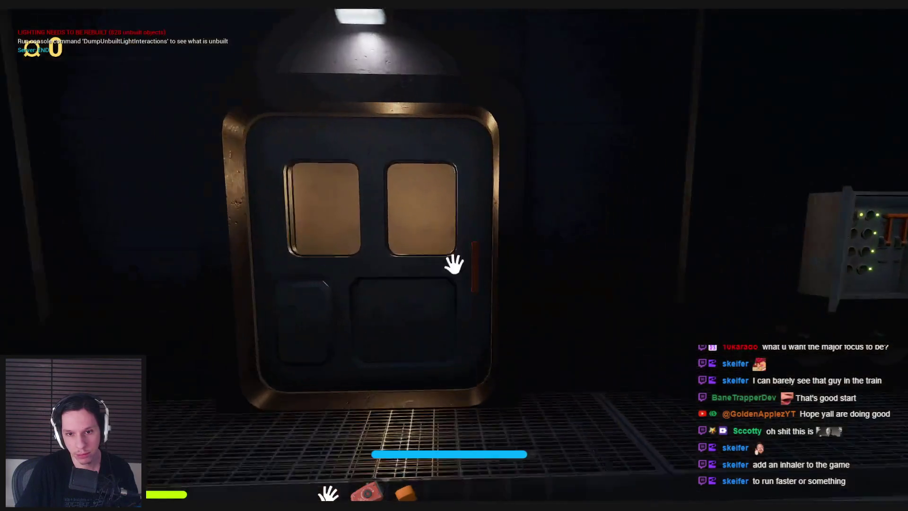
pyautogui.click(454, 263)
pyautogui.press('w')
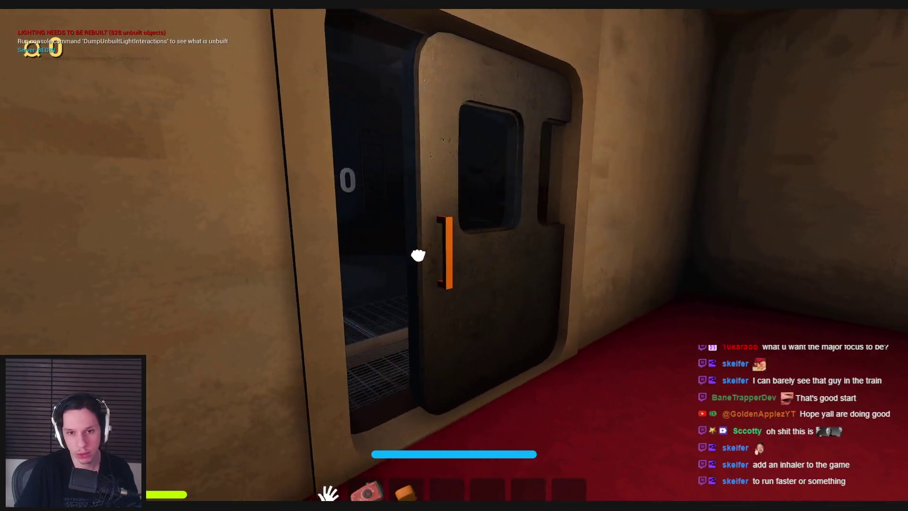
# - In the red-carpeted corridor, equip and stow the red crank, then pick up the grey rock
pyautogui.press('w')
pyautogui.press('2')
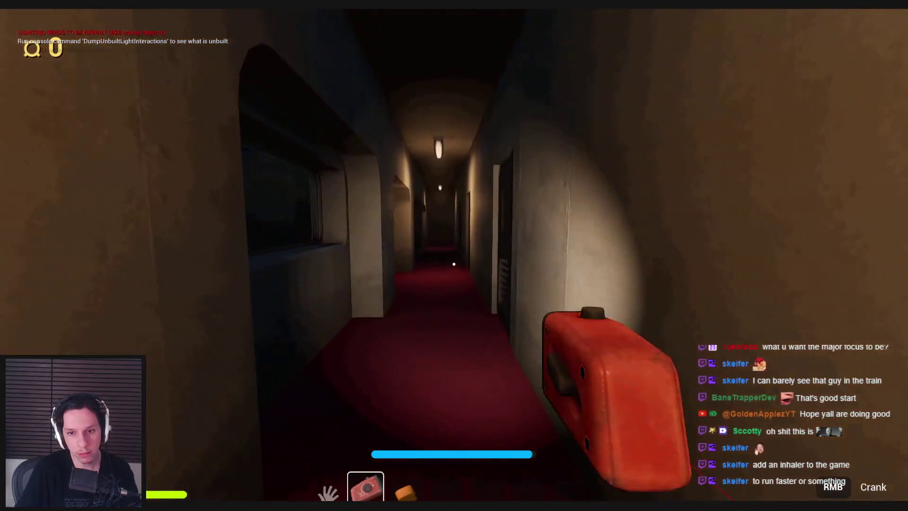
pyautogui.press('w')
pyautogui.press('1')
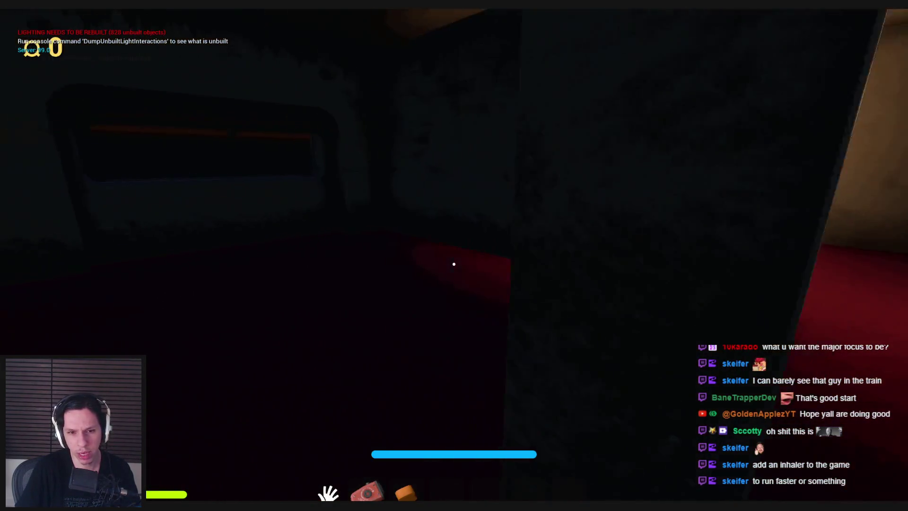
pyautogui.press('w')
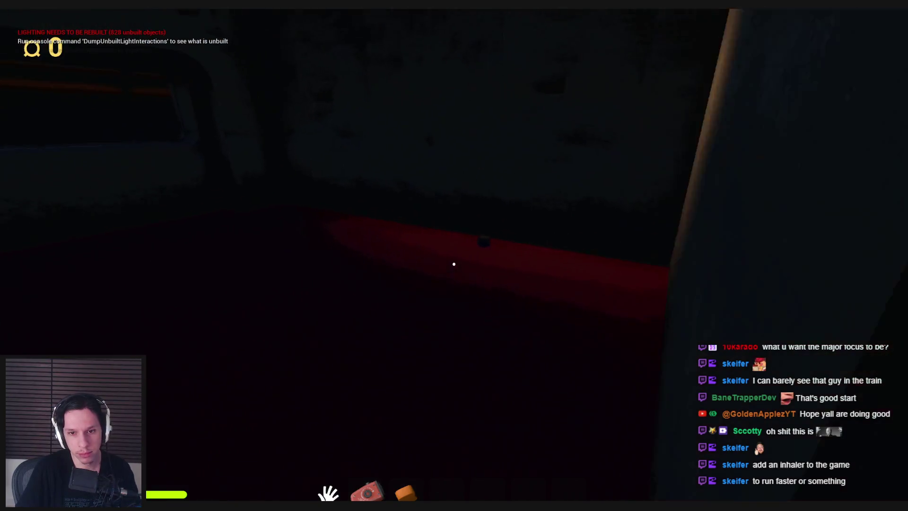
pyautogui.click(454, 264)
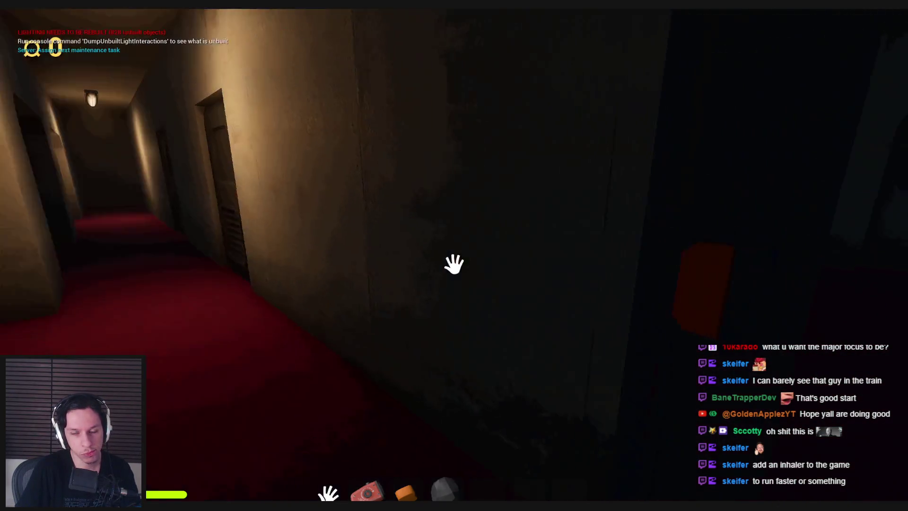
# - Walk down the corridor and open the locker holding the glowstick
pyautogui.press('w')
pyautogui.press('w')
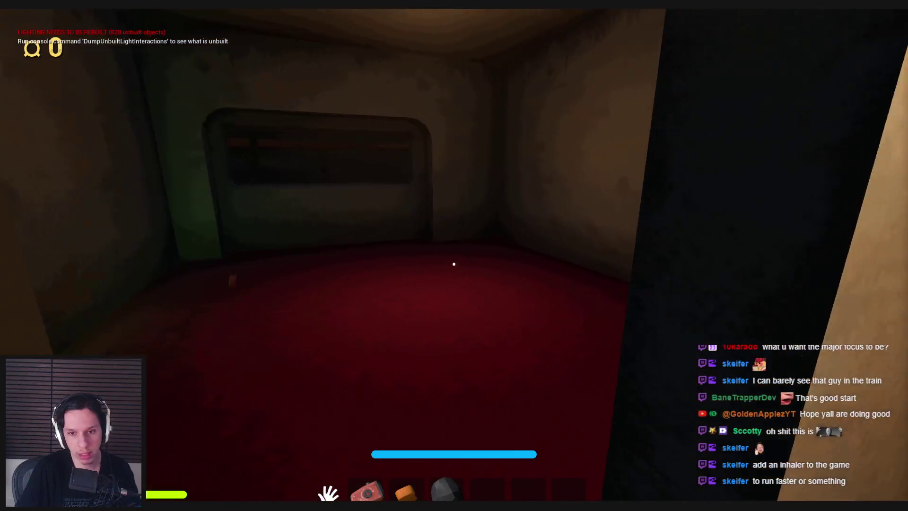
pyautogui.press('w')
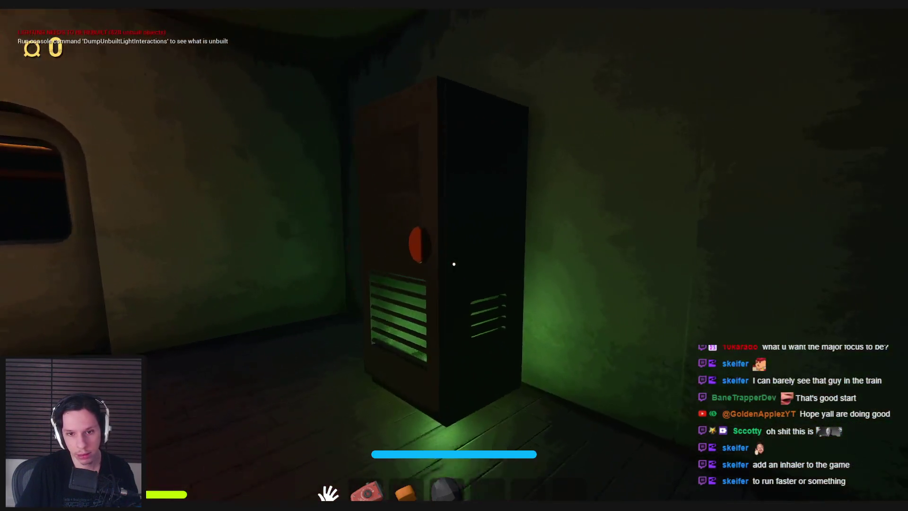
pyautogui.click(533, 264)
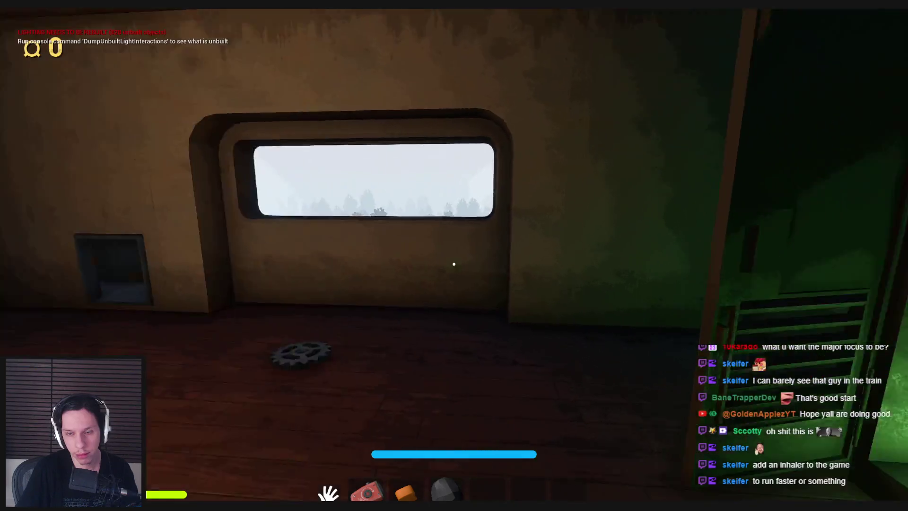
# - Stop playing, restore the editor layout, and switch to the Trainrot Notion notes
pyautogui.press('Escape')
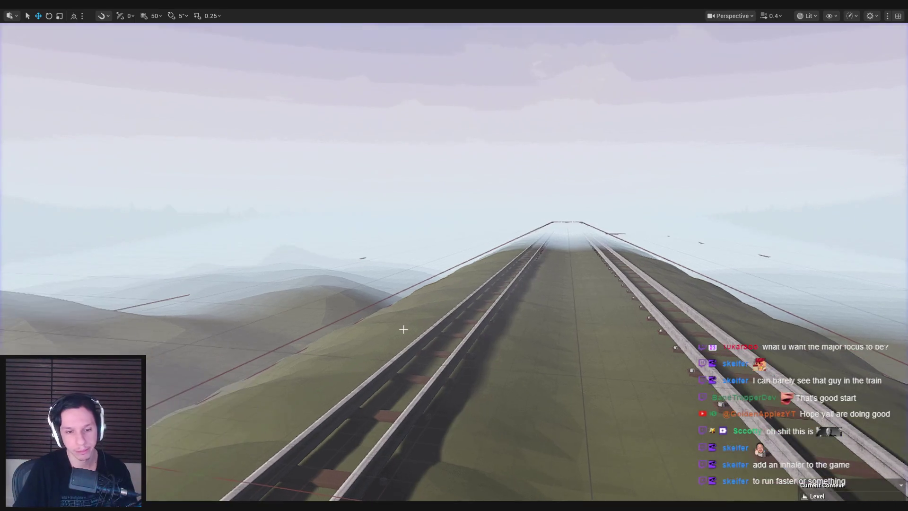
pyautogui.press('F11')
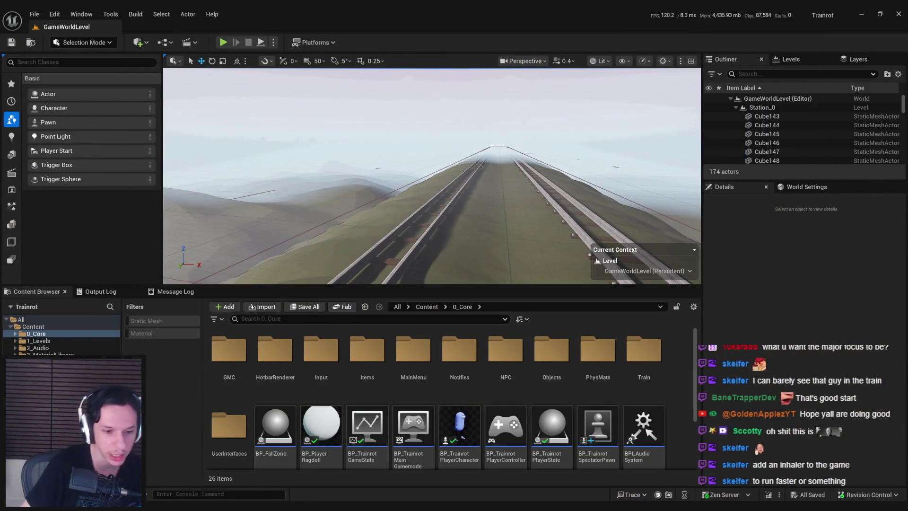
pyautogui.hotkey('alt', 'Tab')
# - Scroll the Trainrot page to the Playable Proof of Concept checklist, then go back to Unreal
pyautogui.scroll(-3, 385, 341)
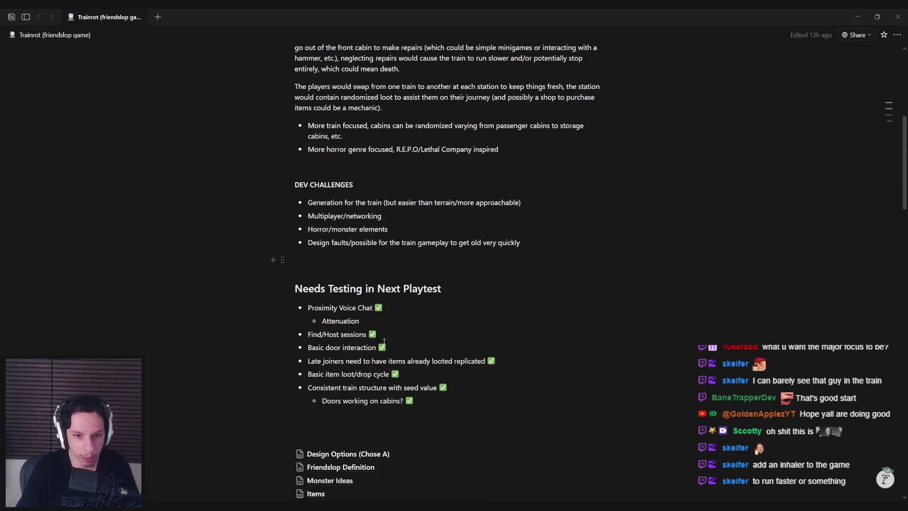
pyautogui.scroll(-10, 384, 342)
pyautogui.scroll(1, 385, 342)
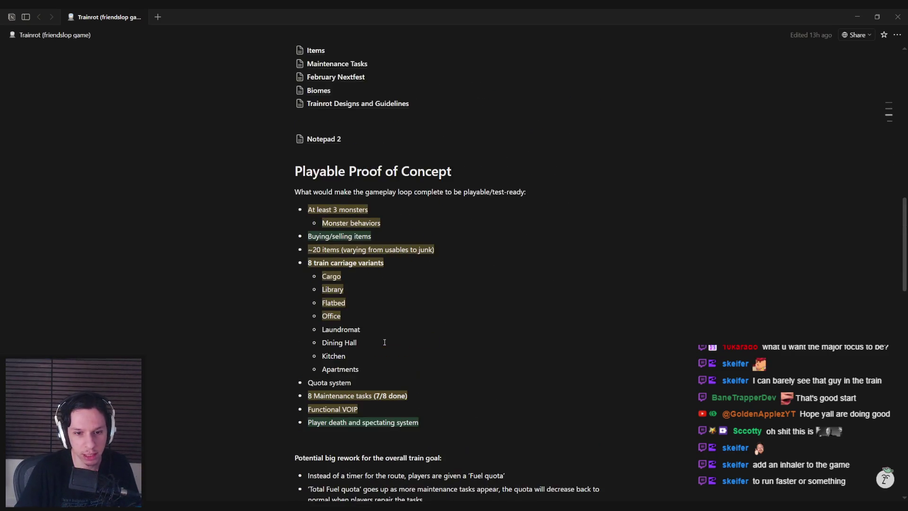
pyautogui.scroll(-1, 384, 342)
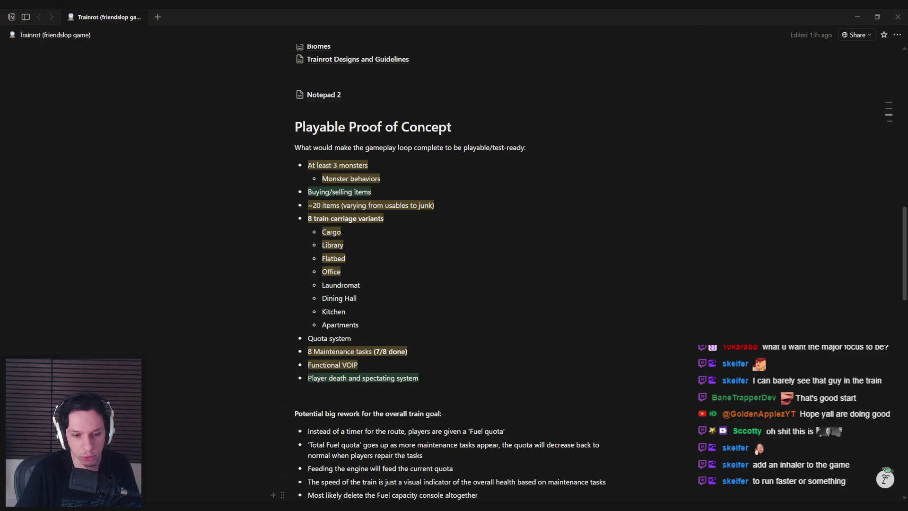
pyautogui.hotkey('alt', 'Tab')
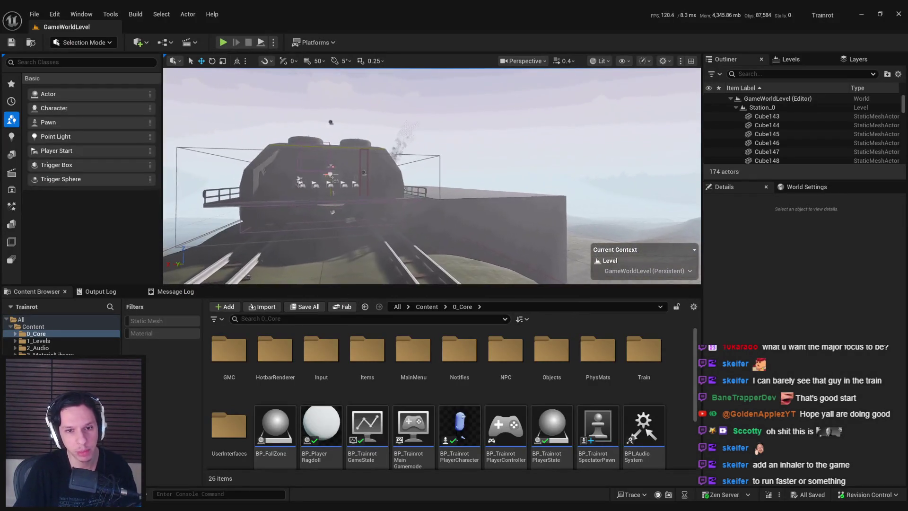
# - Play with Alt+P, walk through the train door into the cab, stop, and pull the camera back
pyautogui.hotkey('alt', 'p')
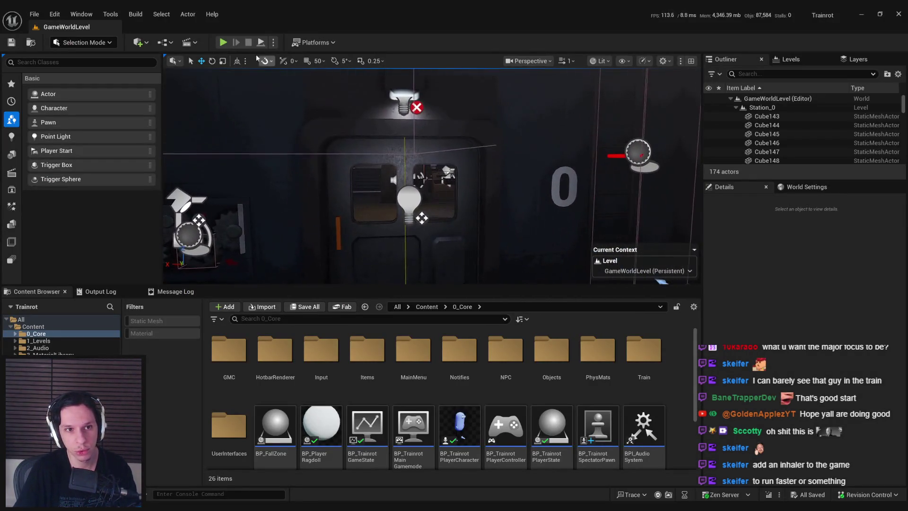
pyautogui.press('w')
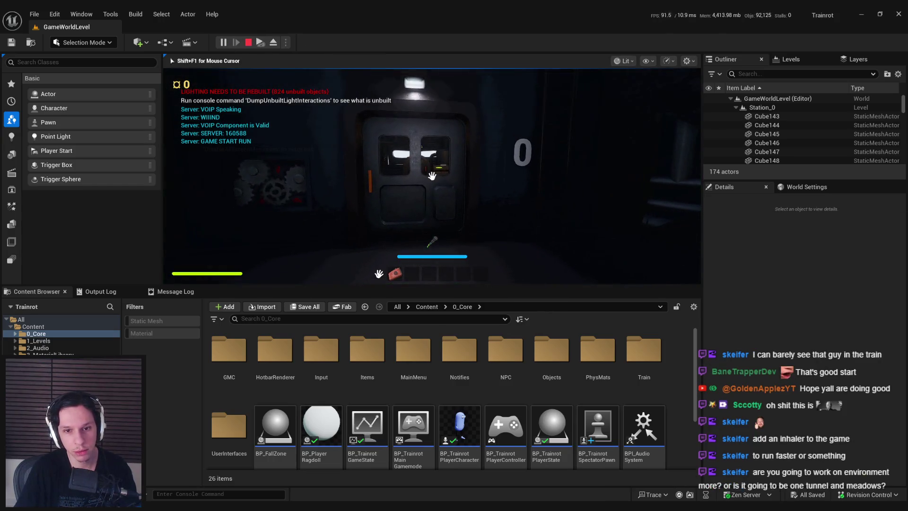
pyautogui.press('w')
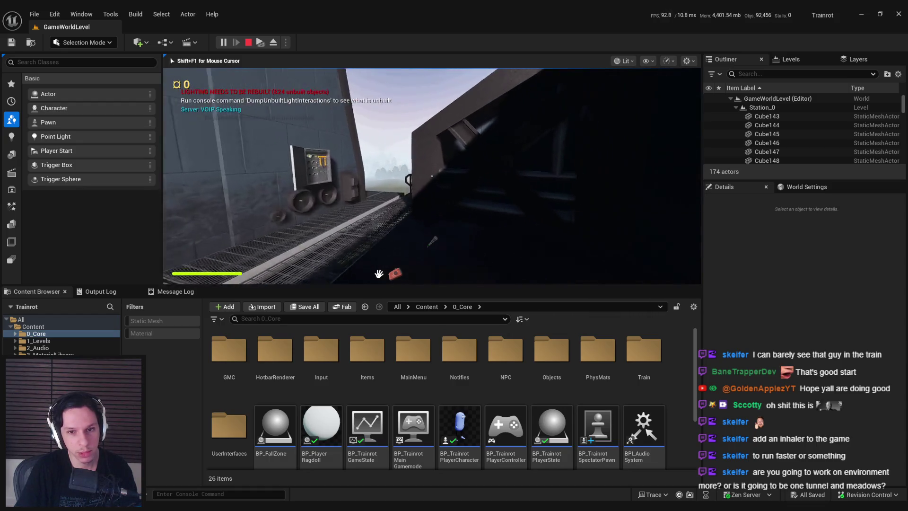
pyautogui.press('e')
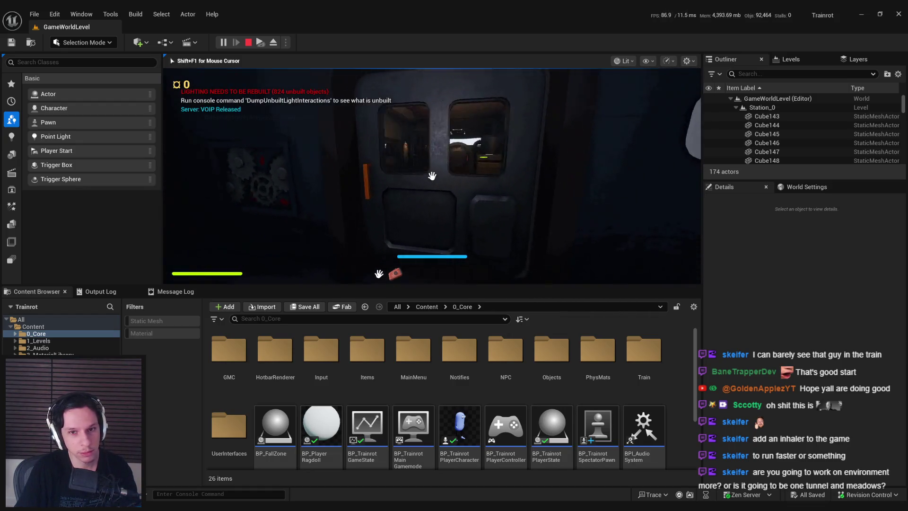
pyautogui.press('Escape')
pyautogui.scroll(-5, 391, 199)
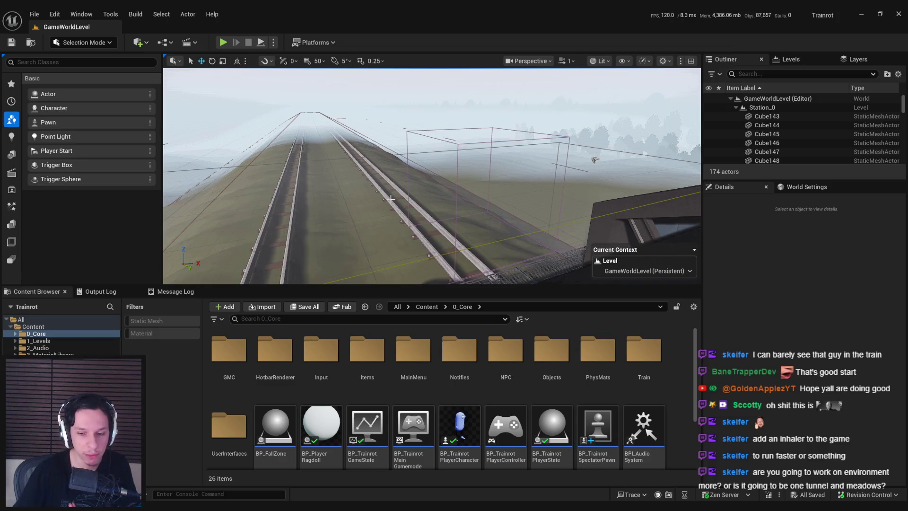
# - Orbit the viewport to look down over the train roof, then switch to Notion
pyautogui.moveTo(324, 270)
pyautogui.mouseDown()
pyautogui.moveTo(327, 246)
pyautogui.moveTo(430, 156)
pyautogui.moveTo(458, 157)
pyautogui.mouseUp()
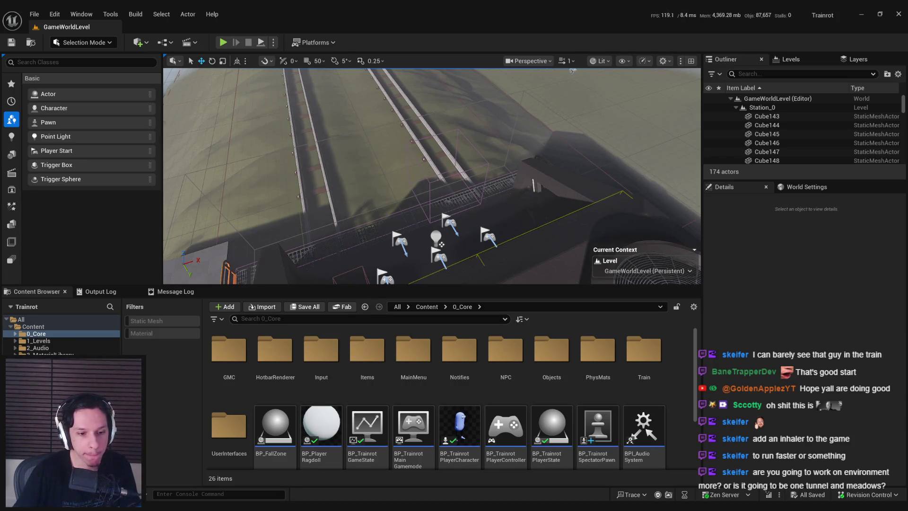
pyautogui.hotkey('alt', 'Tab')
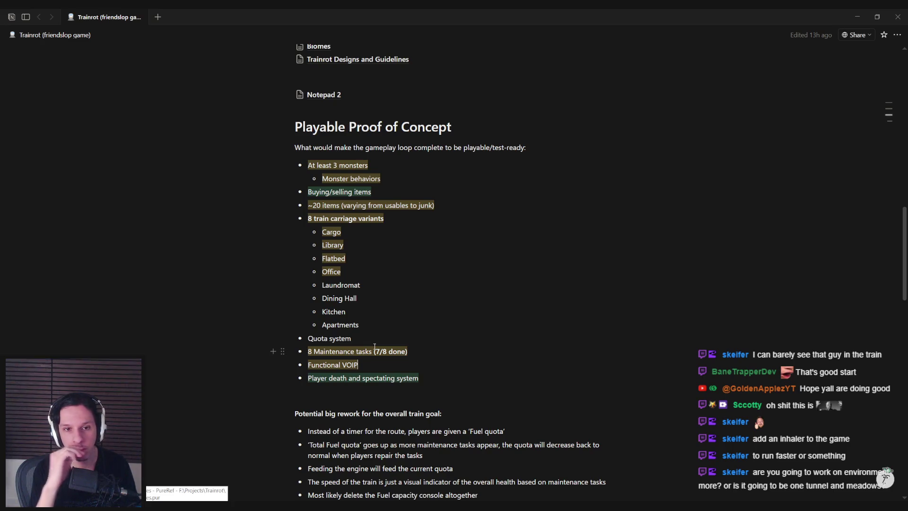
# - Select and deselect the 'At least 3 monsters' items, then open the Monster Ideas page
pyautogui.click(308, 165)
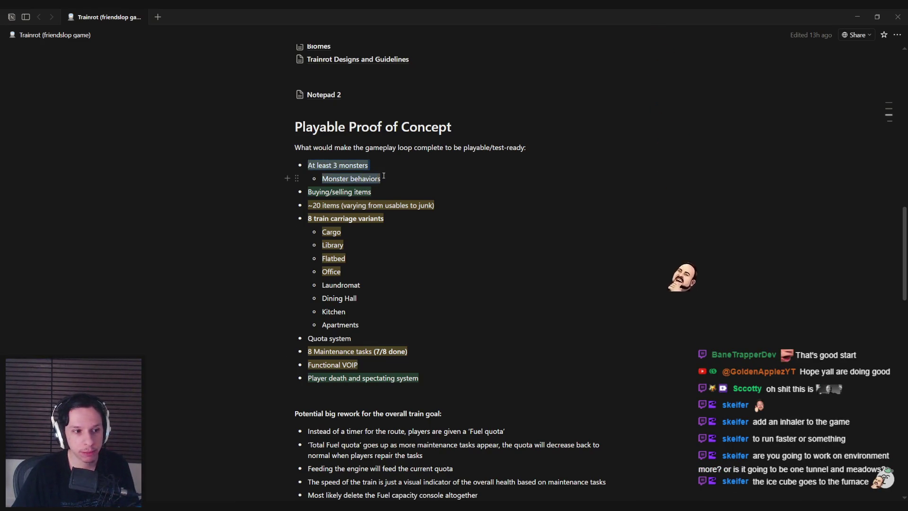
pyautogui.hotkey('shift', 'Down')
pyautogui.hotkey('shift', 'Down')
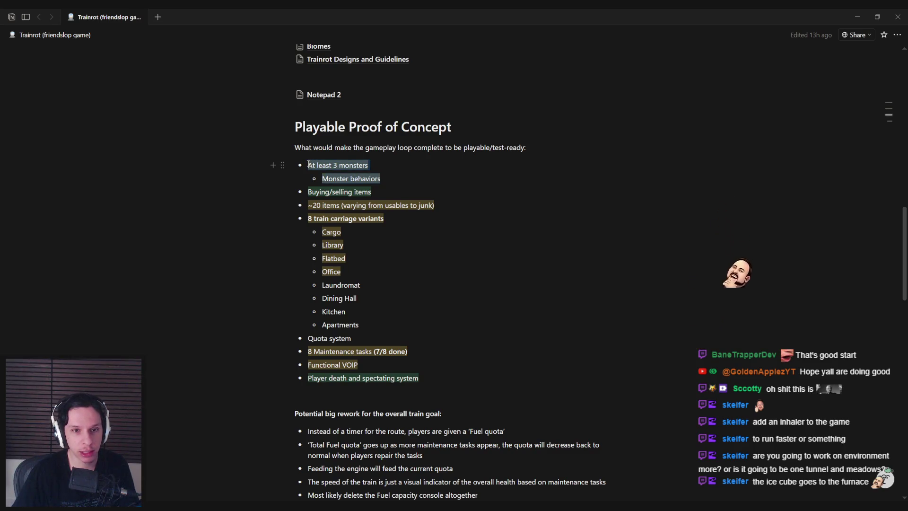
pyautogui.click(399, 177)
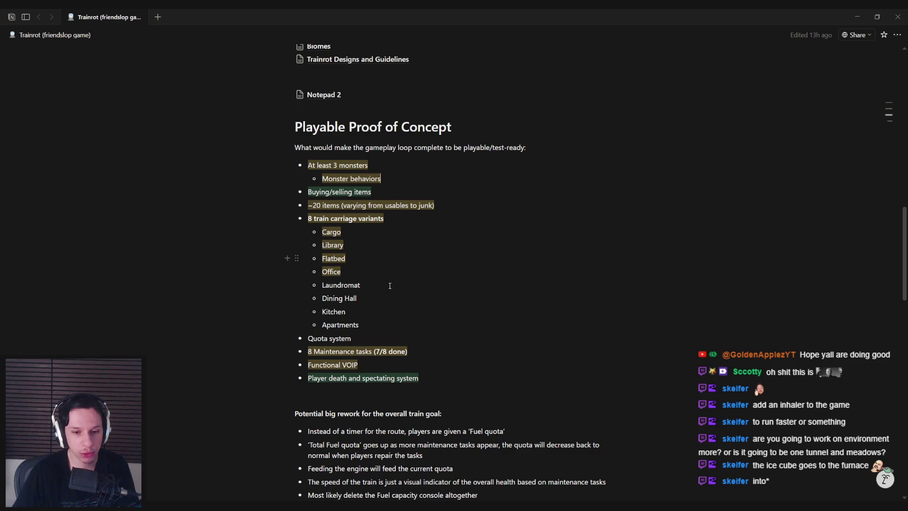
pyautogui.scroll(-9, 390, 286)
pyautogui.scroll(7, 388, 290)
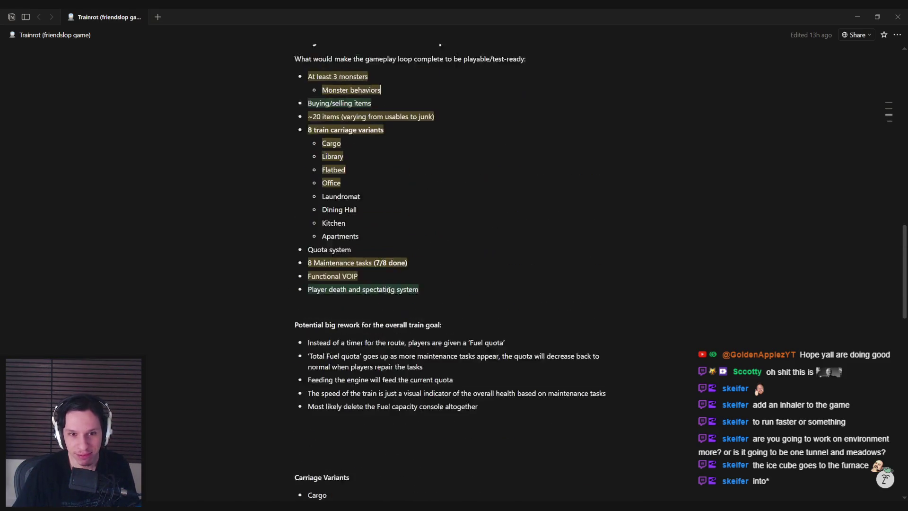
pyautogui.scroll(6, 389, 289)
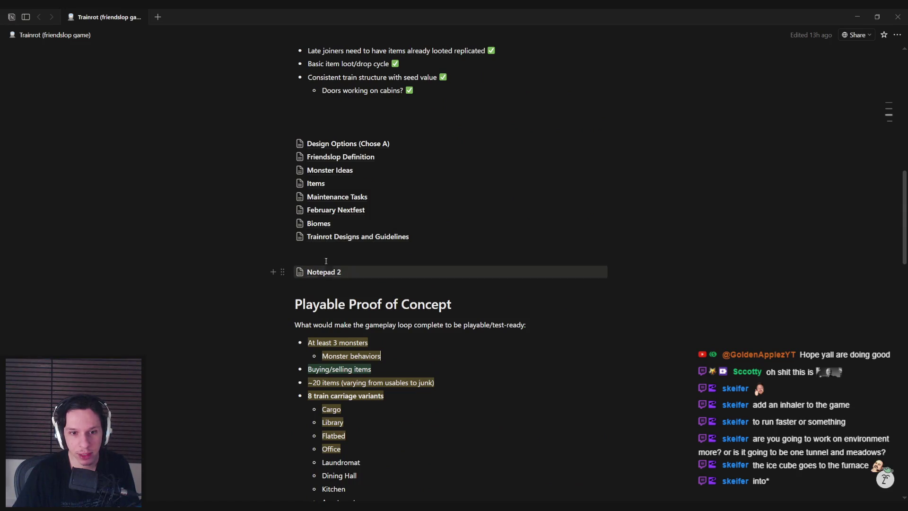
pyautogui.click(318, 170)
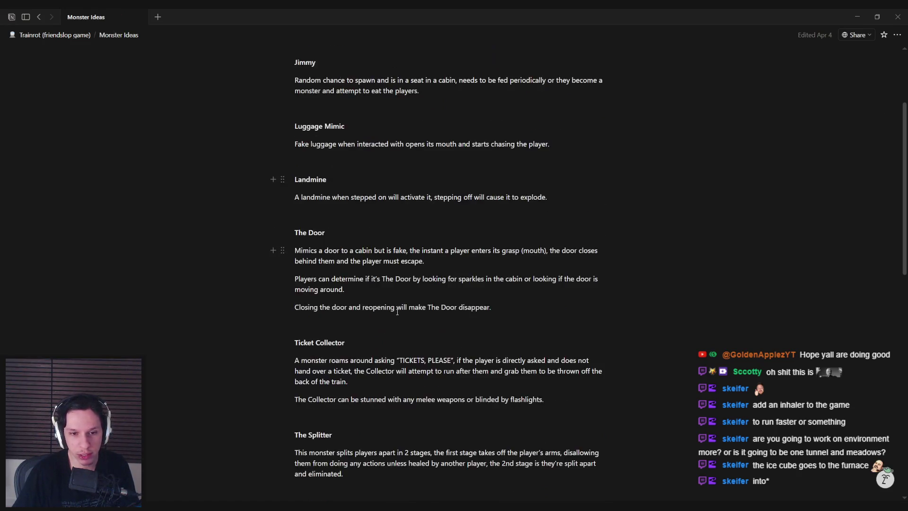
# - Select and deselect the Werewolf paragraph in Monster Ideas, below the Cyclops note
pyautogui.scroll(-10, 397, 311)
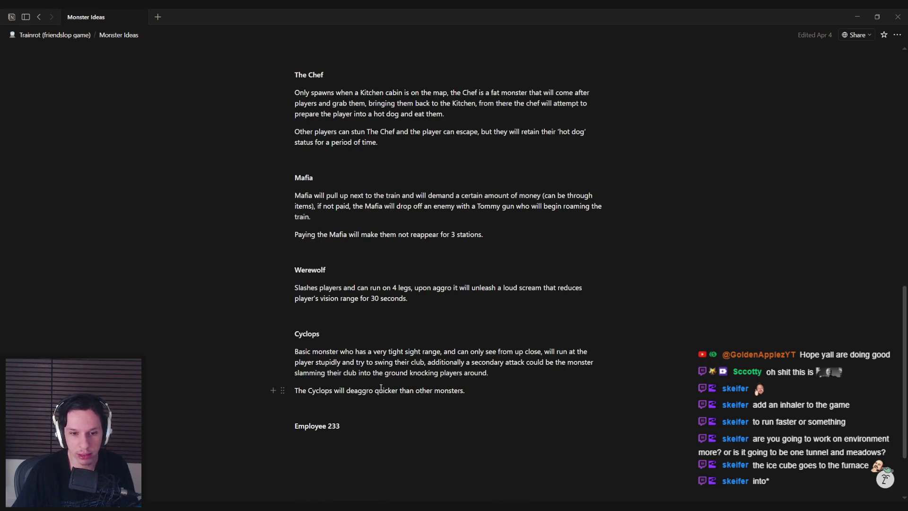
pyautogui.click(349, 449)
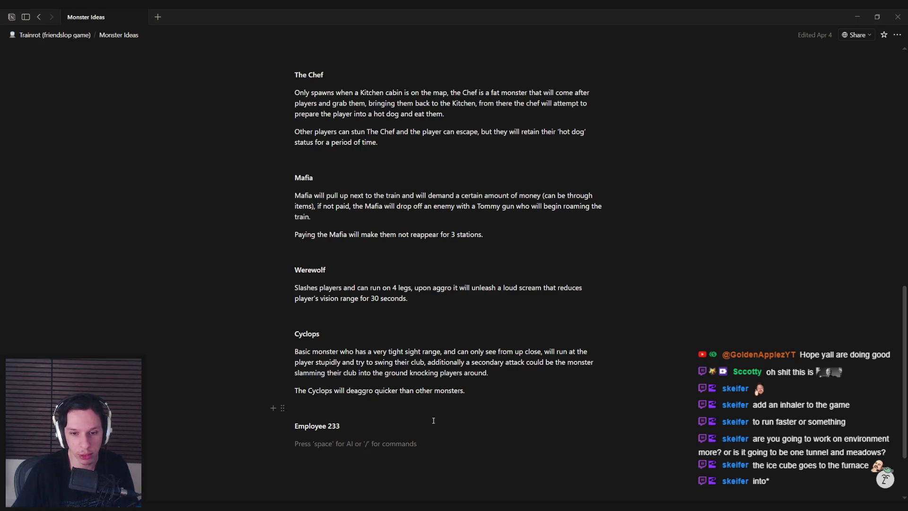
pyautogui.click(486, 391)
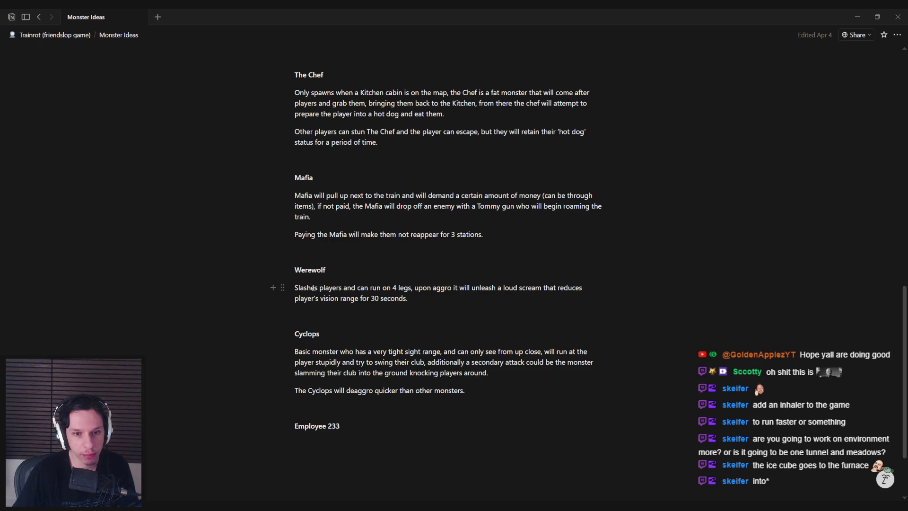
pyautogui.moveTo(318, 288)
pyautogui.mouseDown()
pyautogui.moveTo(565, 288)
pyautogui.moveTo(411, 298)
pyautogui.mouseUp()
pyautogui.click(410, 298)
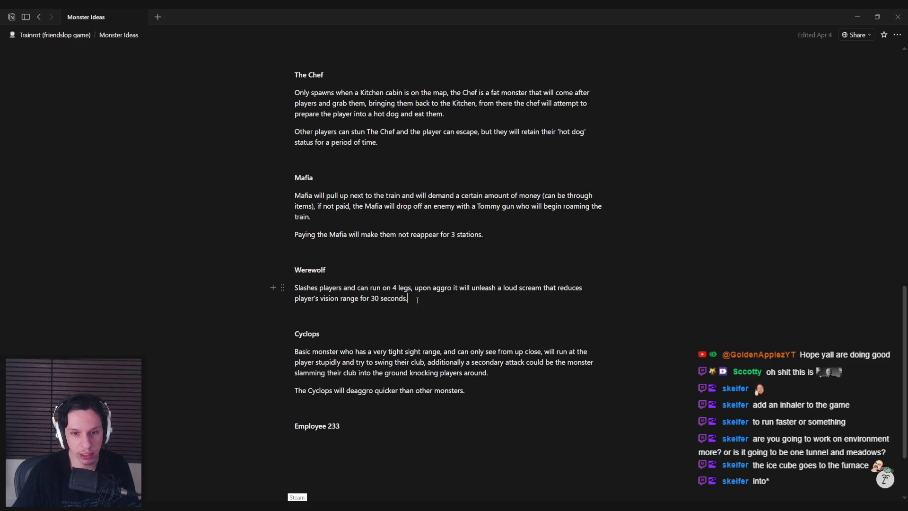
pyautogui.tripleClick(298, 286)
pyautogui.click(415, 305)
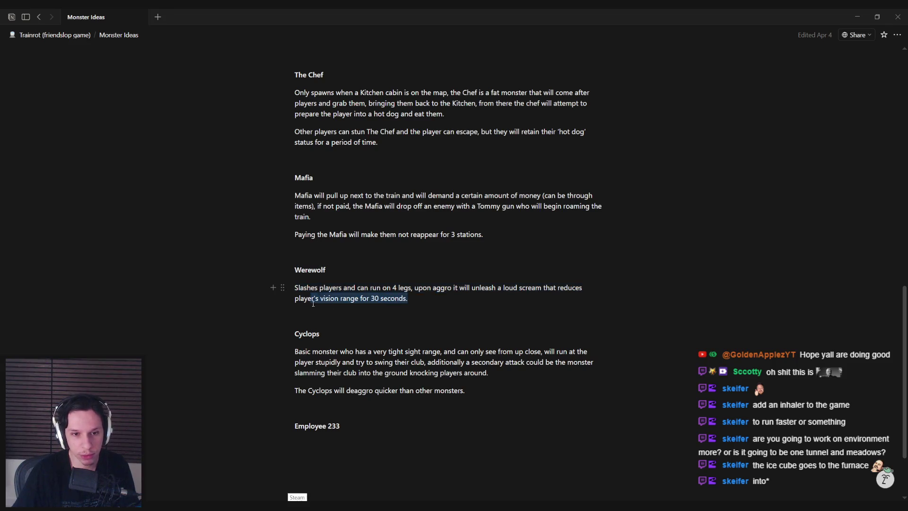
pyautogui.tripleClick(416, 302)
pyautogui.click(417, 298)
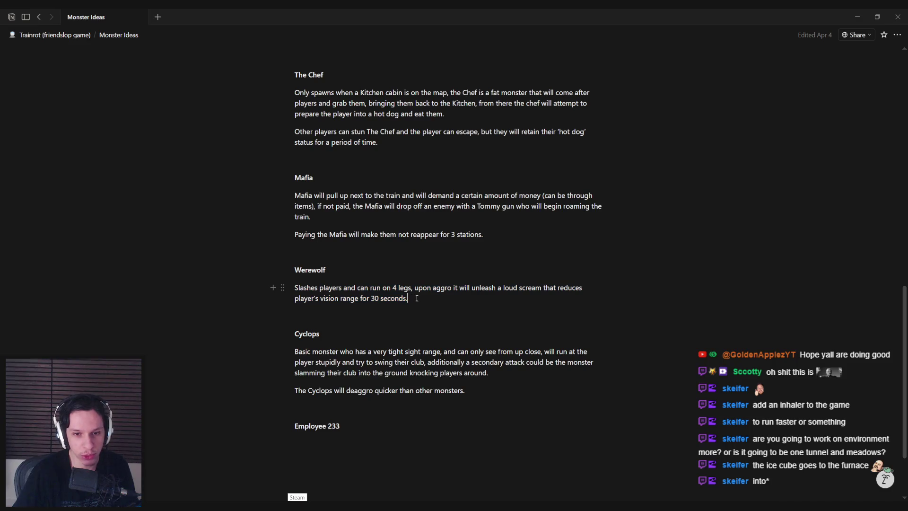
pyautogui.moveTo(417, 298); pyautogui.dragTo(267, 290)
pyautogui.click(267, 291)
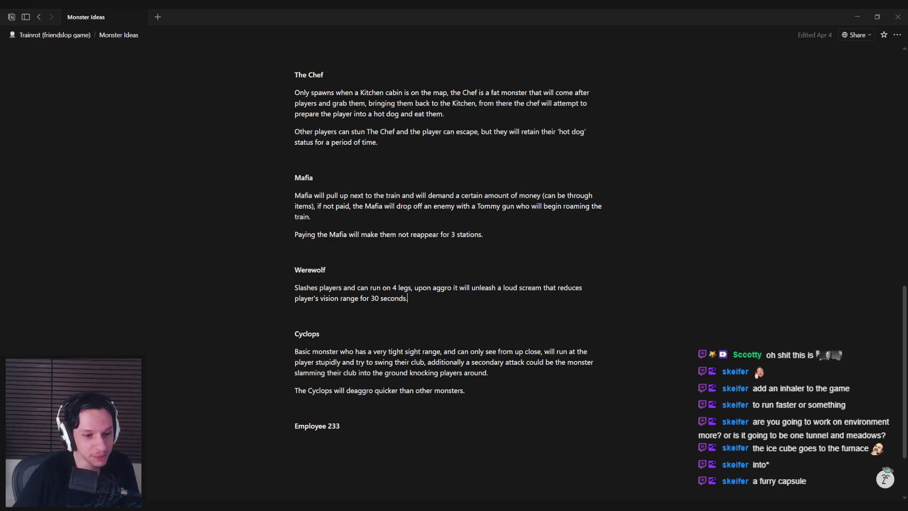
# - Switch to the Trello board, reload it, and open then close the Monsters card
pyautogui.click(167, 473)
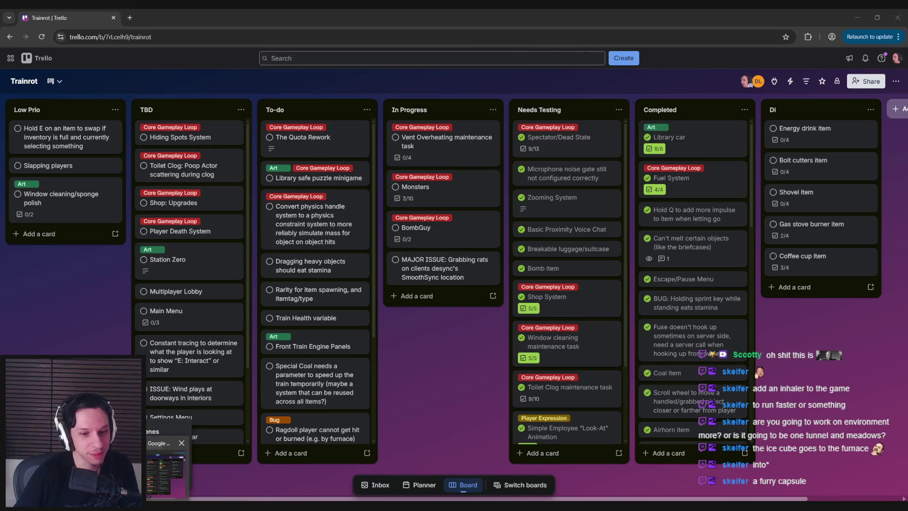
pyautogui.click(41, 37)
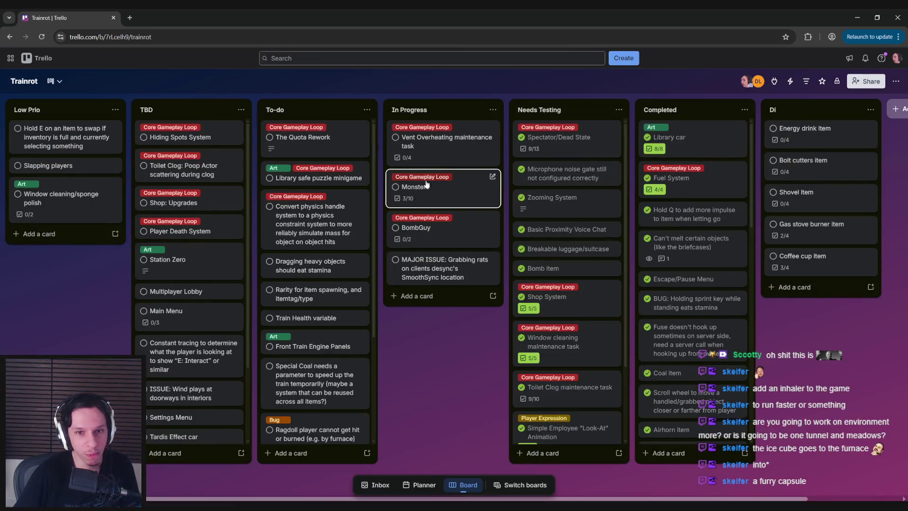
pyautogui.click(426, 184)
pyautogui.scroll(-4, 337, 334)
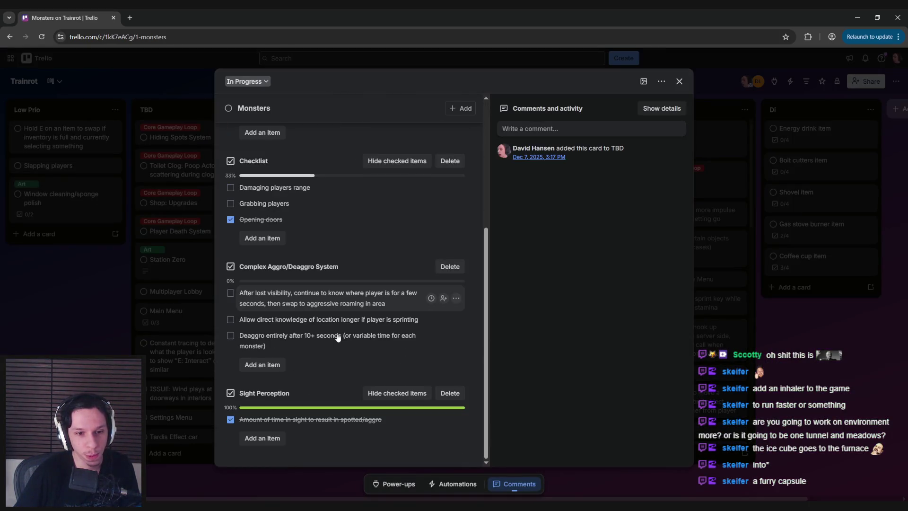
pyautogui.click(192, 360)
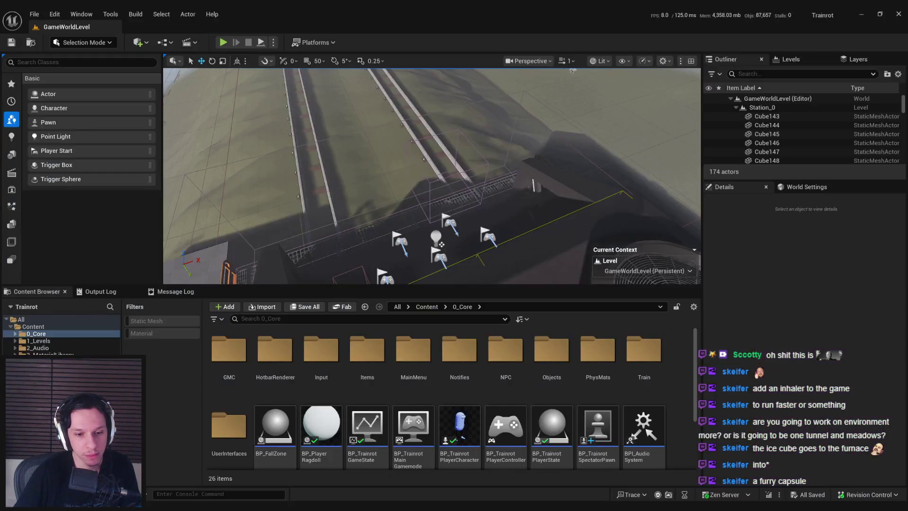
pyautogui.click(279, 468)
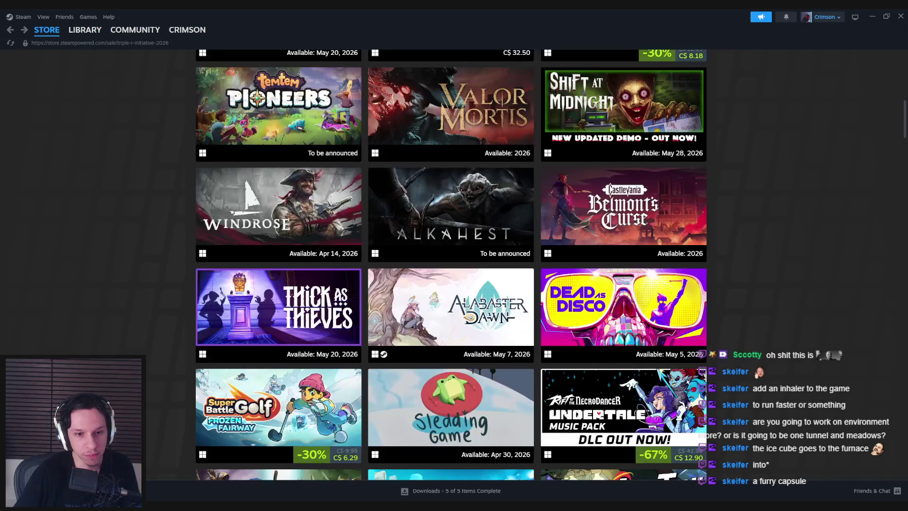
pyautogui.scroll(-3, 431, 251)
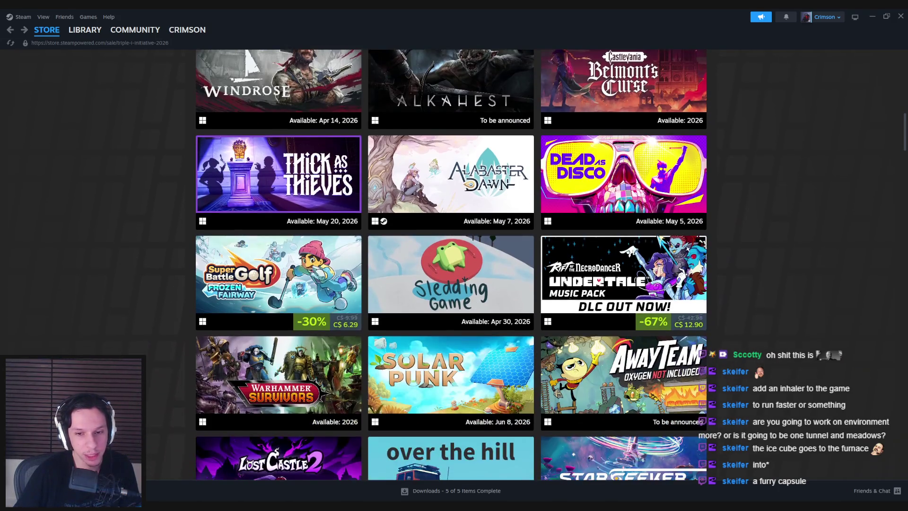
pyautogui.moveTo(432, 251)
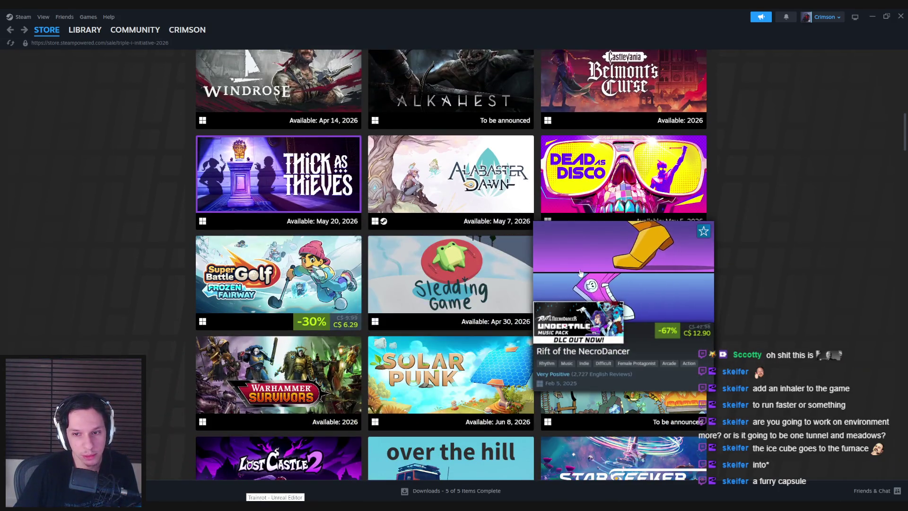
pyautogui.moveTo(431, 371)
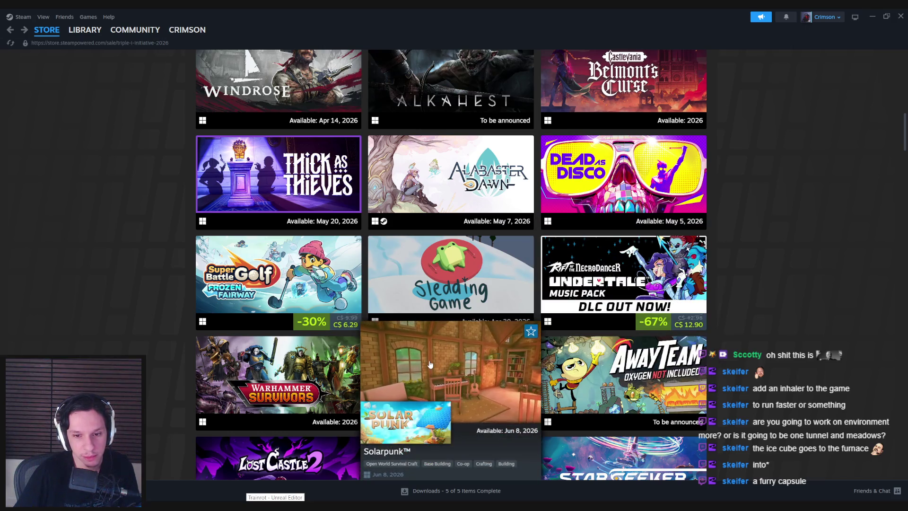
pyautogui.scroll(-1, 430, 365)
pyautogui.moveTo(301, 340)
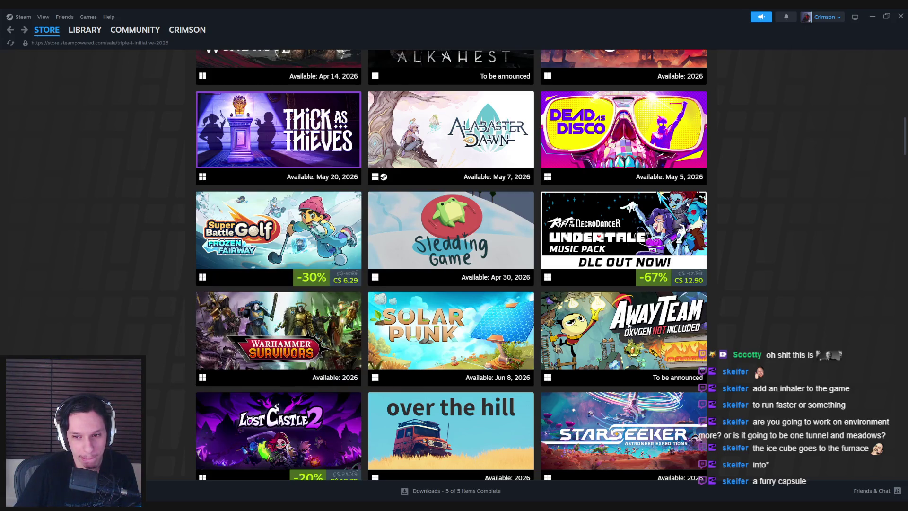
pyautogui.scroll(-2, 516, 342)
pyautogui.moveTo(434, 351)
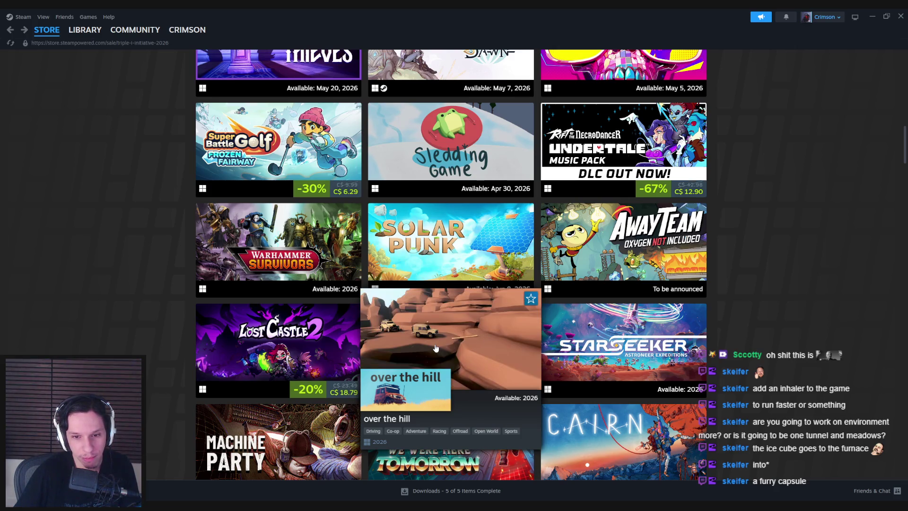
pyautogui.moveTo(192, 341)
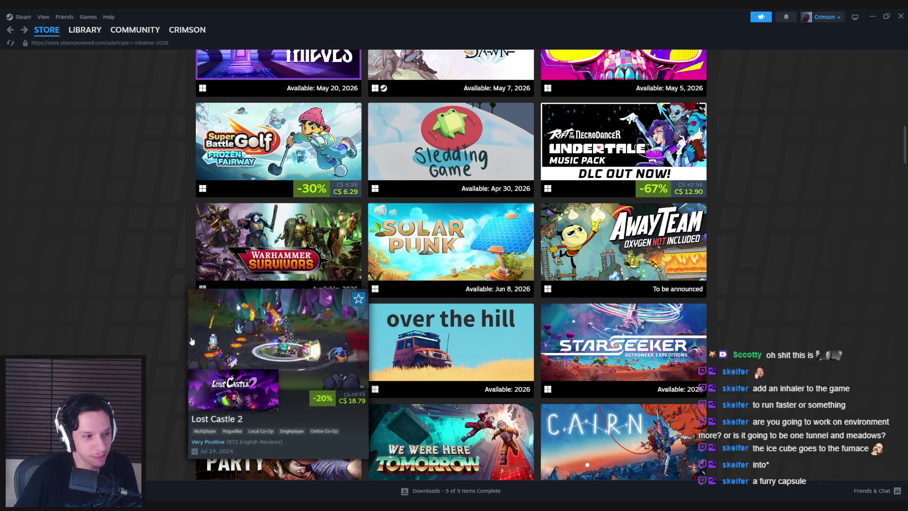
pyautogui.scroll(-3, 148, 333)
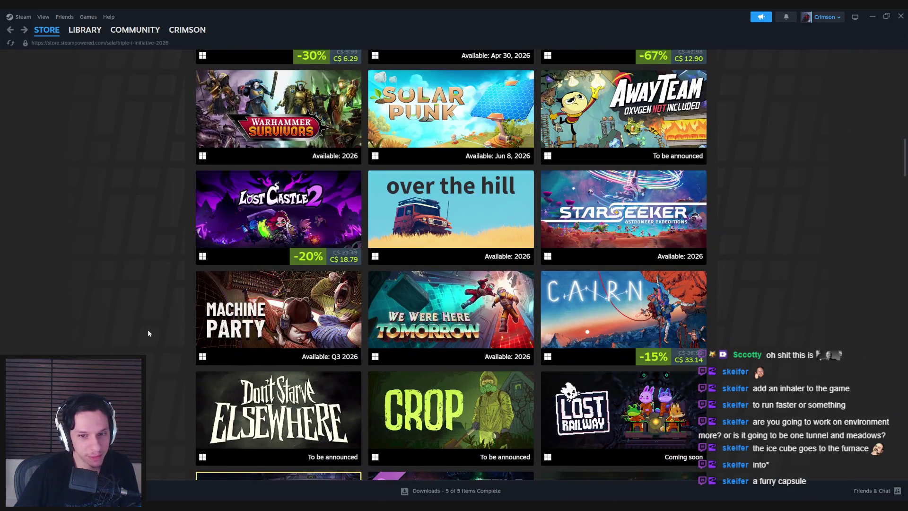
pyautogui.scroll(-1, 148, 333)
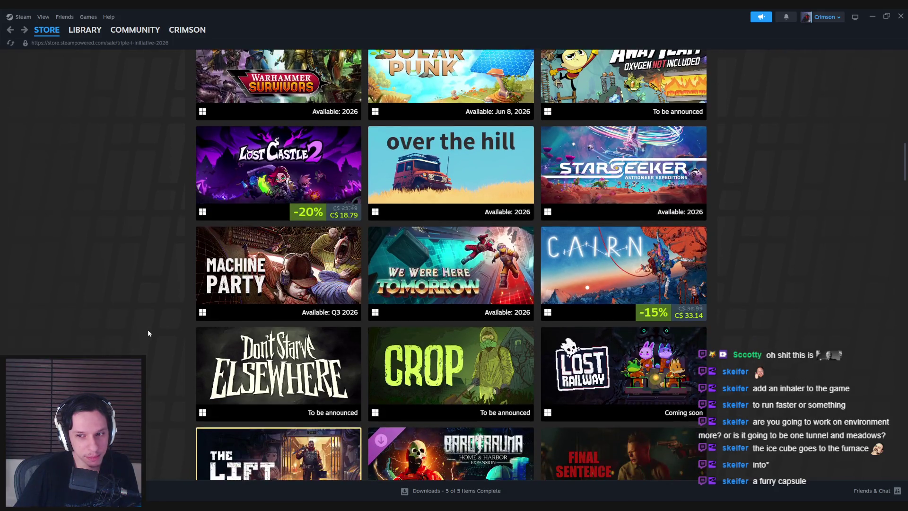
pyautogui.scroll(-4, 148, 333)
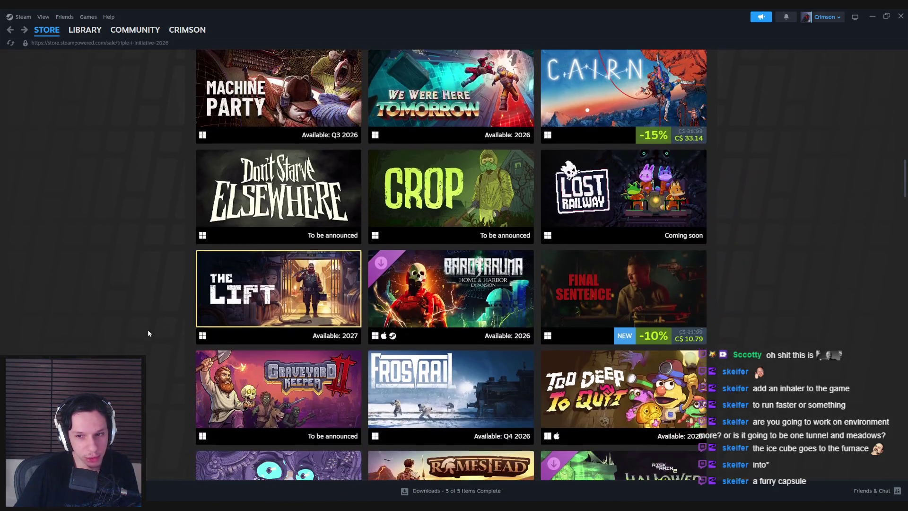
pyautogui.scroll(-1, 147, 333)
pyautogui.scroll(1, 148, 333)
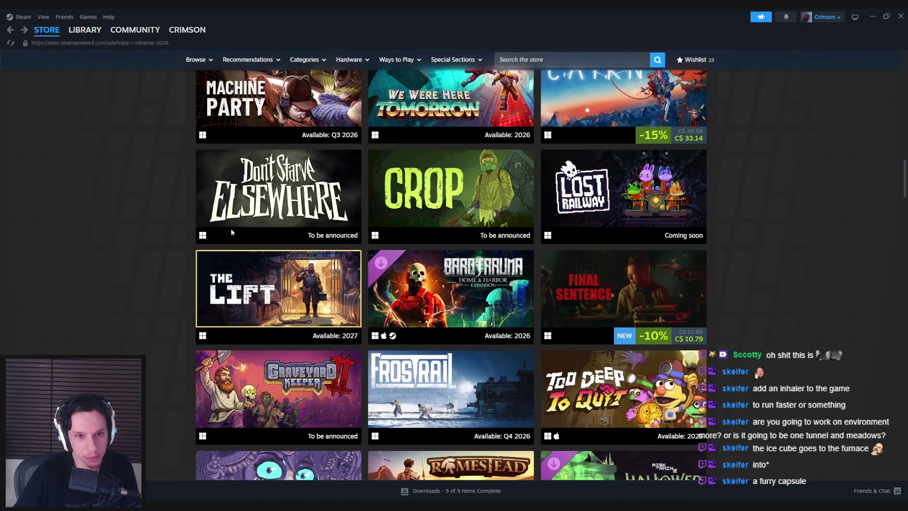
pyautogui.moveTo(258, 197)
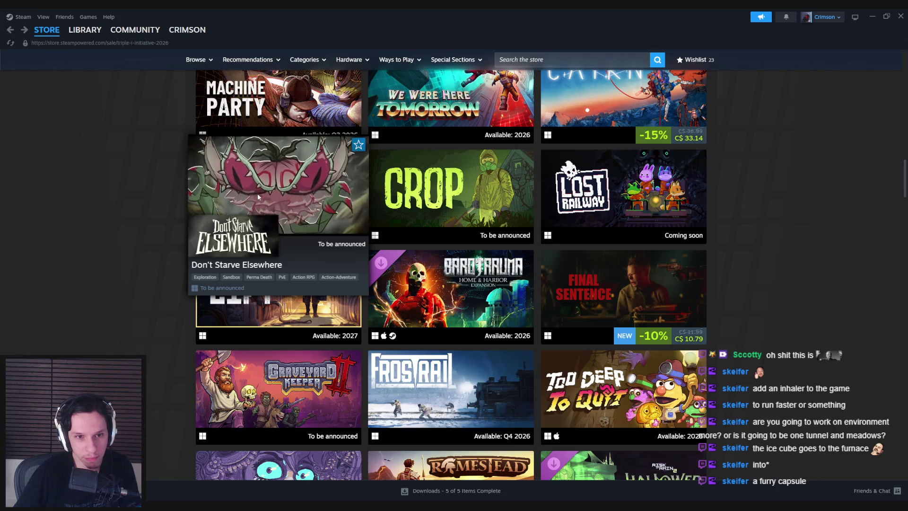
pyautogui.scroll(-2, 127, 270)
pyautogui.scroll(2, 128, 269)
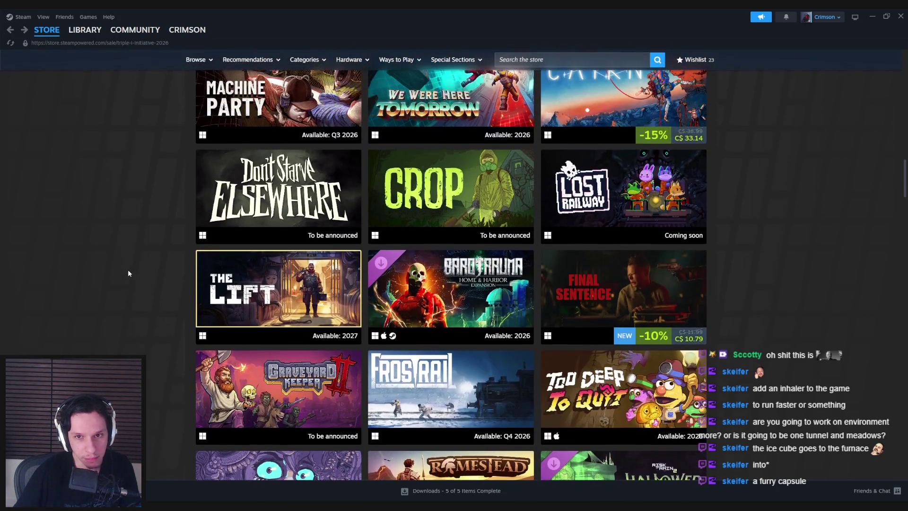
pyautogui.moveTo(434, 175)
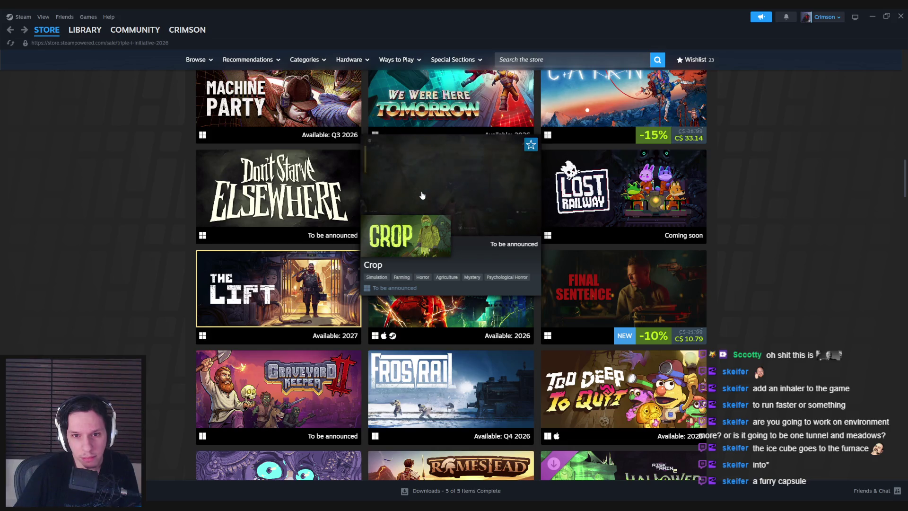
pyautogui.scroll(-4, 145, 242)
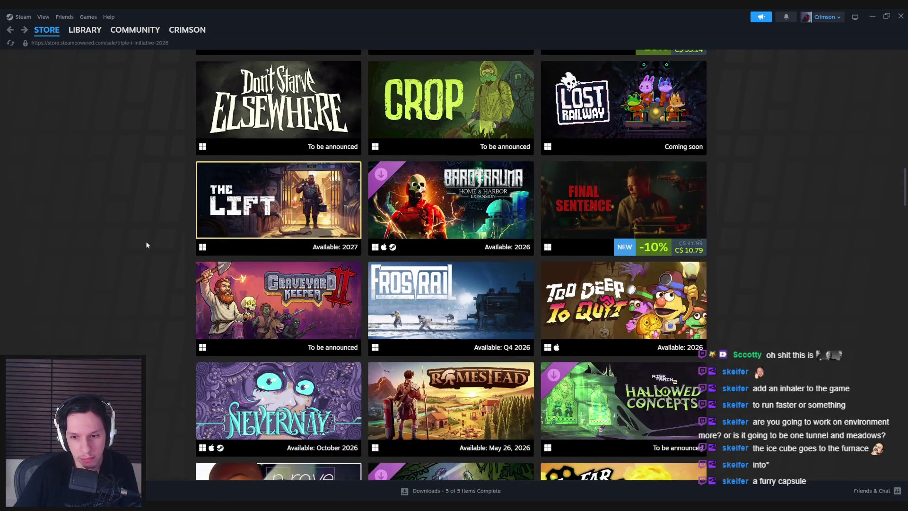
pyautogui.scroll(-1, 146, 244)
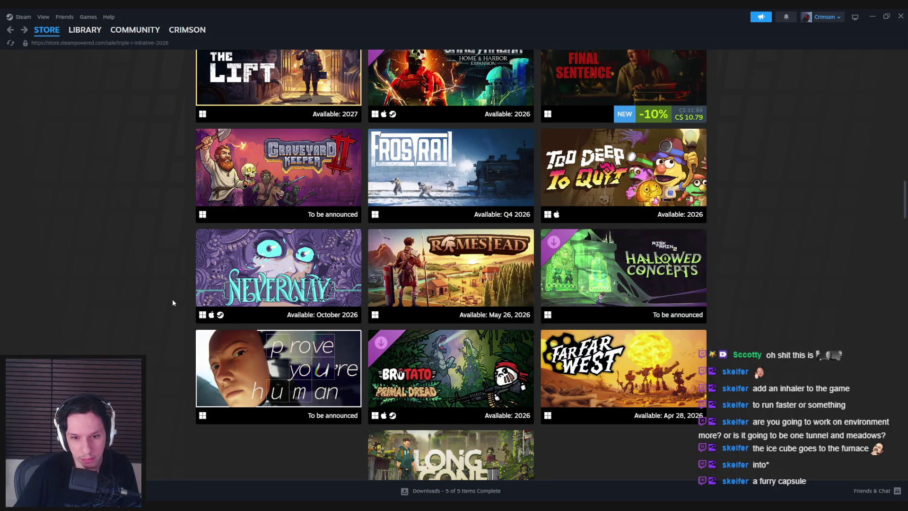
pyautogui.scroll(-1, 173, 304)
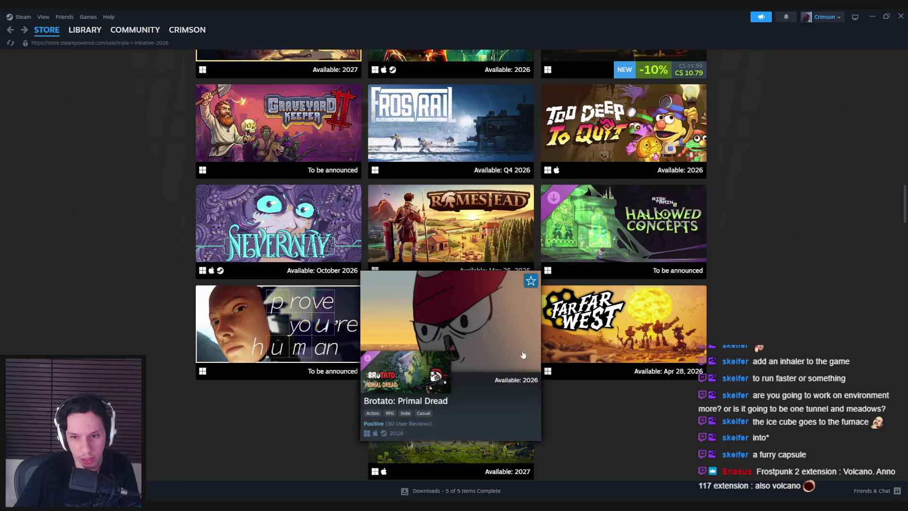
pyautogui.scroll(-1, 439, 393)
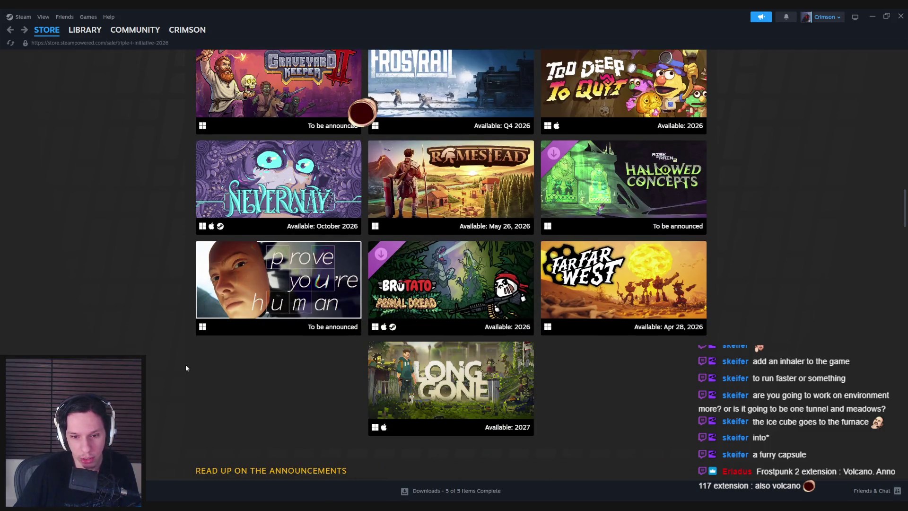
pyautogui.scroll(3, 362, 112)
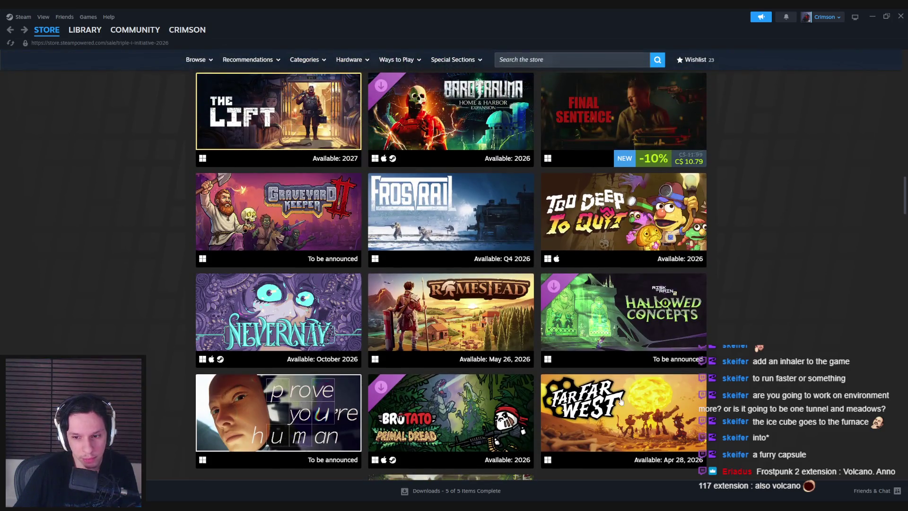
pyautogui.moveTo(658, 416)
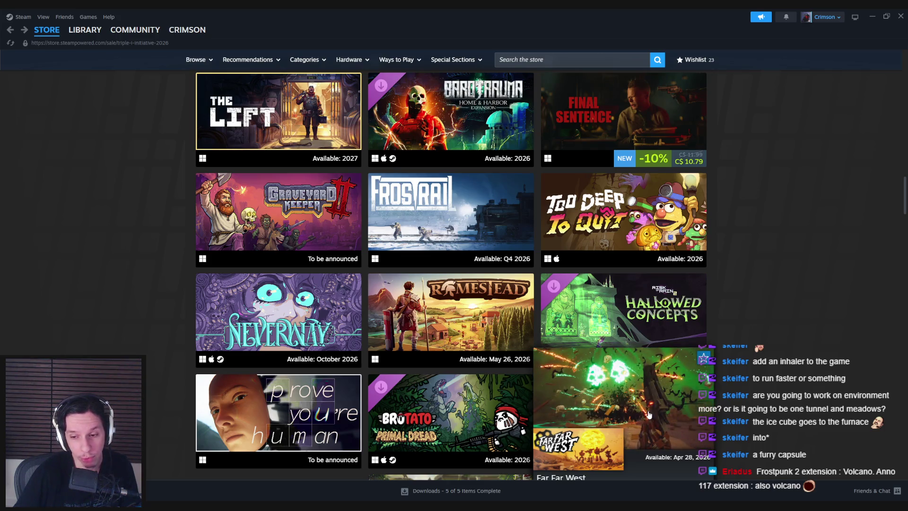
pyautogui.scroll(3, 646, 415)
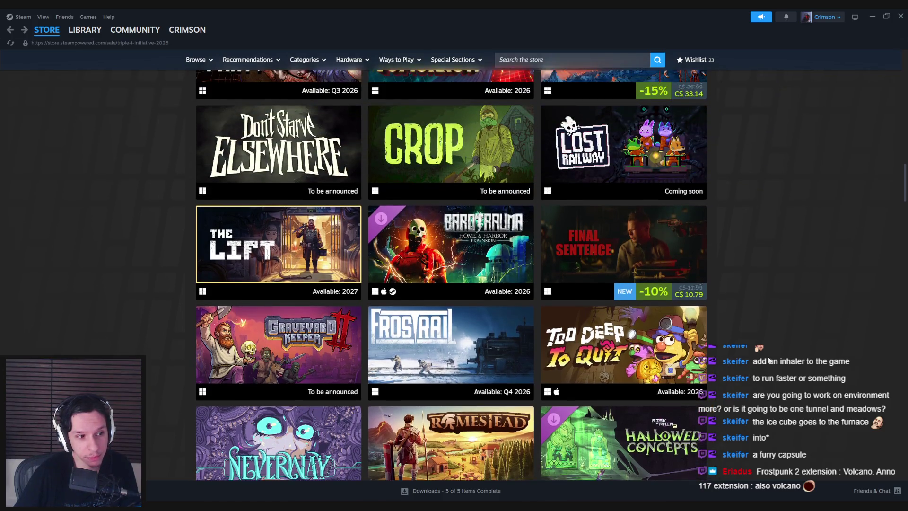
pyautogui.scroll(7, 769, 360)
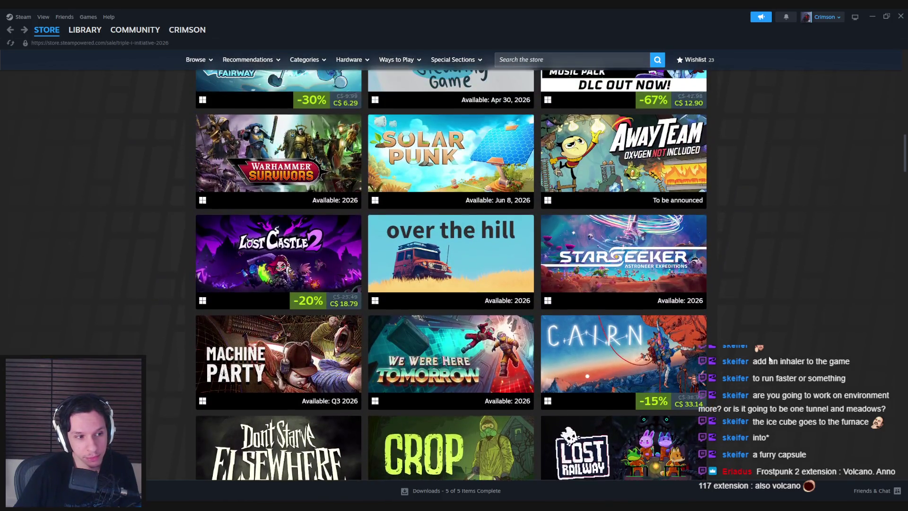
pyautogui.scroll(3, 770, 360)
pyautogui.scroll(3, 770, 360)
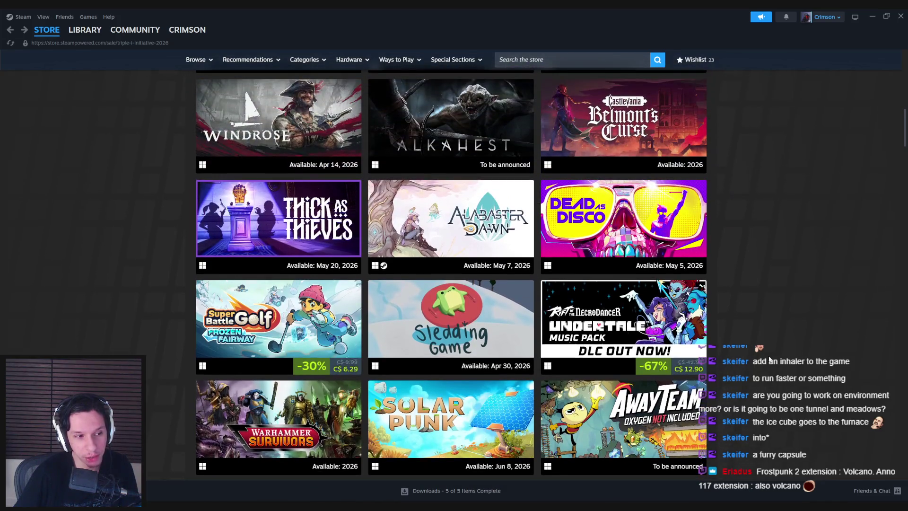
pyautogui.scroll(5, 769, 361)
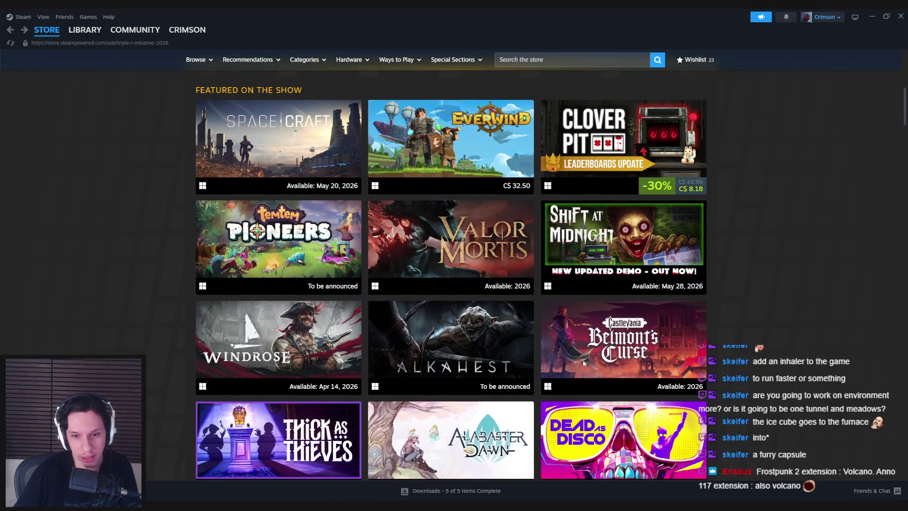
pyautogui.moveTo(582, 342)
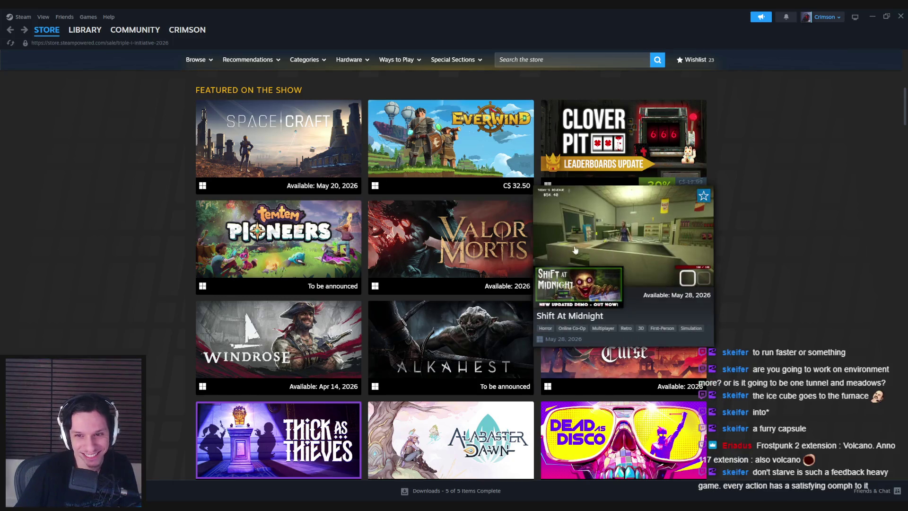
pyautogui.moveTo(582, 249)
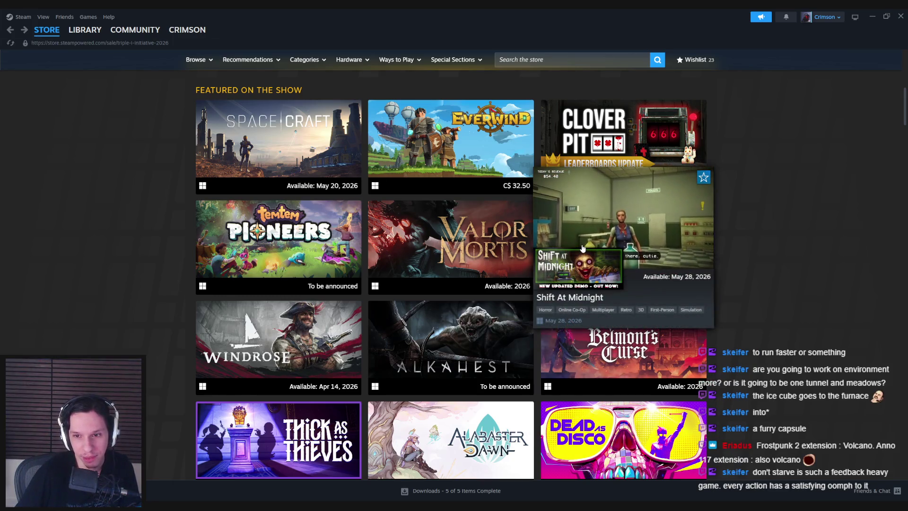
pyautogui.moveTo(475, 244)
pyautogui.scroll(1, 475, 244)
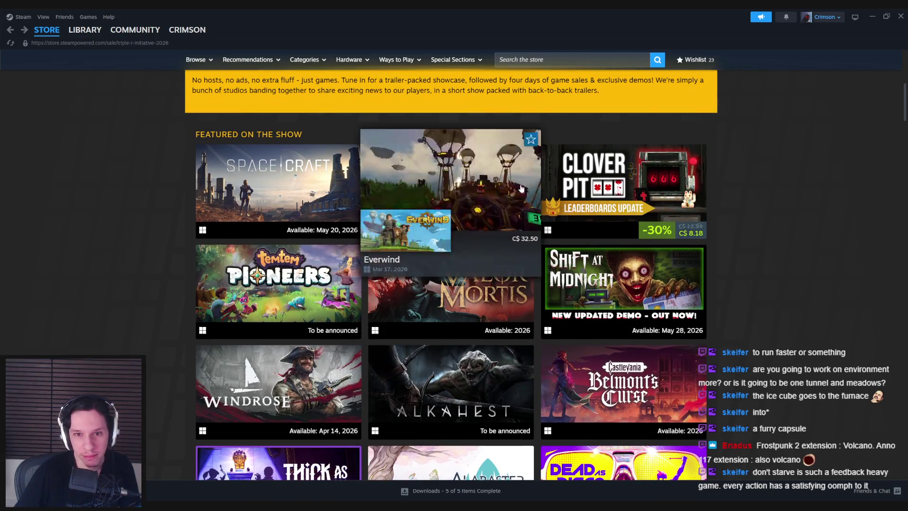
pyautogui.moveTo(648, 198)
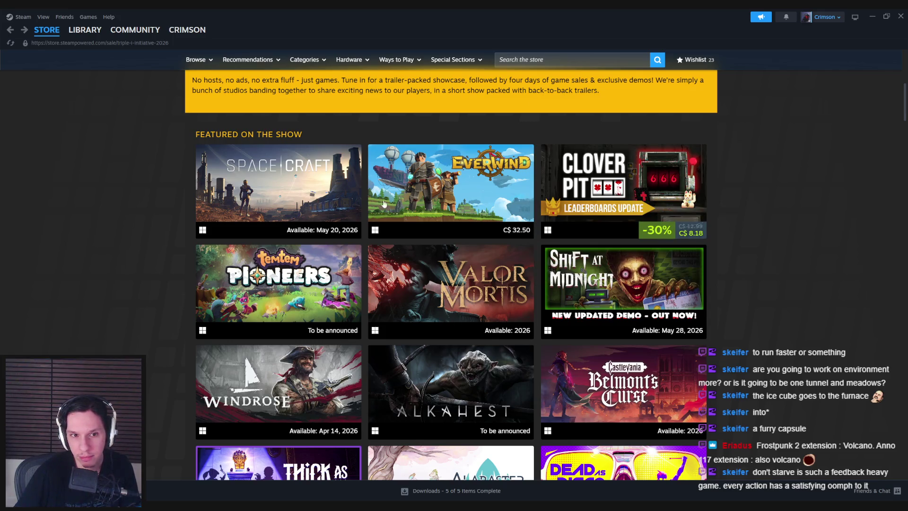
pyautogui.moveTo(318, 188)
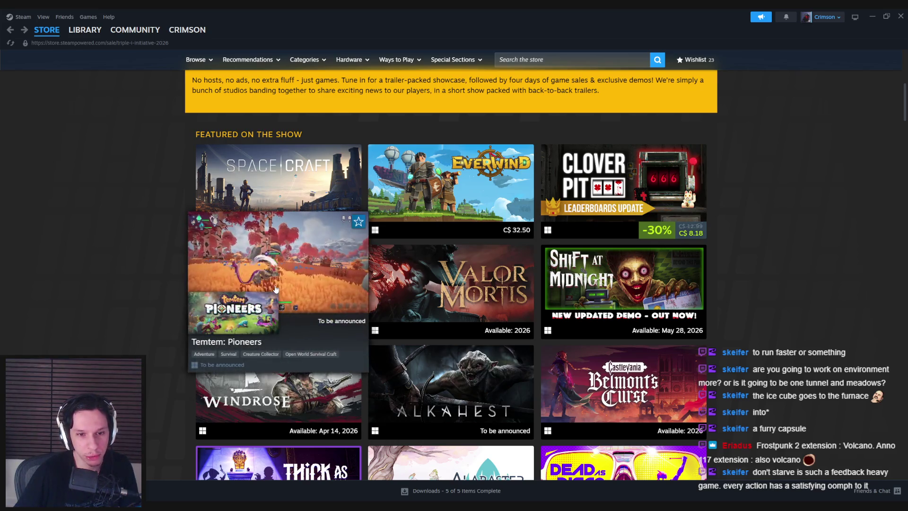
pyautogui.scroll(-2, 128, 311)
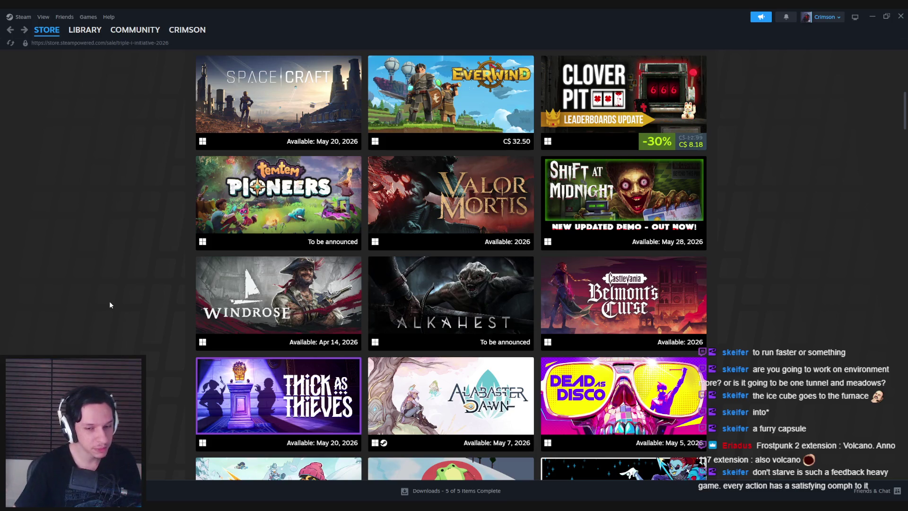
pyautogui.scroll(-1, 84, 314)
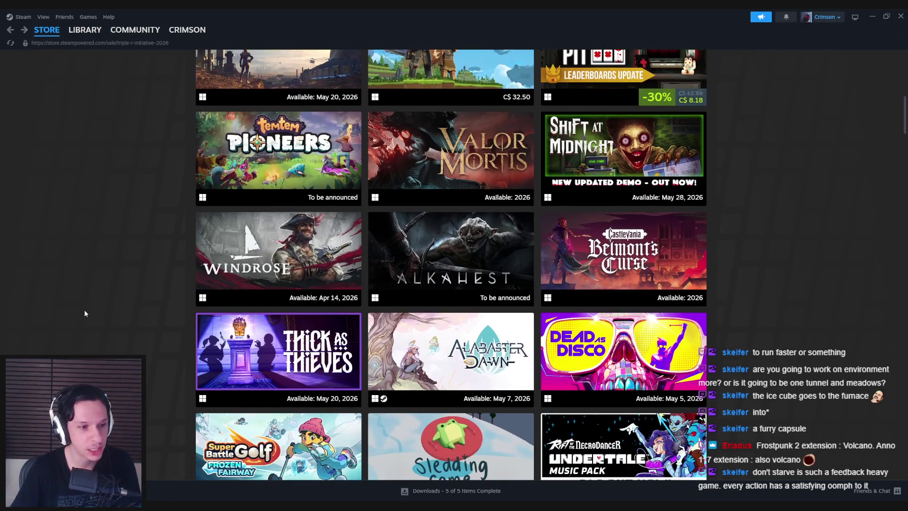
pyautogui.scroll(-10, 86, 314)
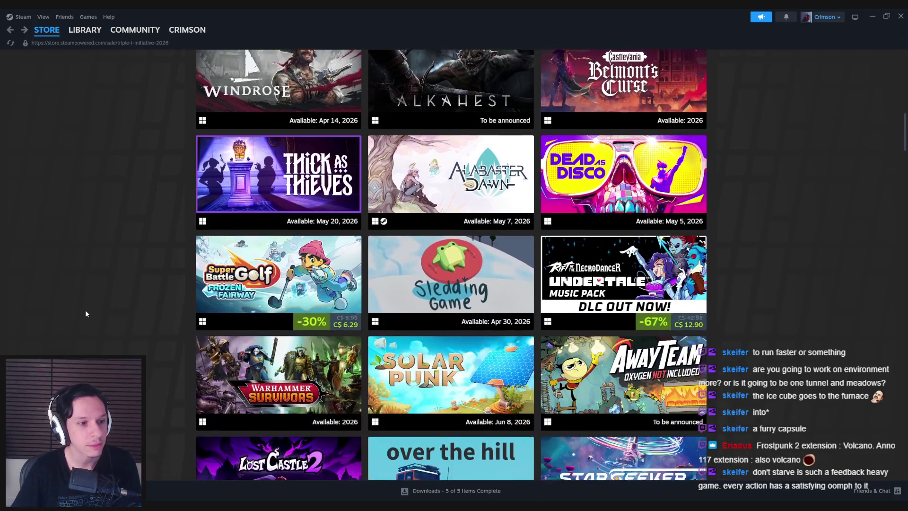
pyautogui.scroll(-10, 85, 313)
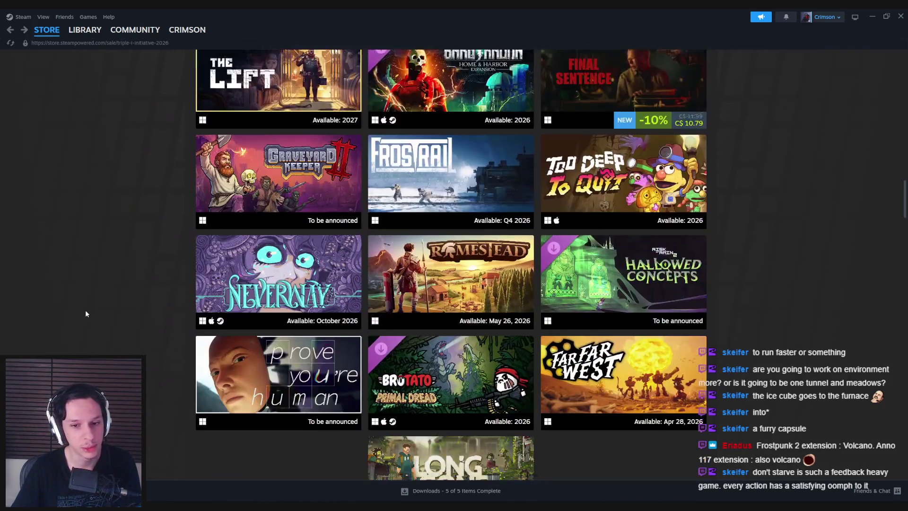
pyautogui.scroll(5, 86, 314)
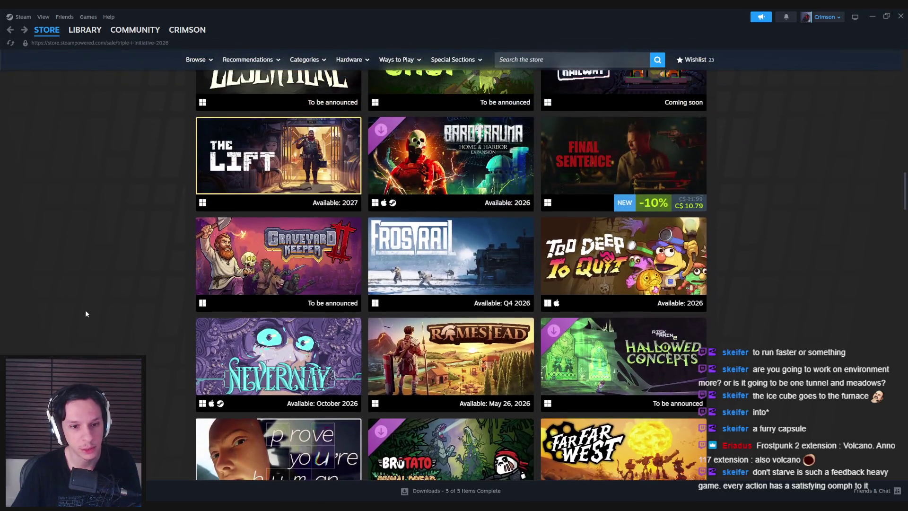
pyautogui.scroll(3, 112, 341)
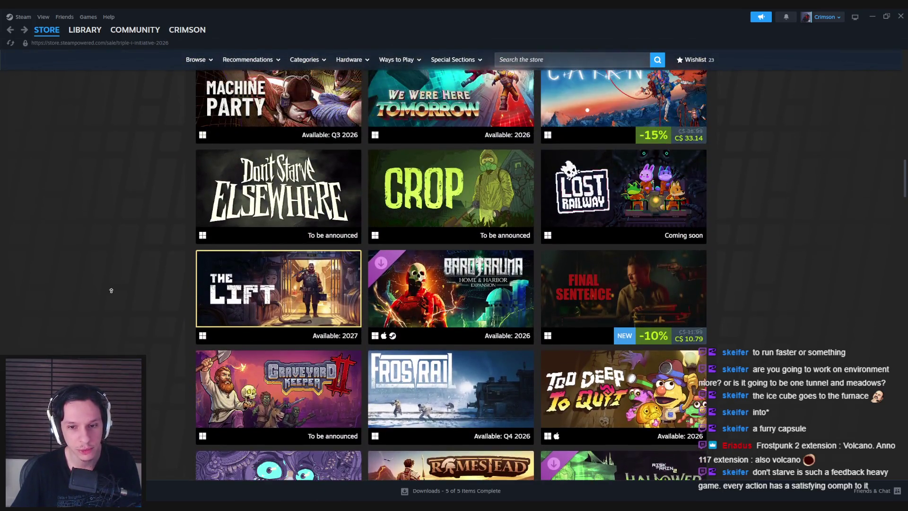
pyautogui.scroll(15, 126, 151)
# - Search the store for 'don't starve', browse its page, then go back to Triple-i Initiative
pyautogui.click(537, 60)
pyautogui.write("don't st")
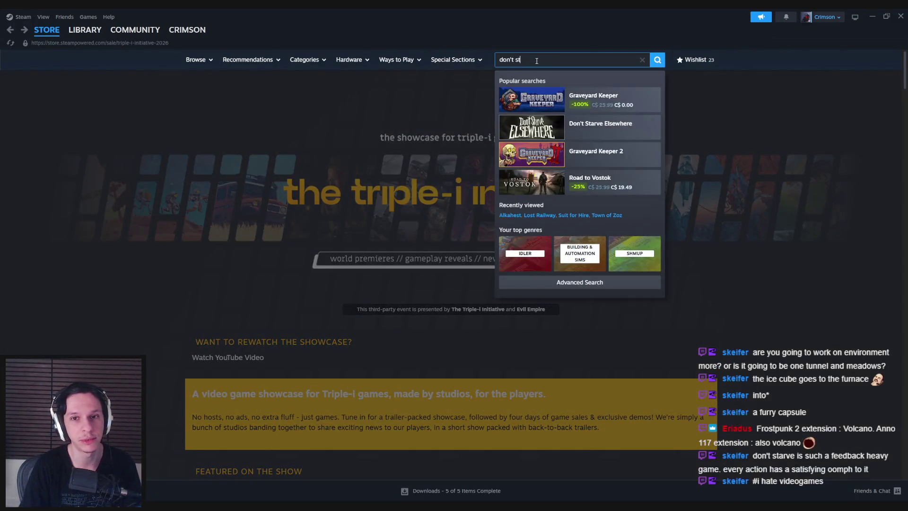
pyautogui.write('arve')
pyautogui.click(522, 111)
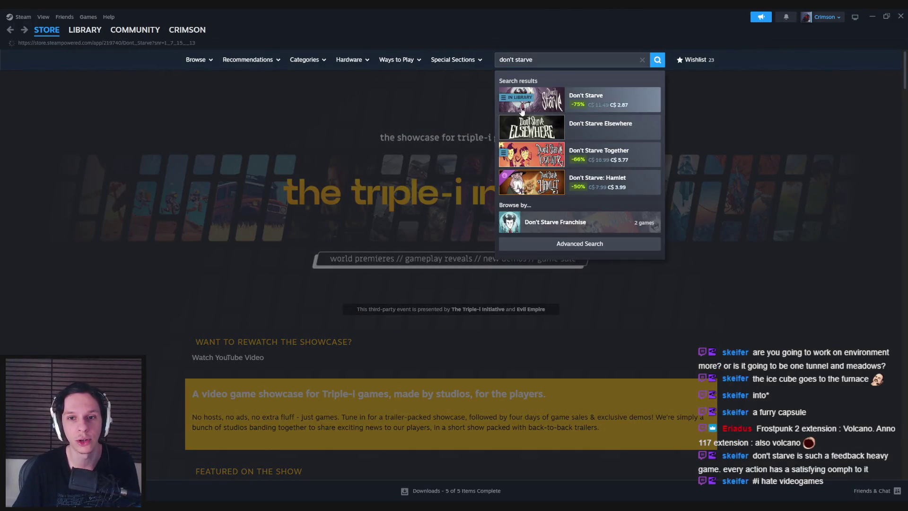
pyautogui.scroll(-1, 661, 321)
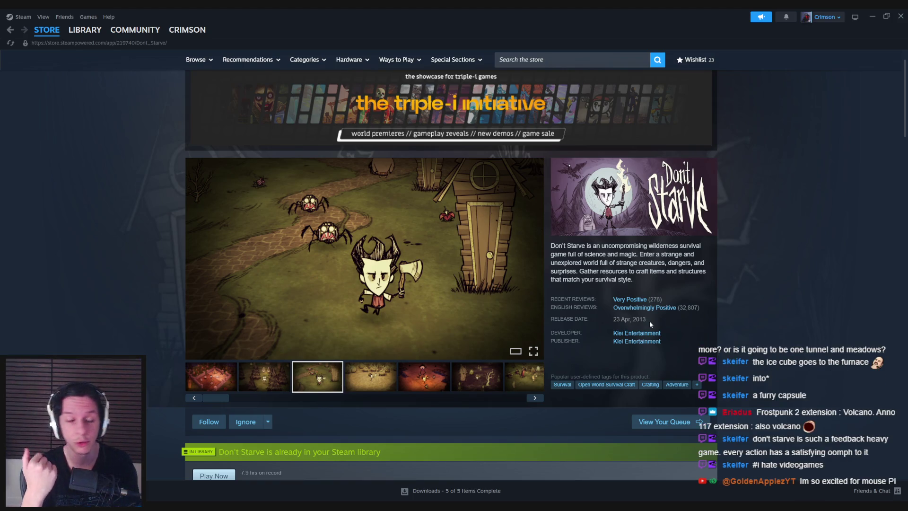
pyautogui.scroll(-5, 124, 235)
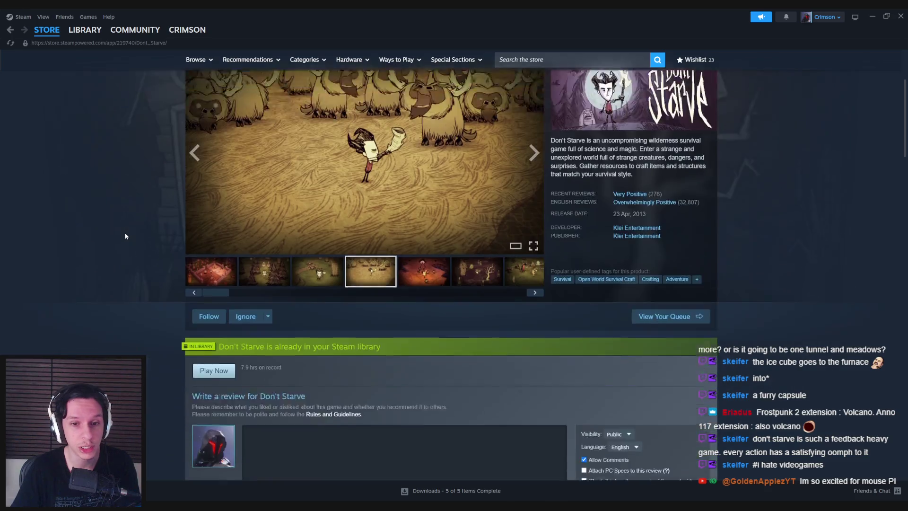
pyautogui.scroll(-1, 126, 236)
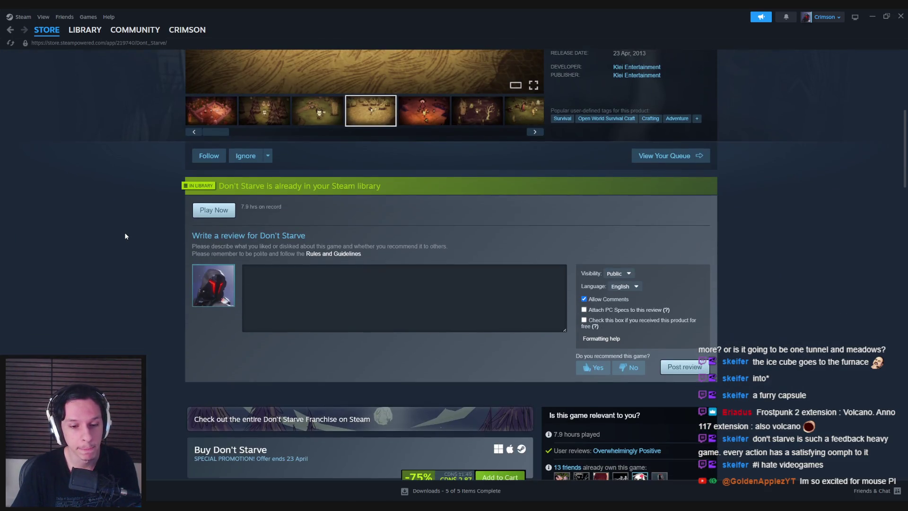
pyautogui.scroll(6, 125, 236)
pyautogui.hotkey('alt', 'Left')
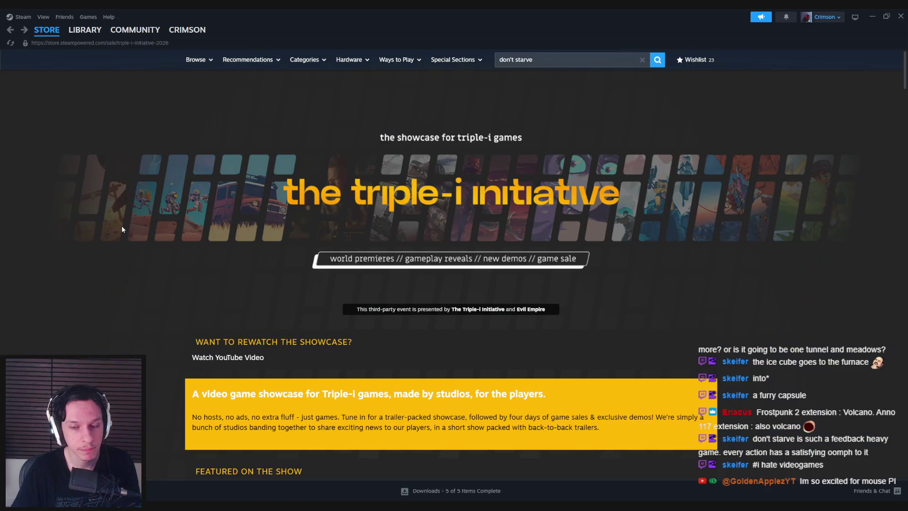
pyautogui.click(545, 60)
pyautogui.write('mouse pi')
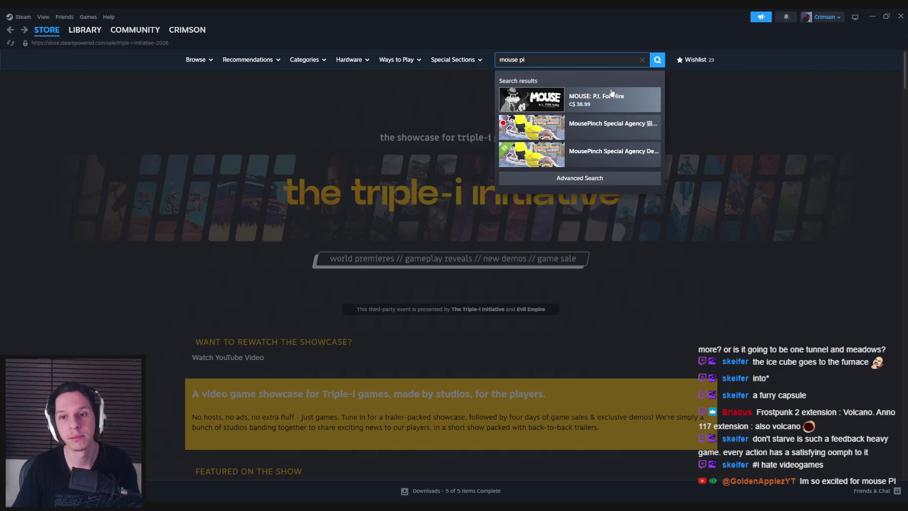
# - Browse the MOUSE: P.I. For Hire store page and its third screenshot, then return to the Triple-i sale page
pyautogui.click(591, 97)
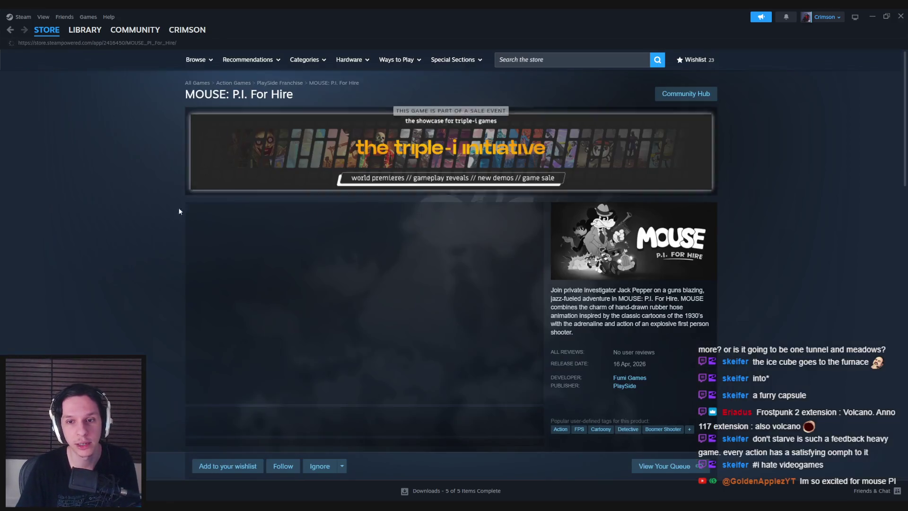
pyautogui.scroll(-3, 100, 248)
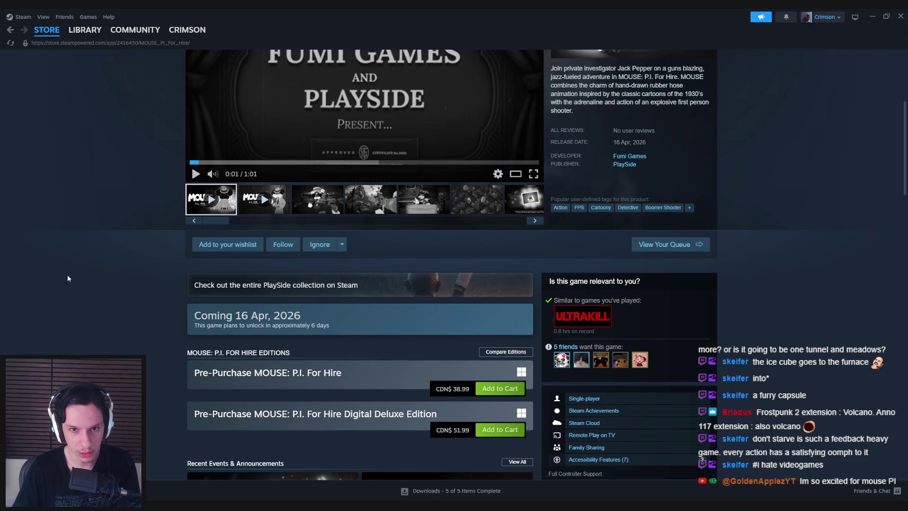
pyautogui.scroll(5, 67, 275)
pyautogui.scroll(-2, 100, 268)
pyautogui.click(318, 287)
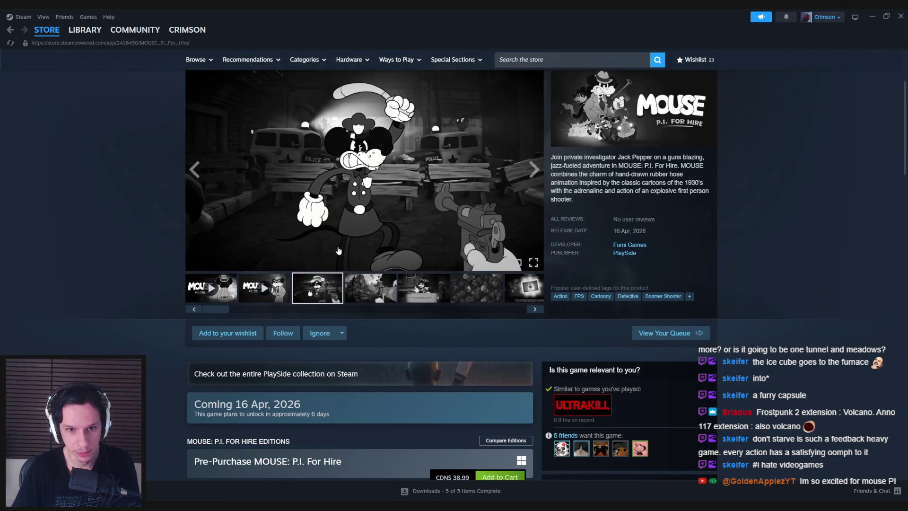
pyautogui.scroll(2, 367, 315)
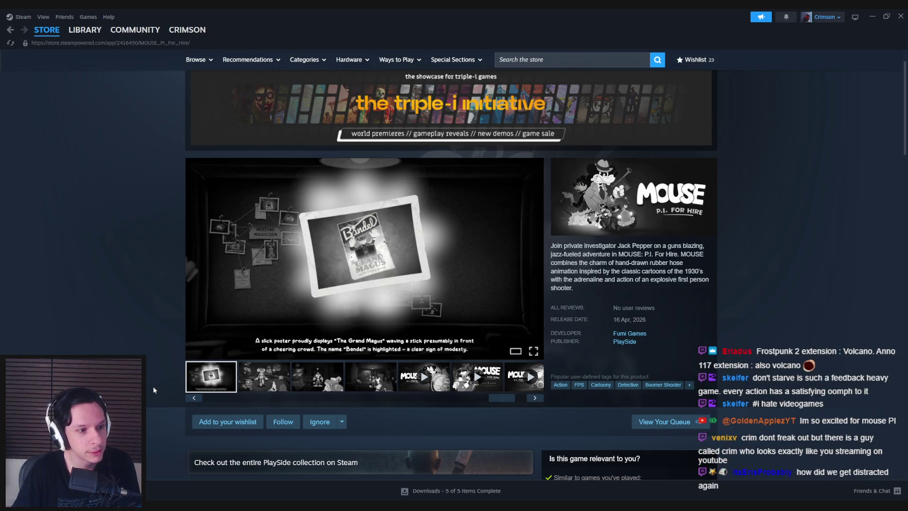
pyautogui.hotkey('alt', 'Left')
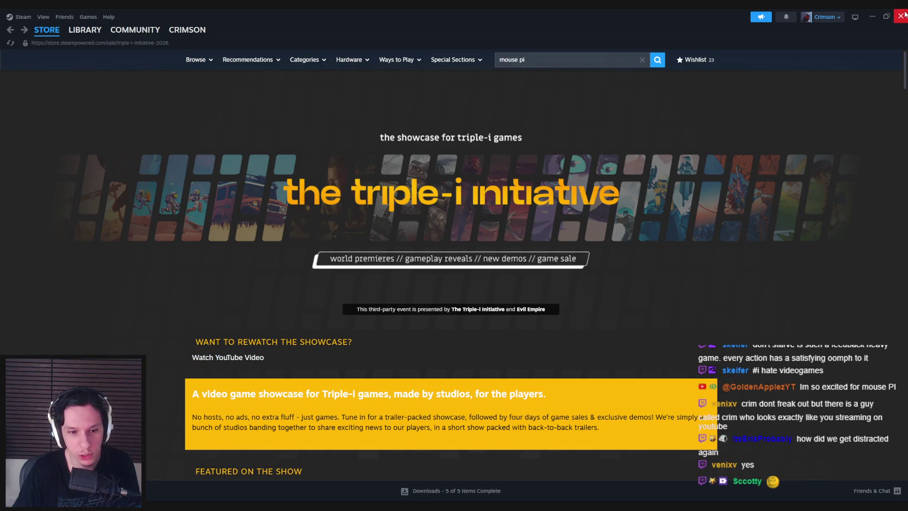
# - Close Steam and fly the viewport camera into the train interior
pyautogui.click(901, 16)
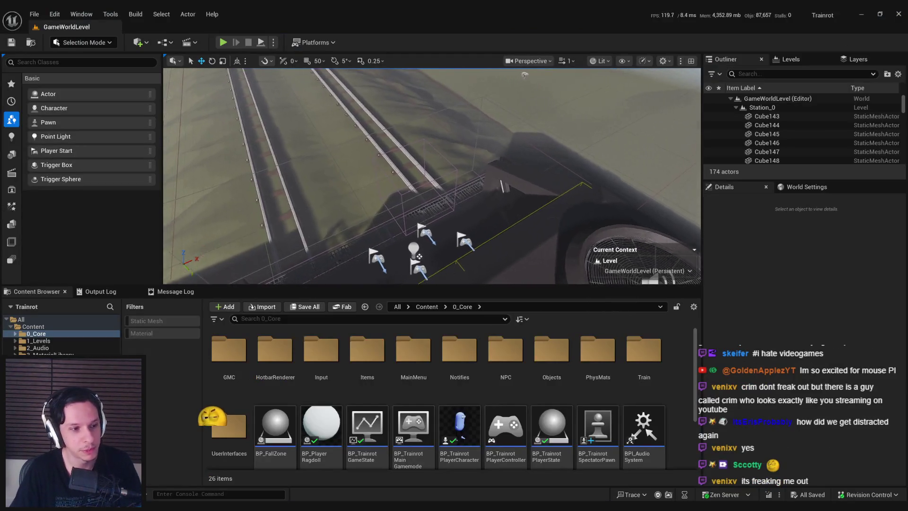
pyautogui.press('w')
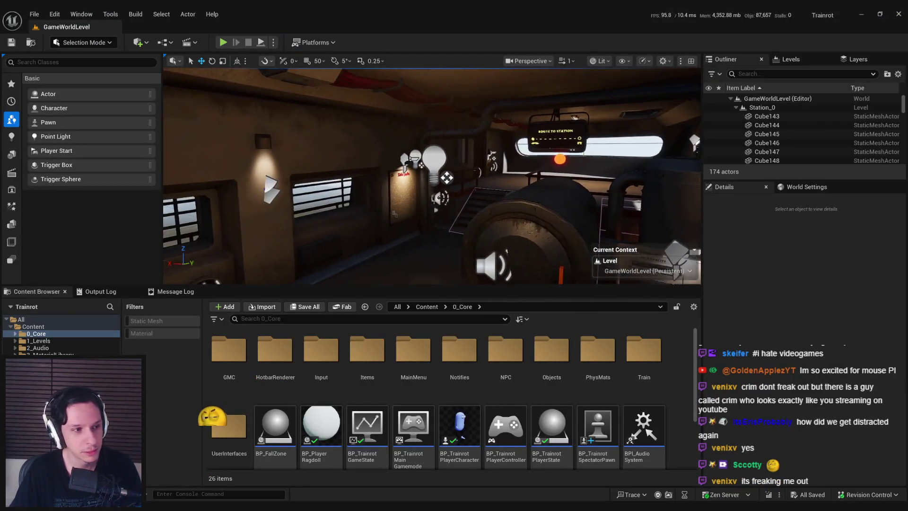
pyautogui.press('w')
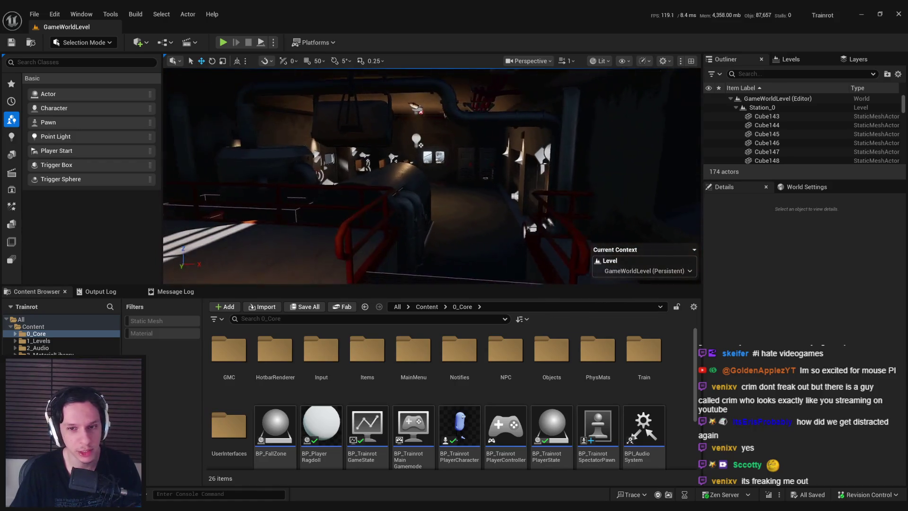
pyautogui.press('w')
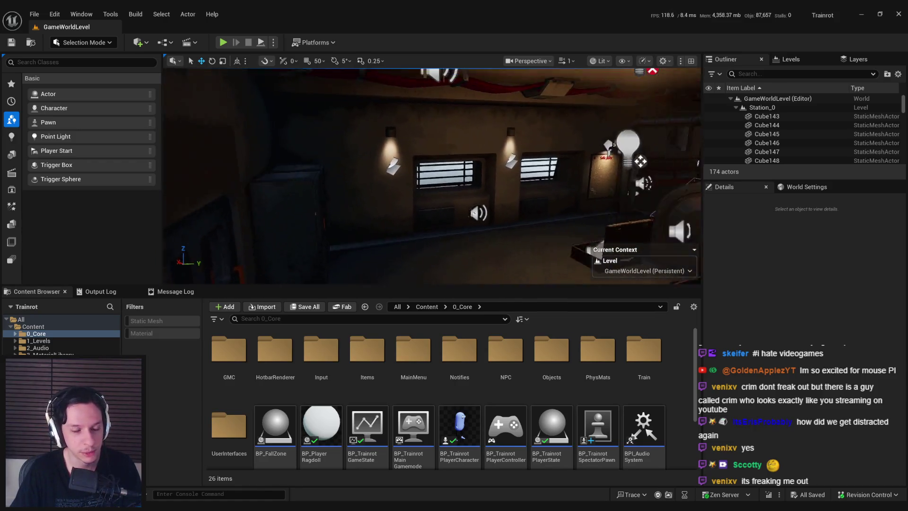
# - Switch the viewport to game view with G and start playing the level
pyautogui.press('s')
pyautogui.press('g')
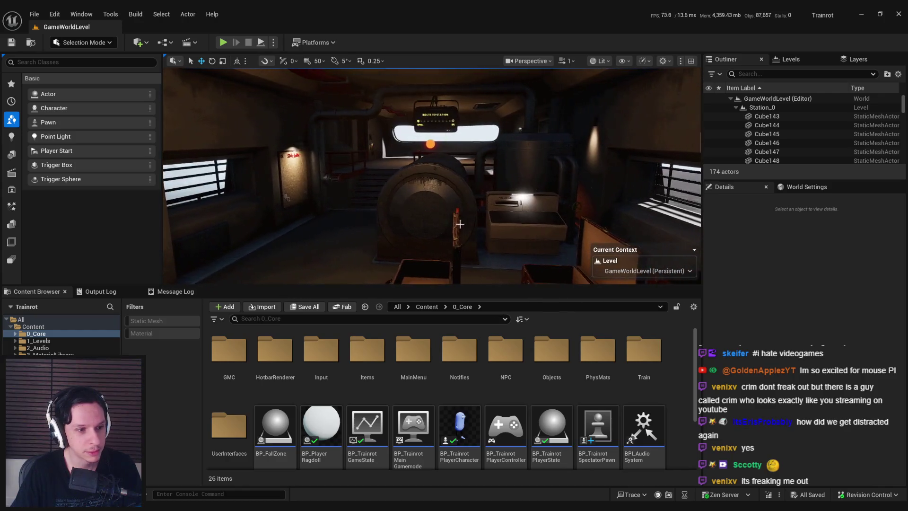
pyautogui.press('a')
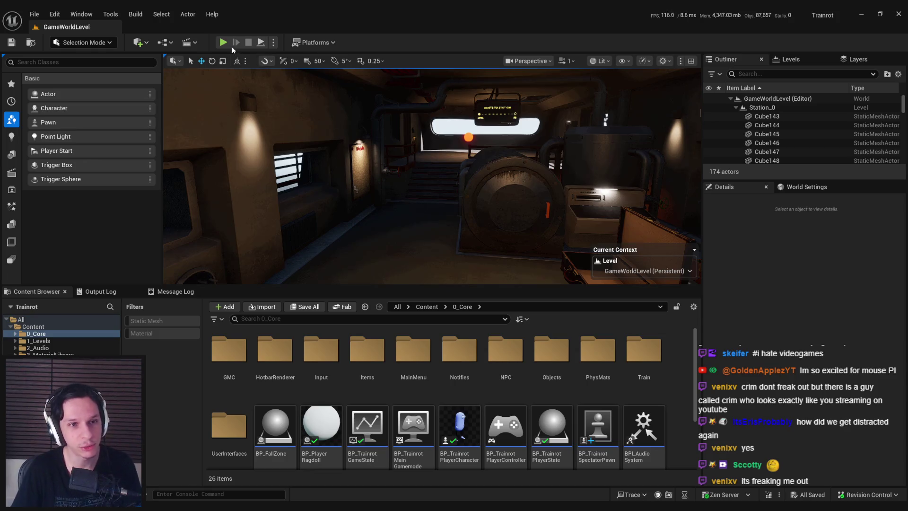
pyautogui.click(224, 43)
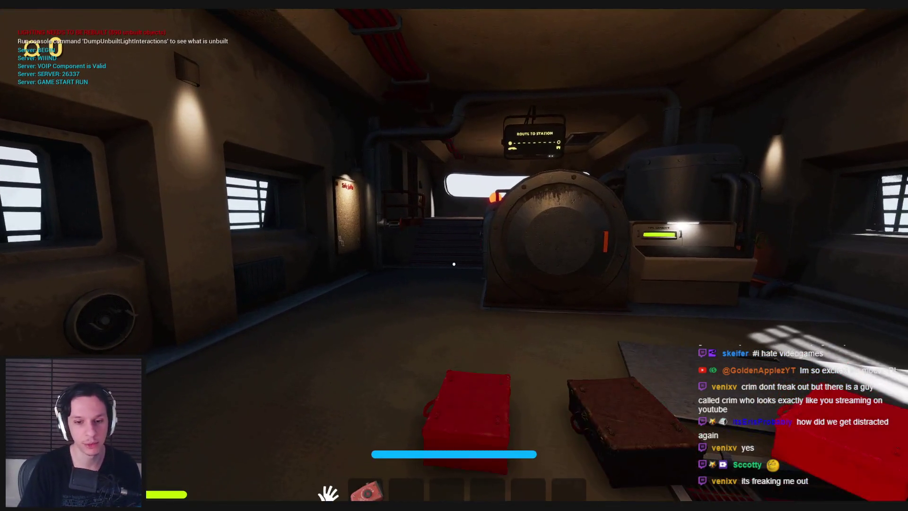
# - Walk to the generator, pick up the red case and set a case down by the fan
pyautogui.press('w')
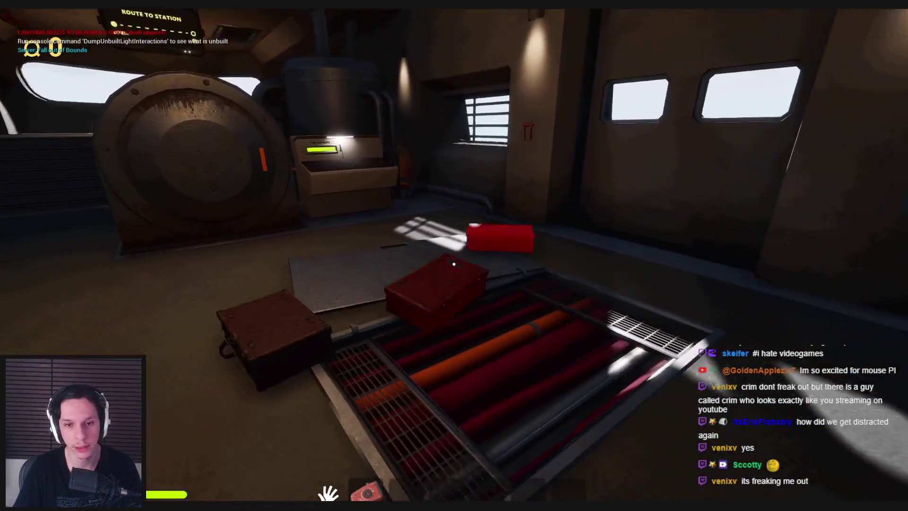
pyautogui.click(454, 264)
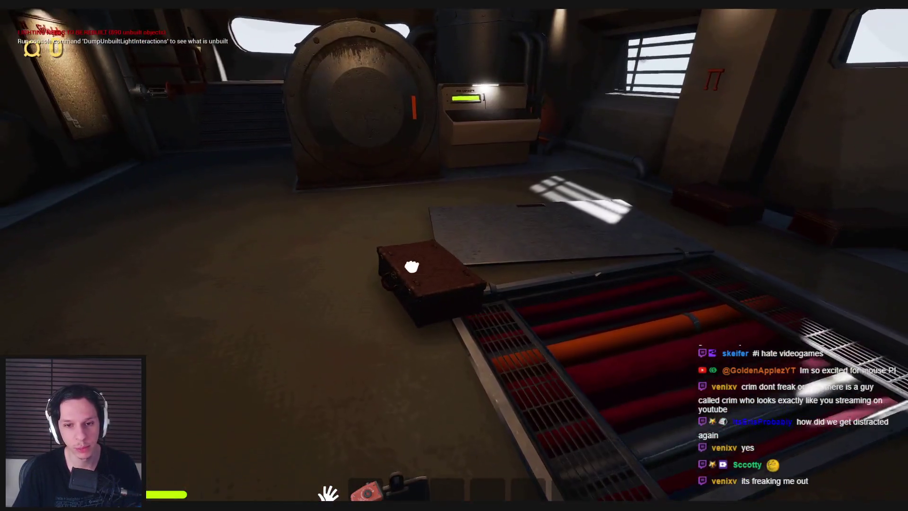
pyautogui.click(411, 267)
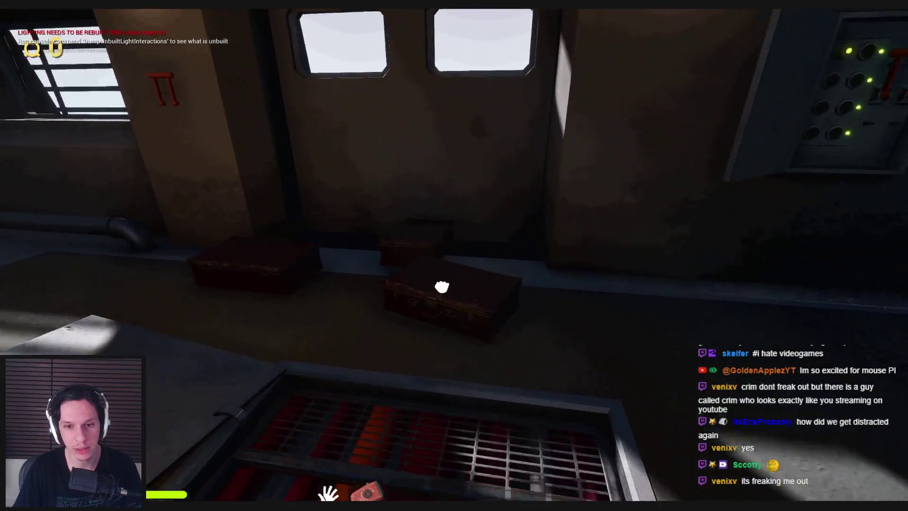
pyautogui.moveTo(442, 287)
pyautogui.mouseDown()
pyautogui.moveTo(449, 391)
pyautogui.moveTo(443, 392)
pyautogui.moveTo(454, 259)
pyautogui.moveTo(455, 393)
pyautogui.moveTo(454, 264)
pyautogui.mouseUp()
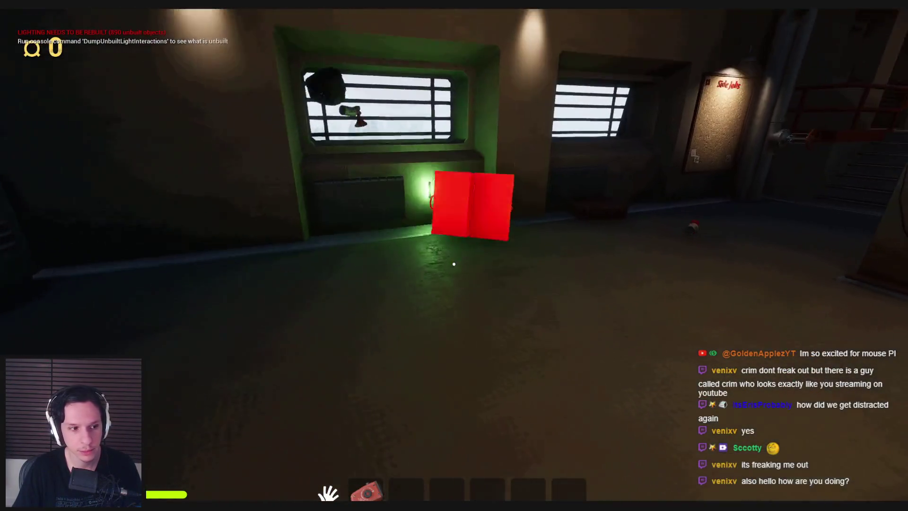
pyautogui.click(454, 264)
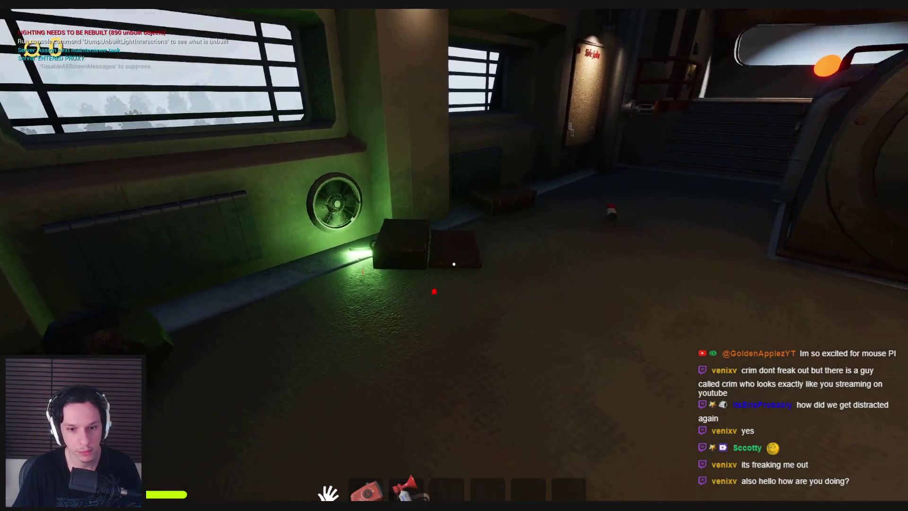
# - Equip the air horn and mount it on the stairway corridor wall
pyautogui.press('2')
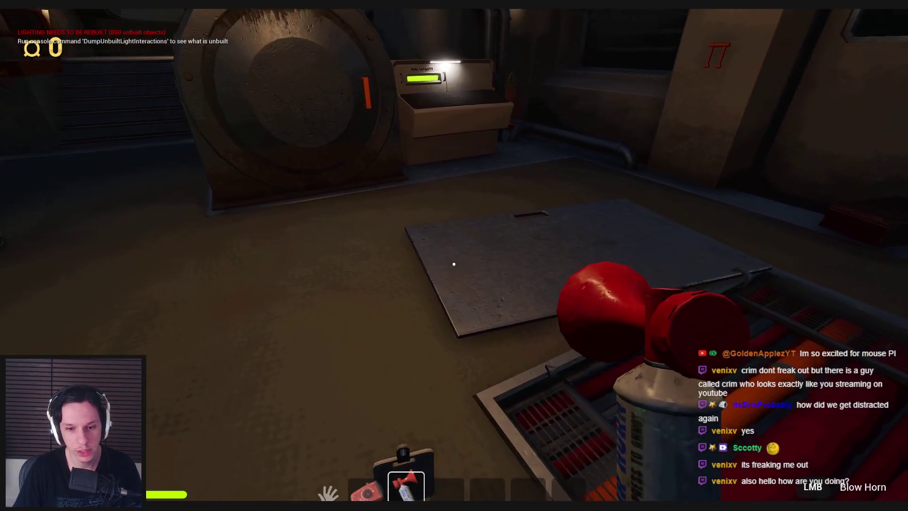
pyautogui.hotkey('shift', 'w')
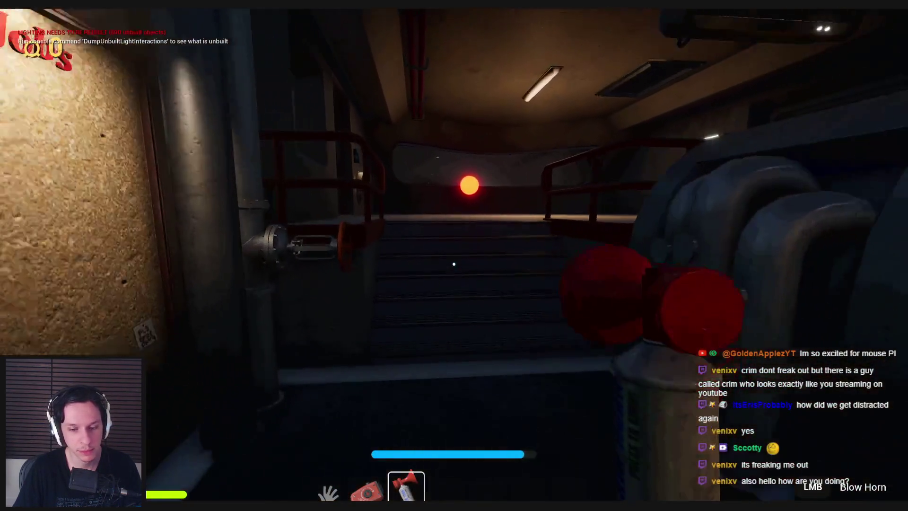
pyautogui.rightClick(455, 264)
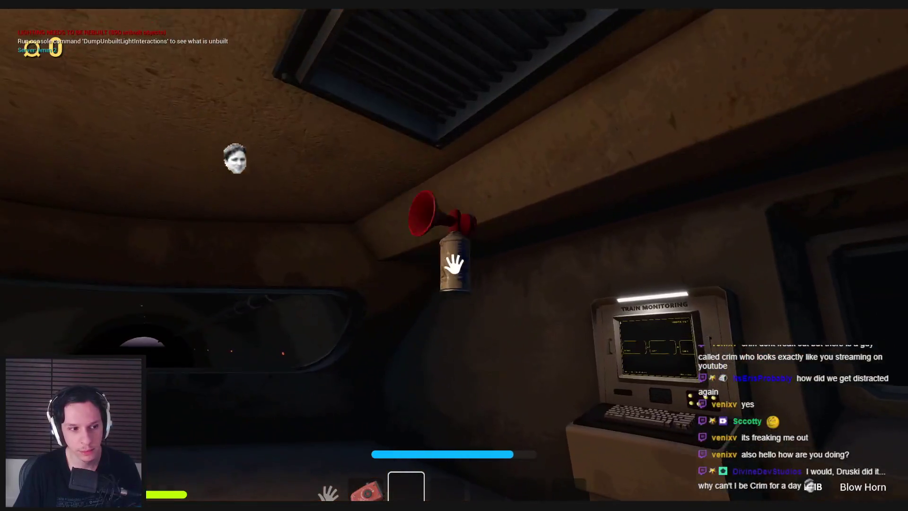
# - Walk into the room and pick up, then drop, the box by the green-lit fan
pyautogui.press('w')
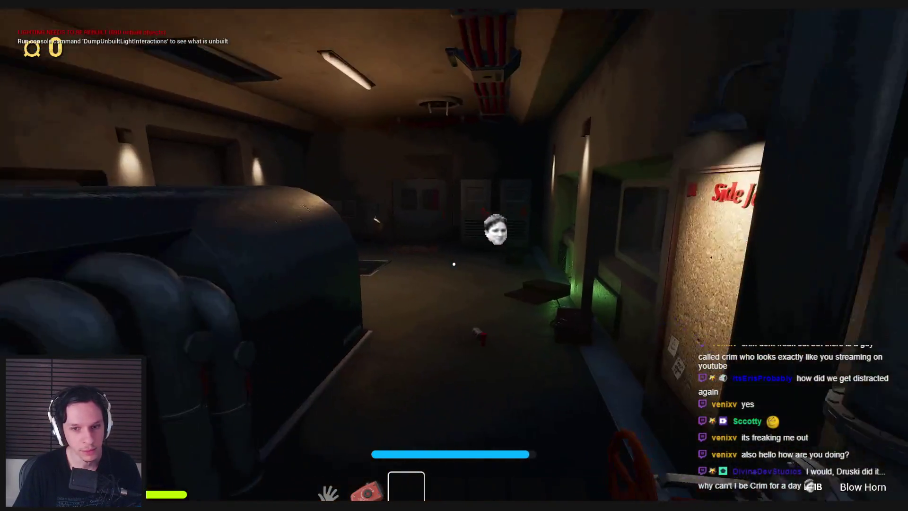
pyautogui.hotkey('shift', 'w')
pyautogui.press('w')
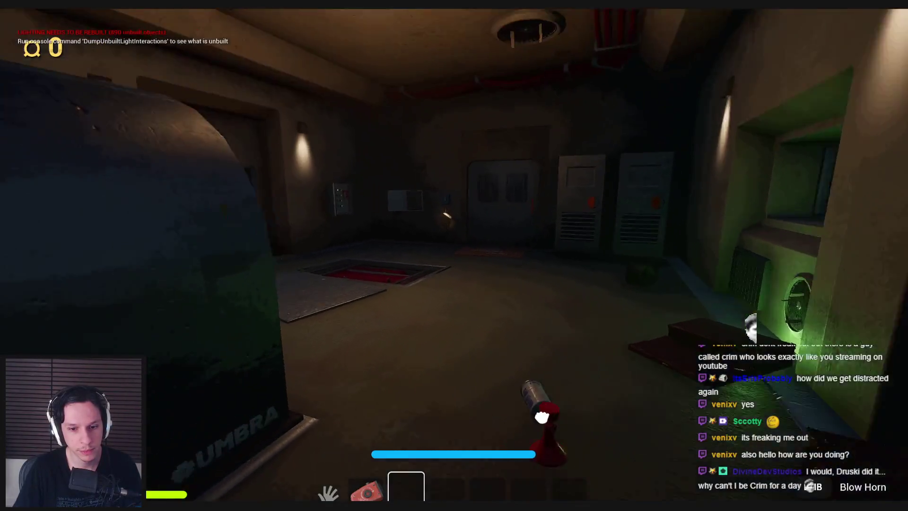
pyautogui.press('w')
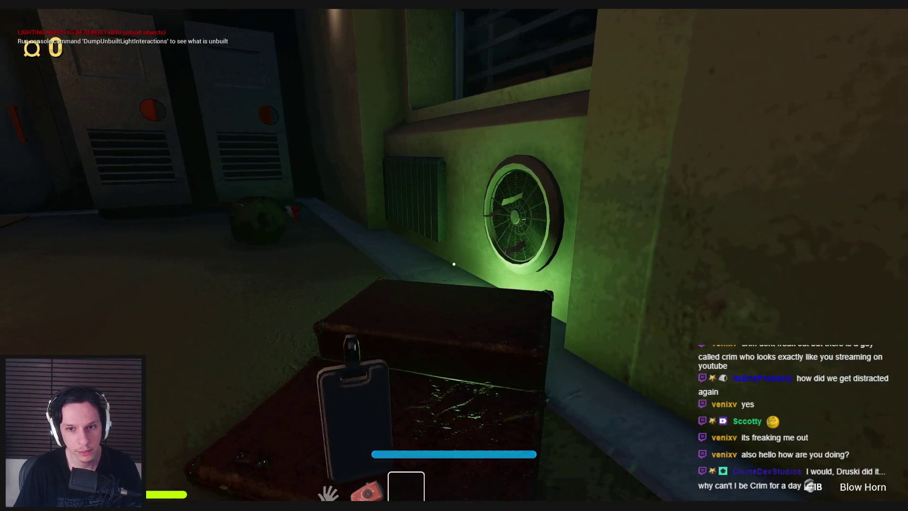
pyautogui.click(454, 264)
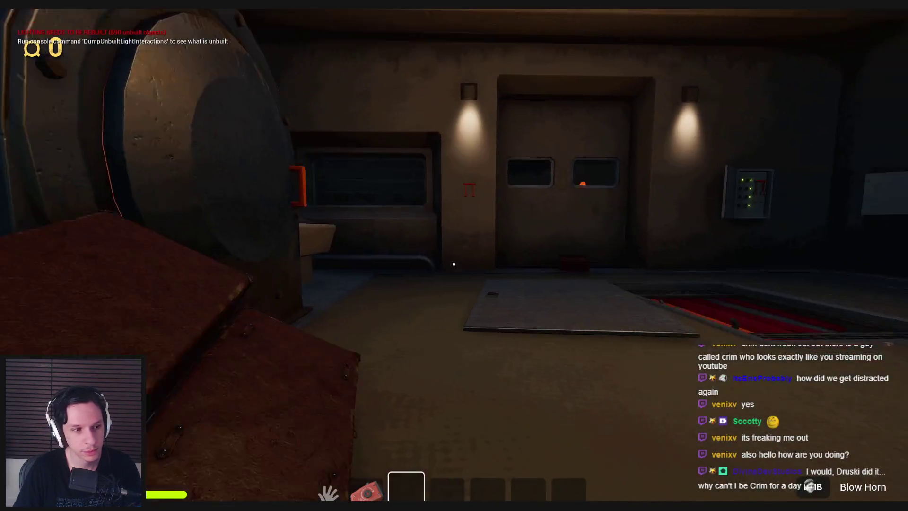
pyautogui.click(454, 264)
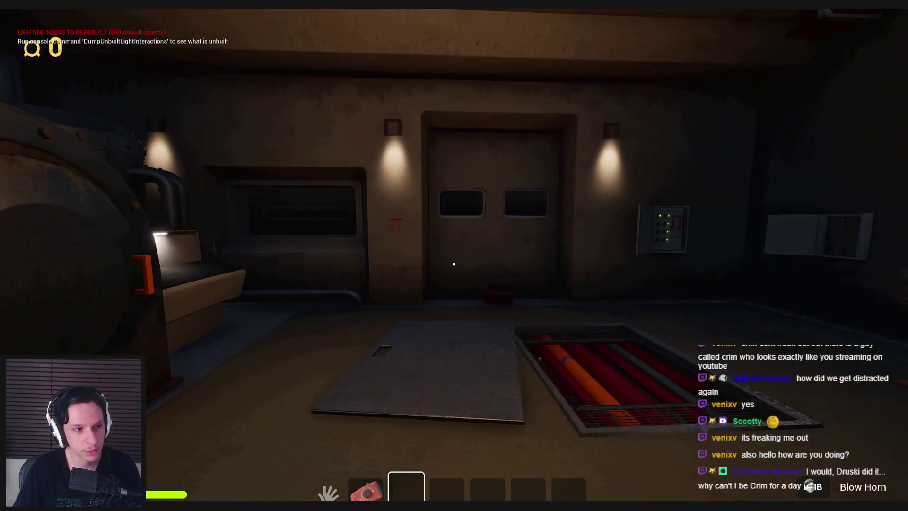
# - Use the free debug camera to inspect the purple character's UMBRA badge, then restore the editor
pyautogui.press(';')
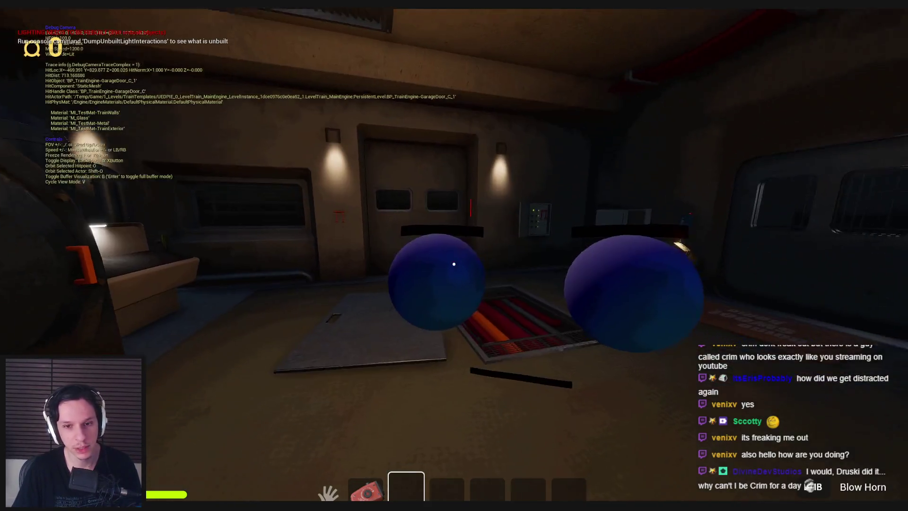
pyautogui.scroll(-2, 454, 264)
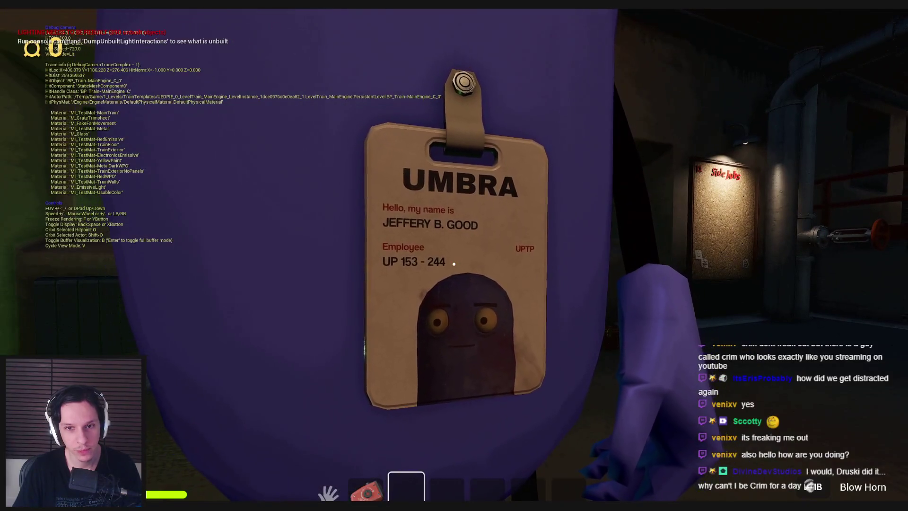
pyautogui.press('s')
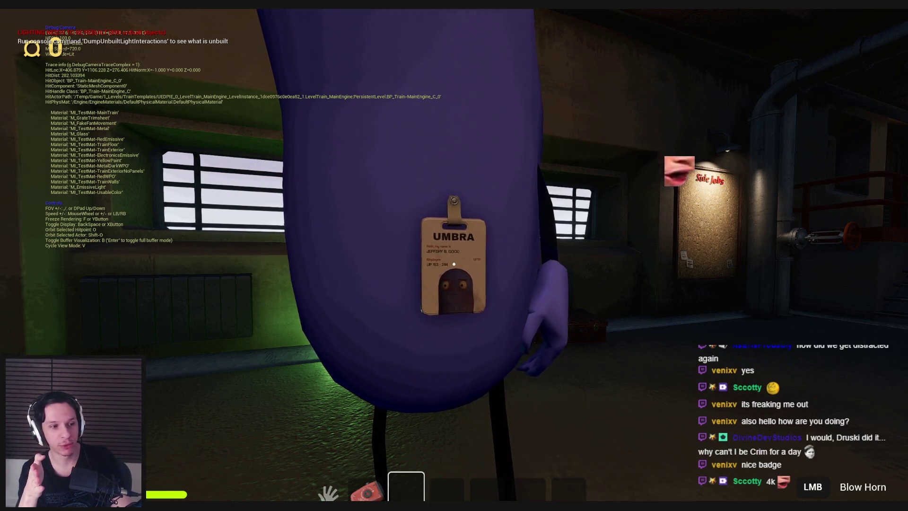
pyautogui.press('w')
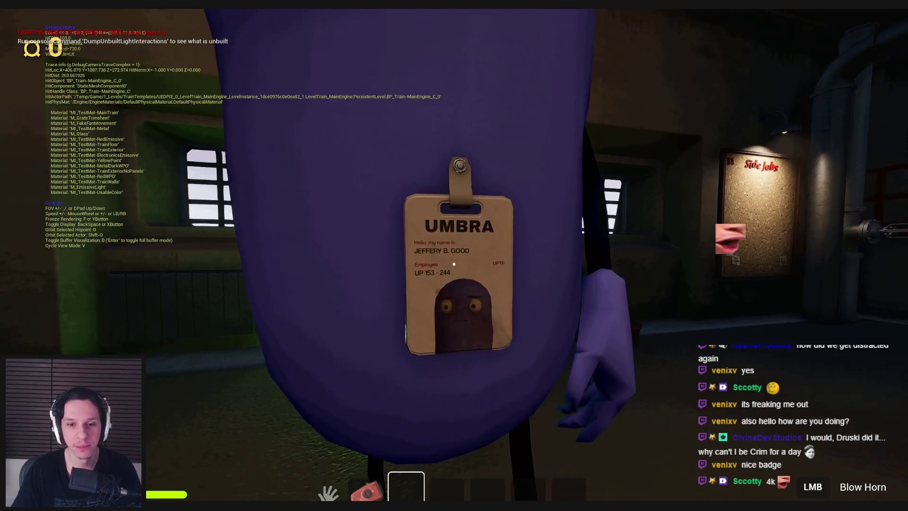
pyautogui.press('s')
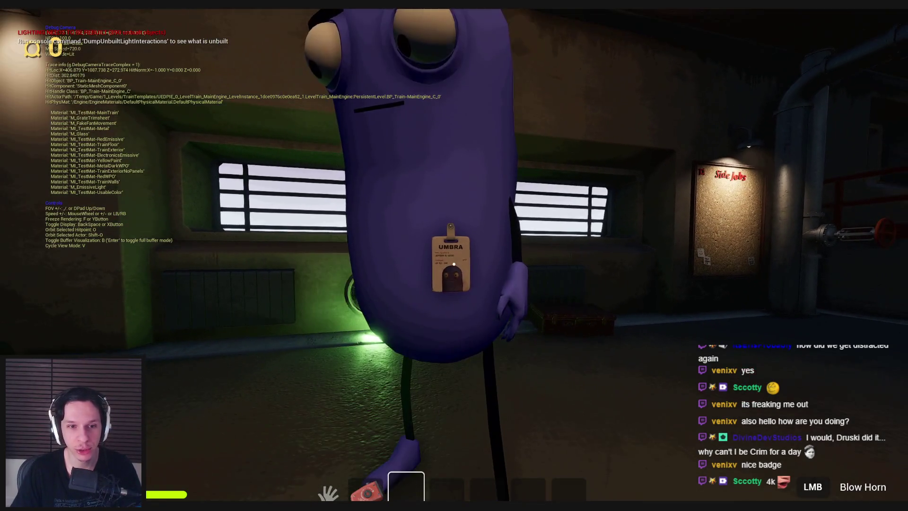
pyautogui.press('w')
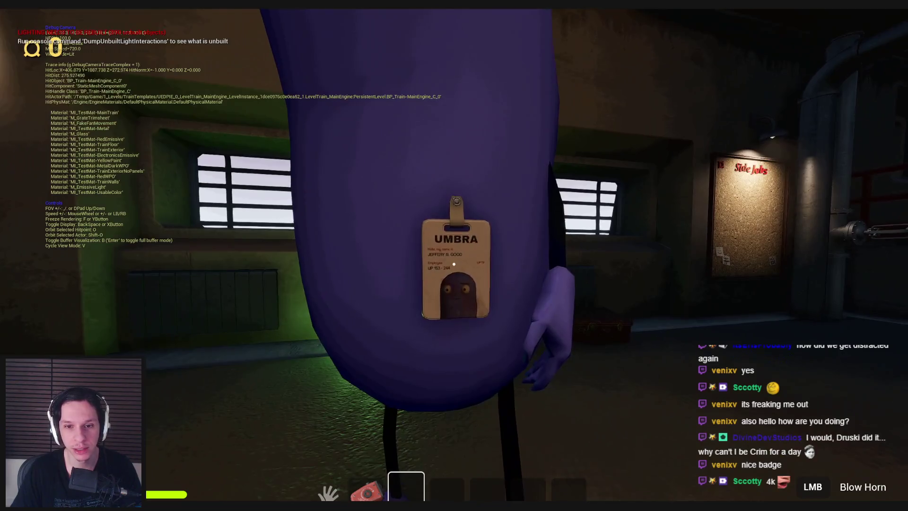
pyautogui.press('s')
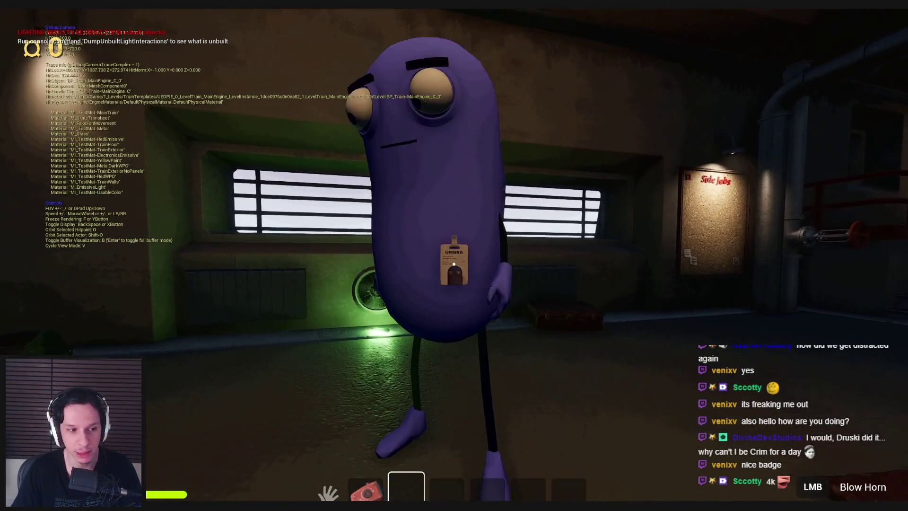
pyautogui.press('F11')
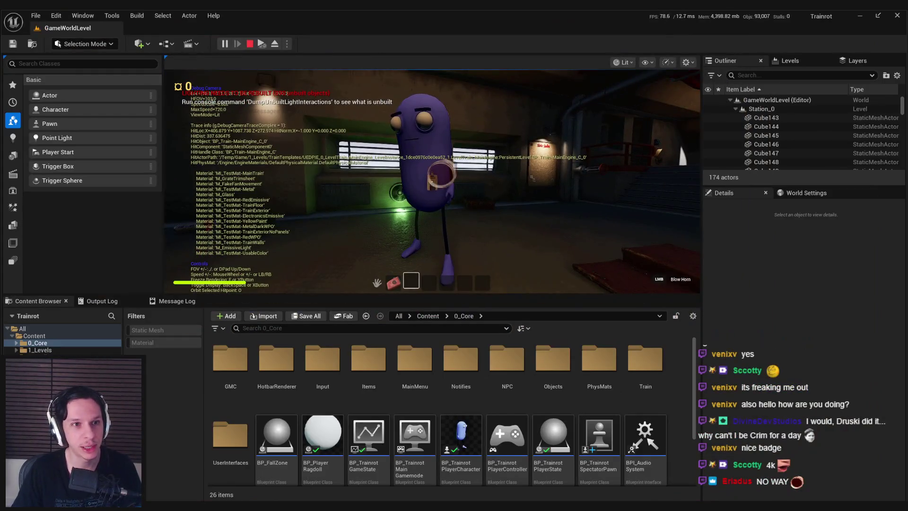
# - Open the Statistics window from the editor's Tools menu
pyautogui.press('super')
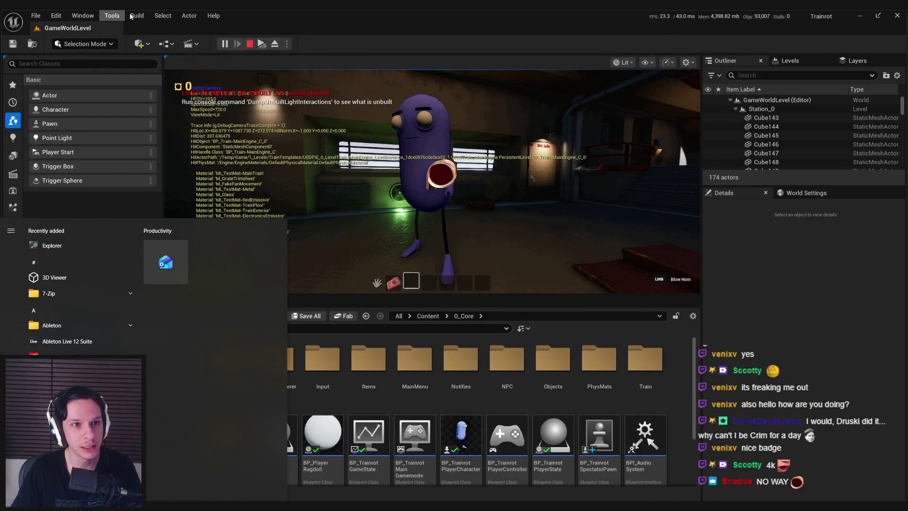
pyautogui.click(113, 17)
pyautogui.moveTo(140, 251)
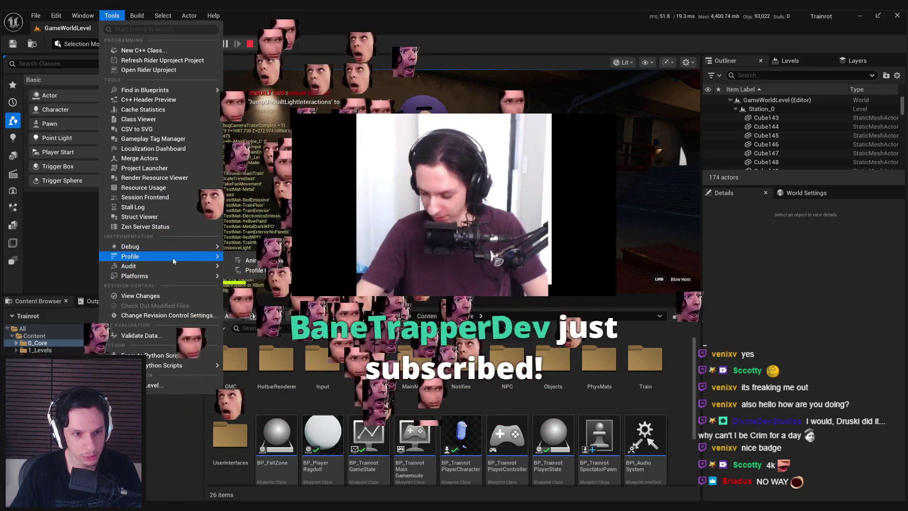
pyautogui.moveTo(173, 266)
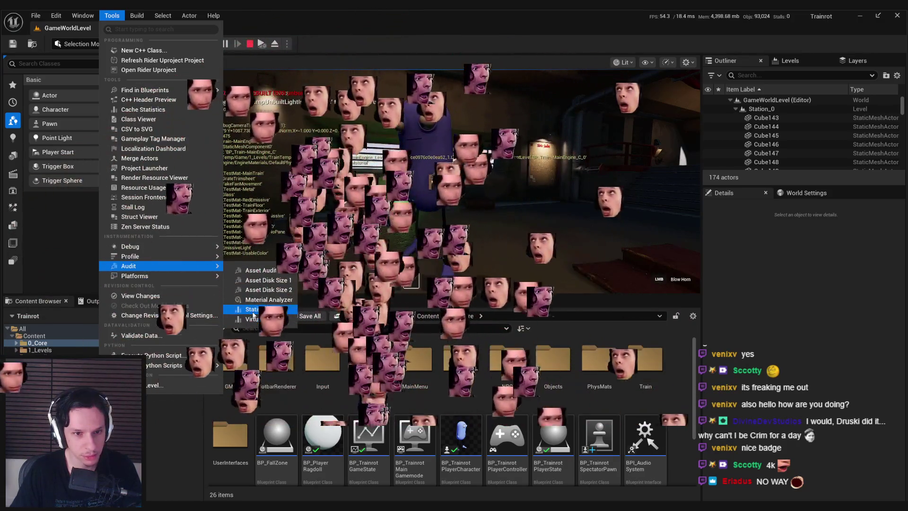
pyautogui.click(253, 310)
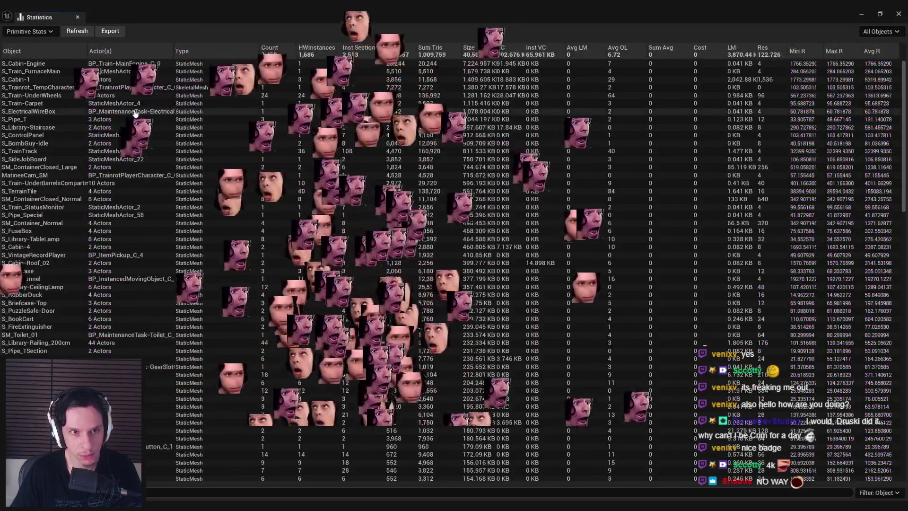
# - Switch to Texture Stats, sort by Max Dimension, and close the Statistics window
pyautogui.click(42, 31)
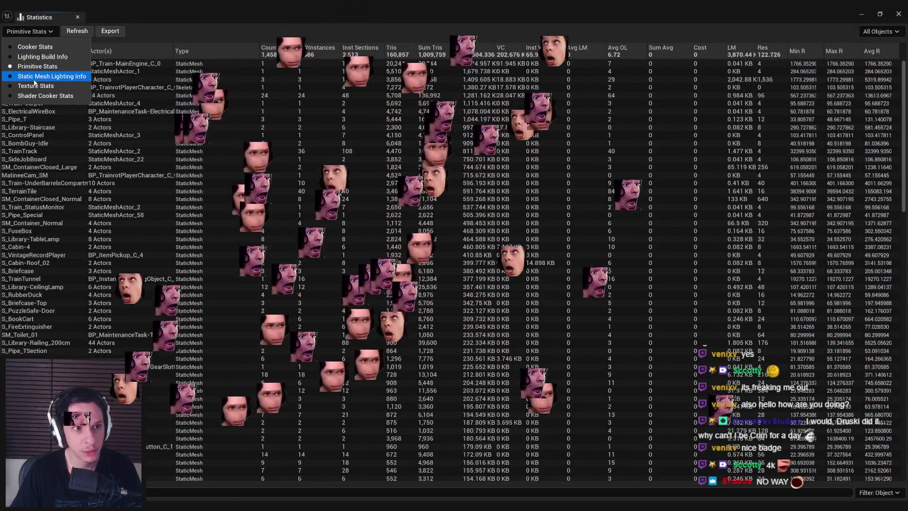
pyautogui.press('Escape')
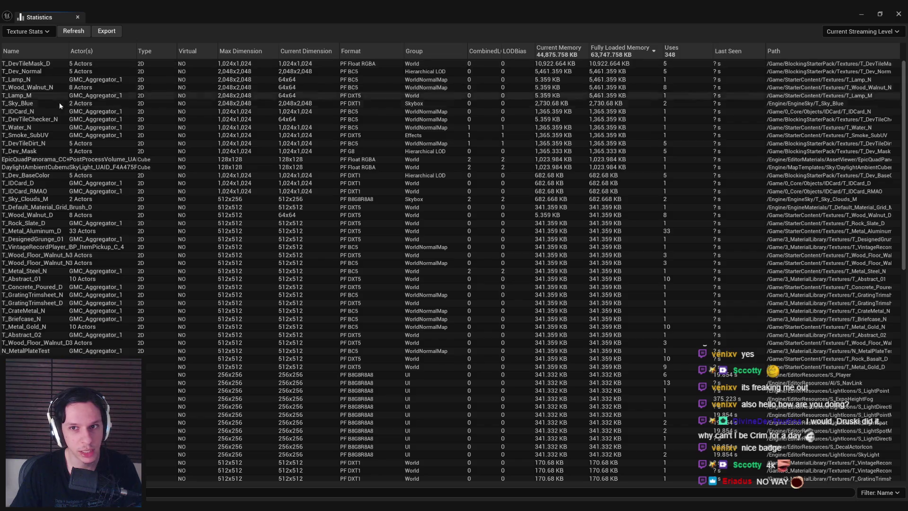
pyautogui.click(251, 51)
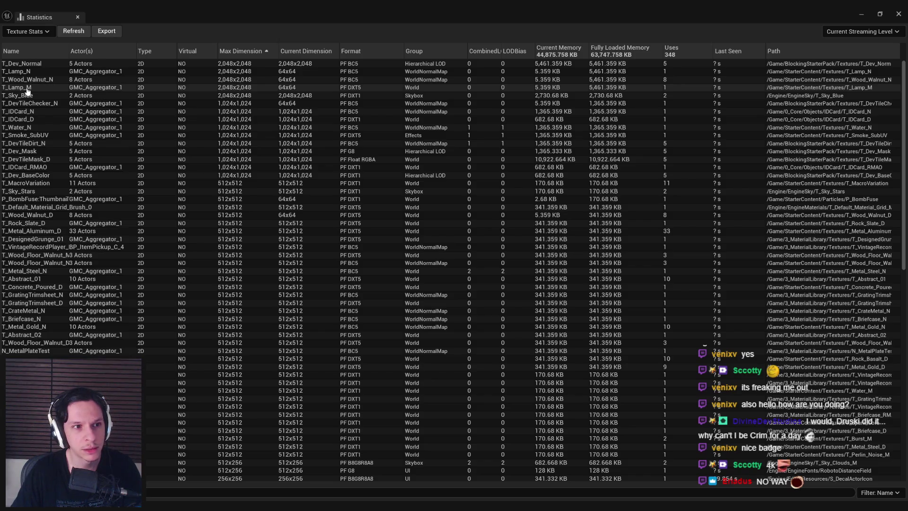
pyautogui.click(78, 17)
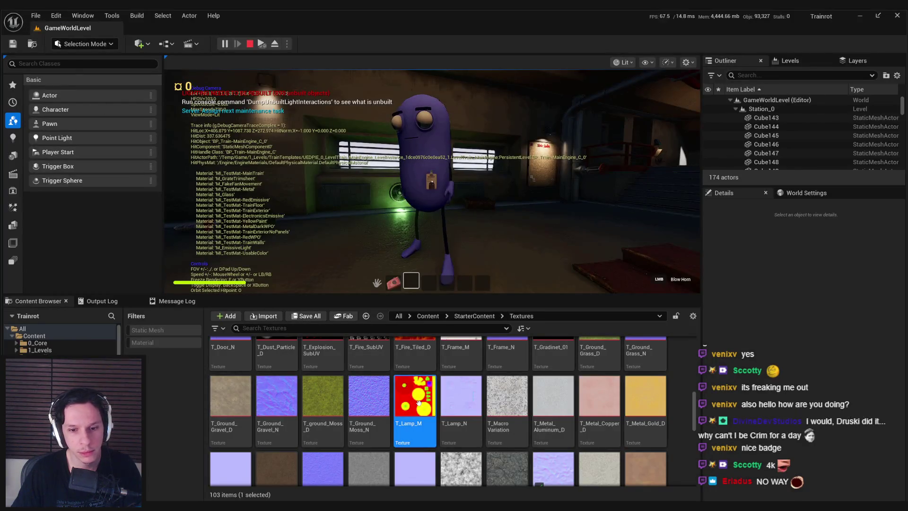
# - Stop the playtest and cap T_Lamp_M at a 256 maximum texture size, checking out its package
pyautogui.press('Escape')
pyautogui.click(38, 301)
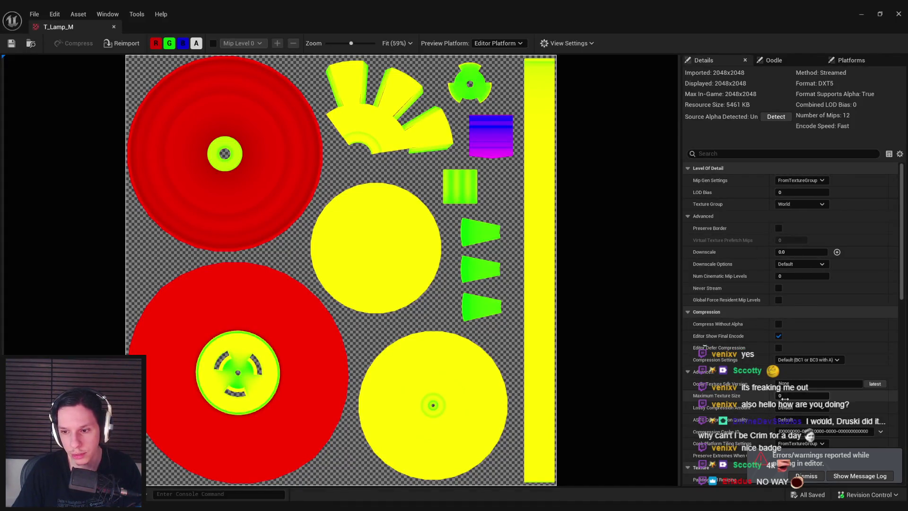
pyautogui.press('Return')
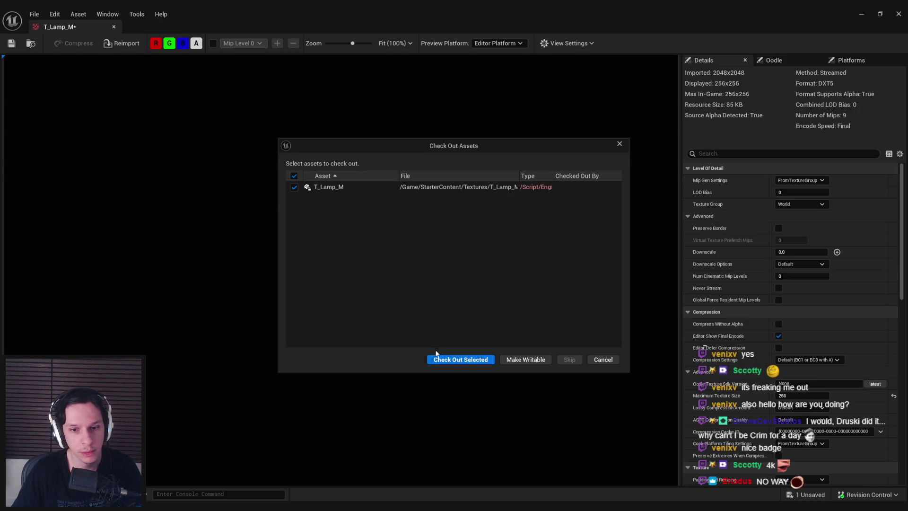
pyautogui.click(437, 359)
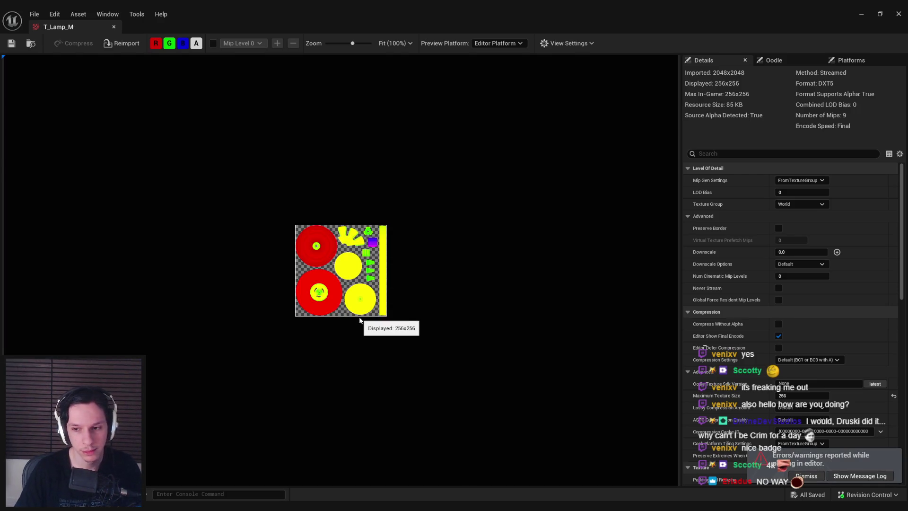
pyautogui.click(36, 45)
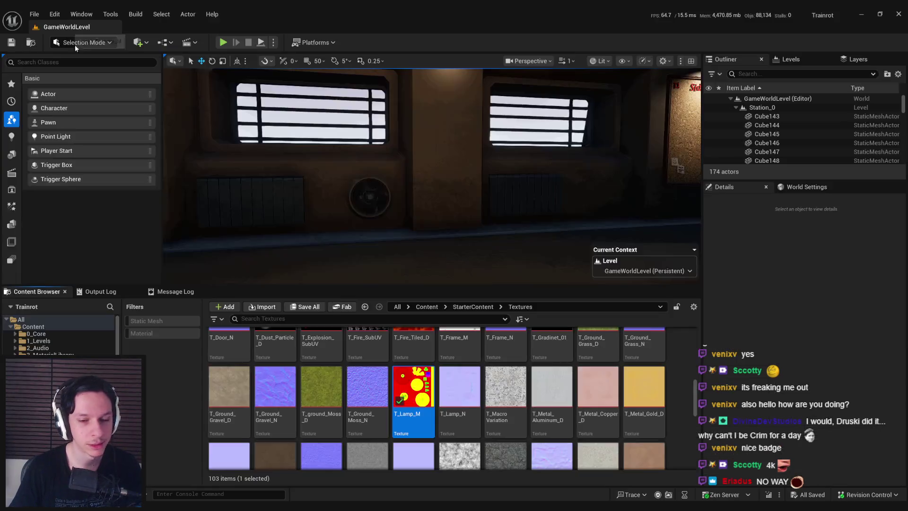
# - Set T_Lamp_N's maximum texture size to 256, then save and check it out
pyautogui.click(459, 393)
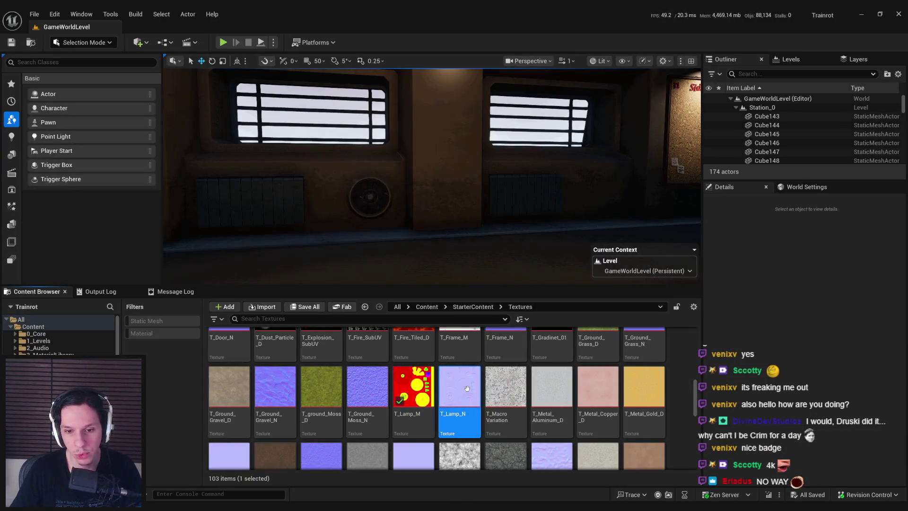
pyautogui.doubleClick(459, 388)
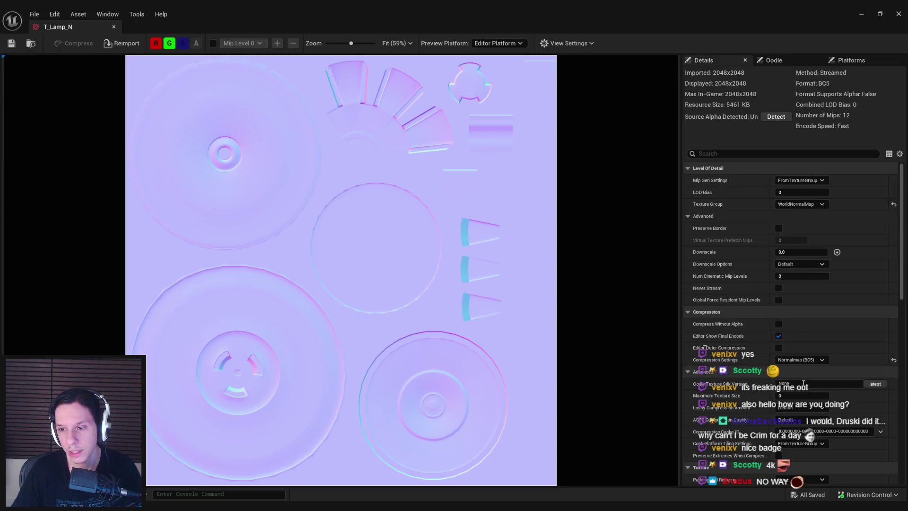
pyautogui.click(802, 395)
pyautogui.write('256')
pyautogui.press('Return')
pyautogui.hotkey('ctrl', 's')
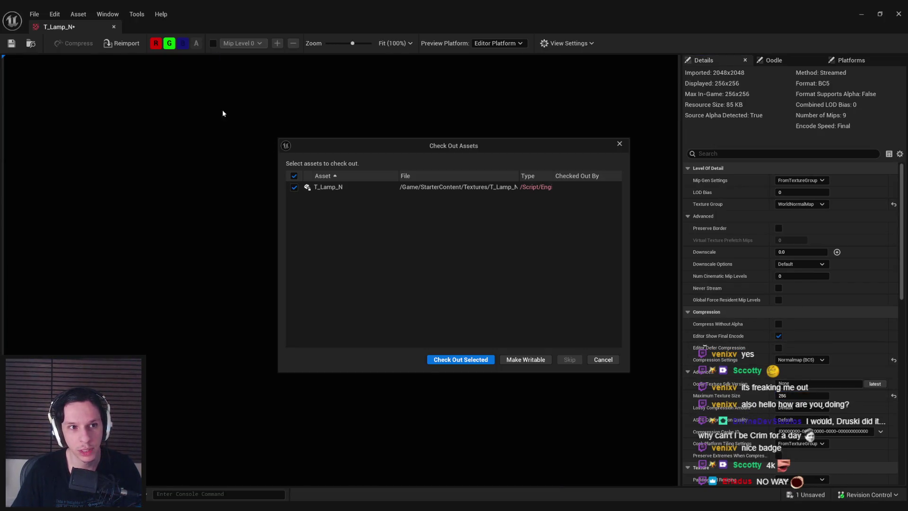
pyautogui.press('Return')
pyautogui.middleClick(91, 30)
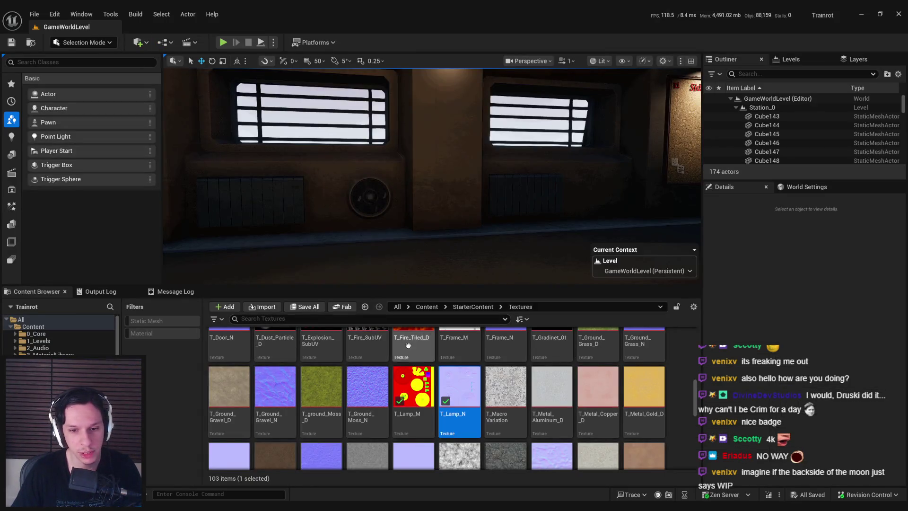
# - Select the sky sphere's SkySphereMesh and open its MID_M_Sky_Panning_Clouds2_0 material instance
pyautogui.moveTo(364, 392)
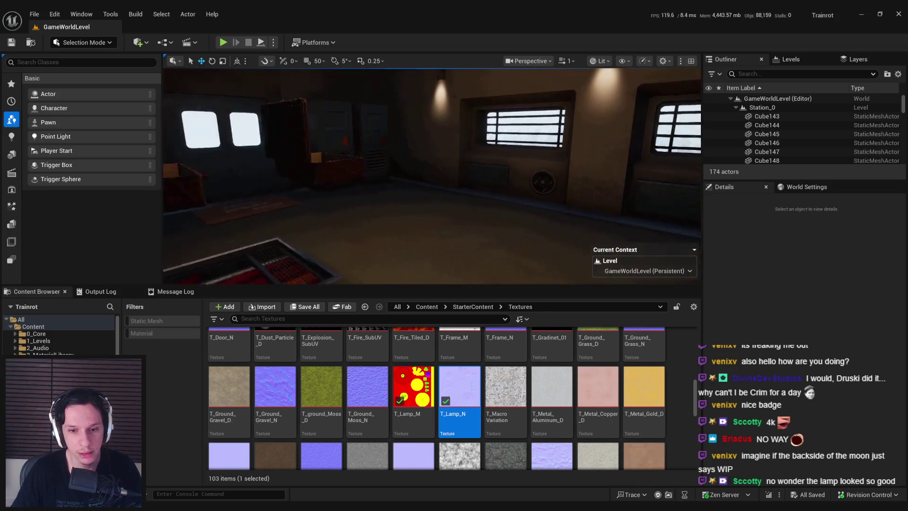
pyautogui.scroll(-1, 430, 364)
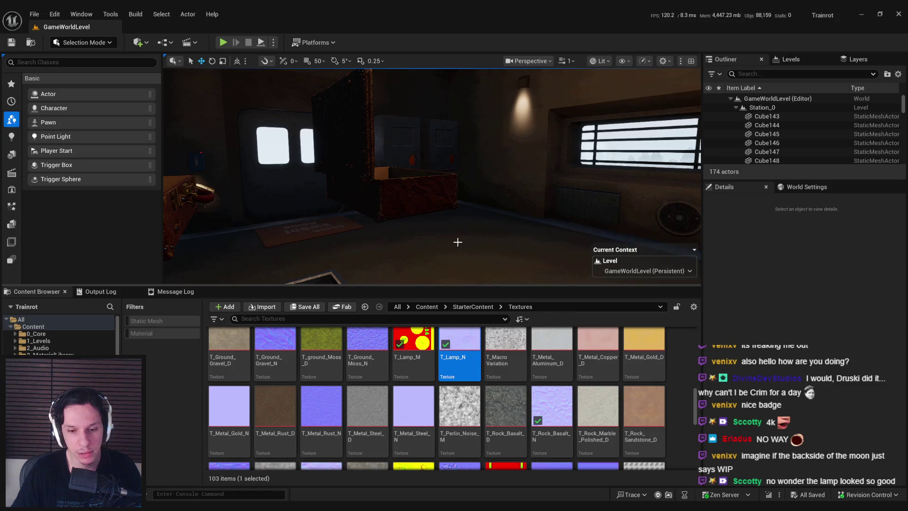
pyautogui.click(462, 224)
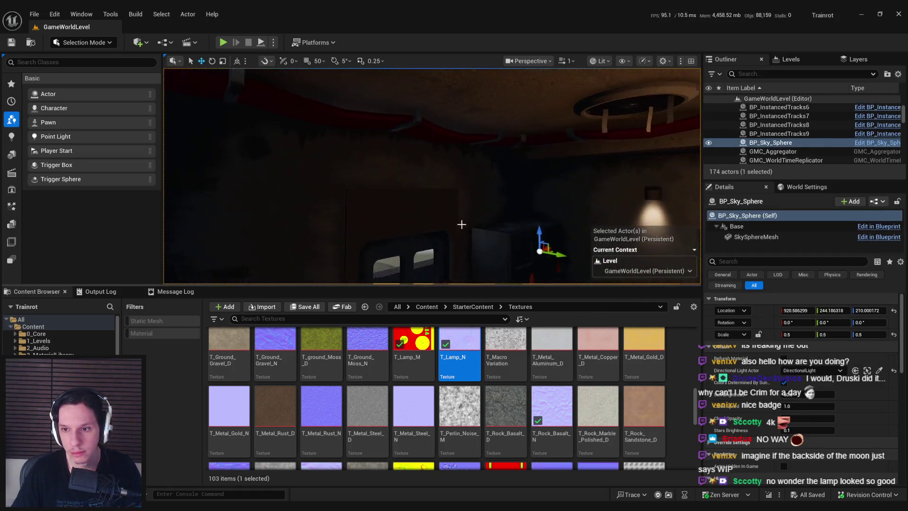
pyautogui.click(756, 236)
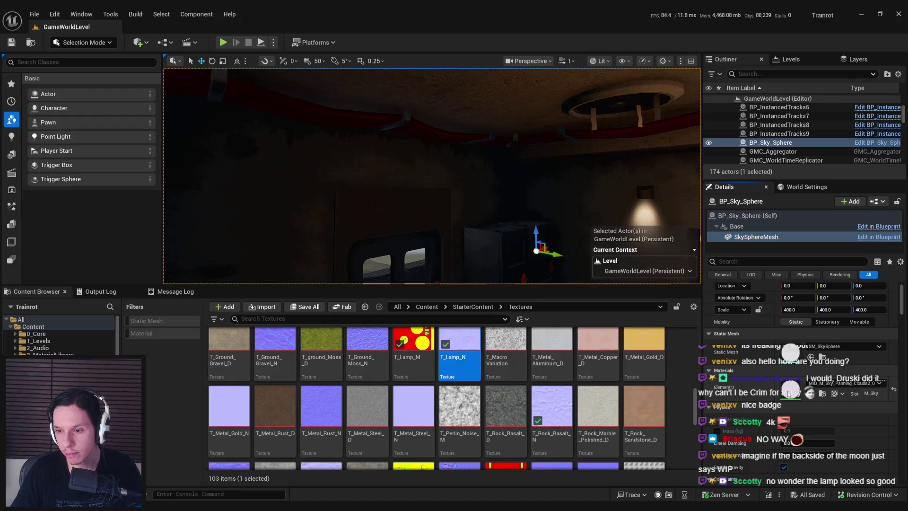
pyautogui.doubleClick(789, 394)
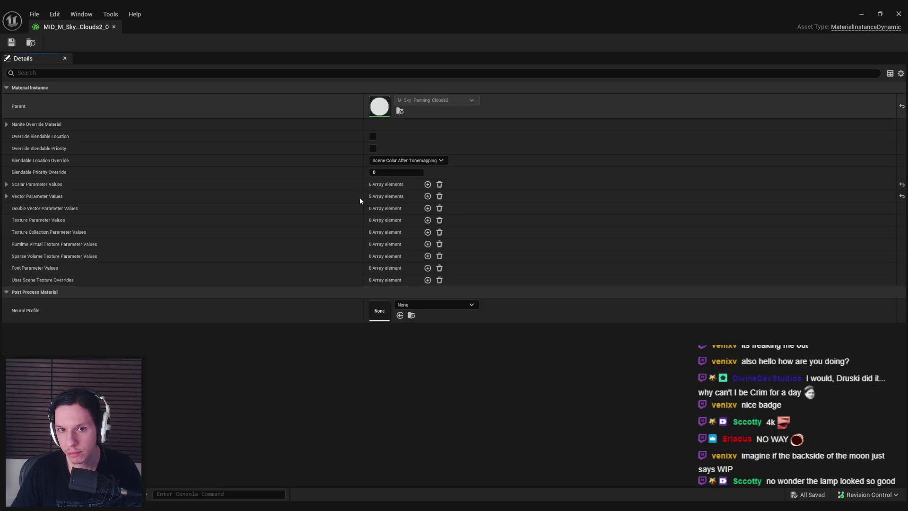
# - Open the parent sky clouds material and inspect the T_Sky_Clouds_M texture
pyautogui.doubleClick(380, 106)
pyautogui.scroll(3, 414, 261)
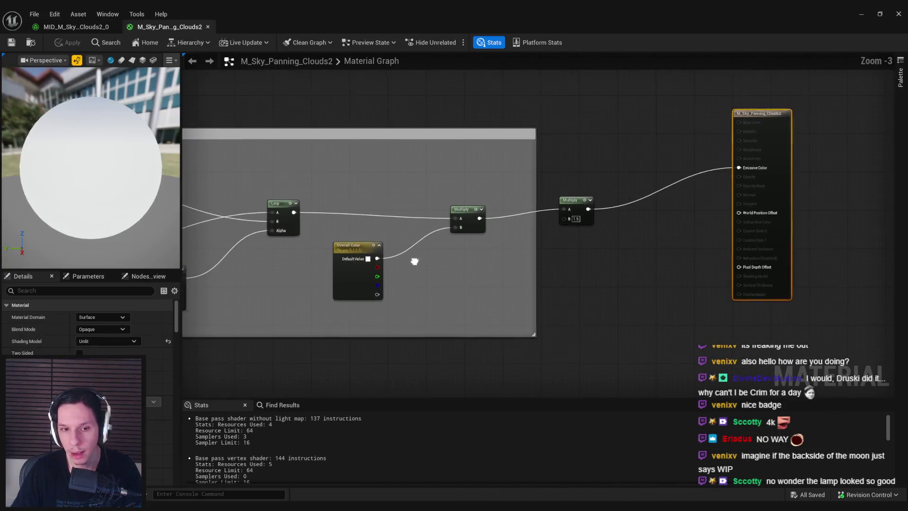
pyautogui.scroll(-5, 415, 261)
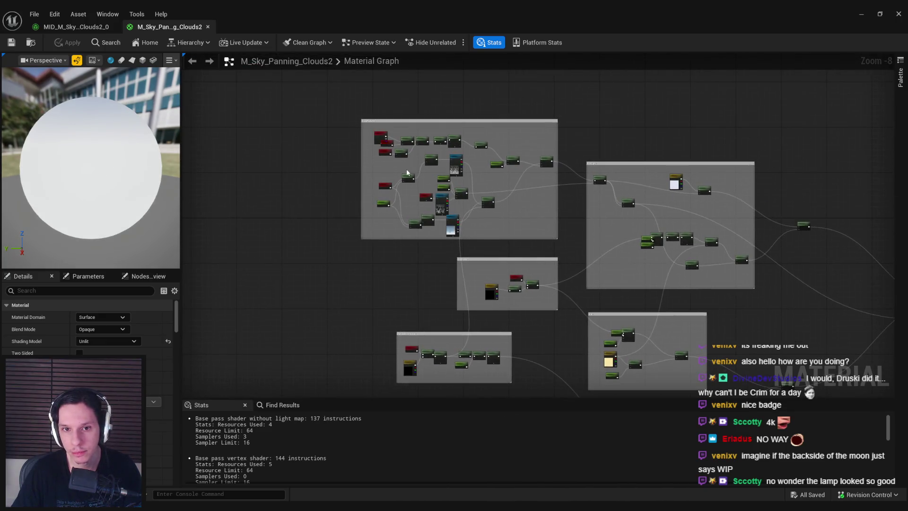
pyautogui.scroll(7, 433, 181)
pyautogui.click(534, 118)
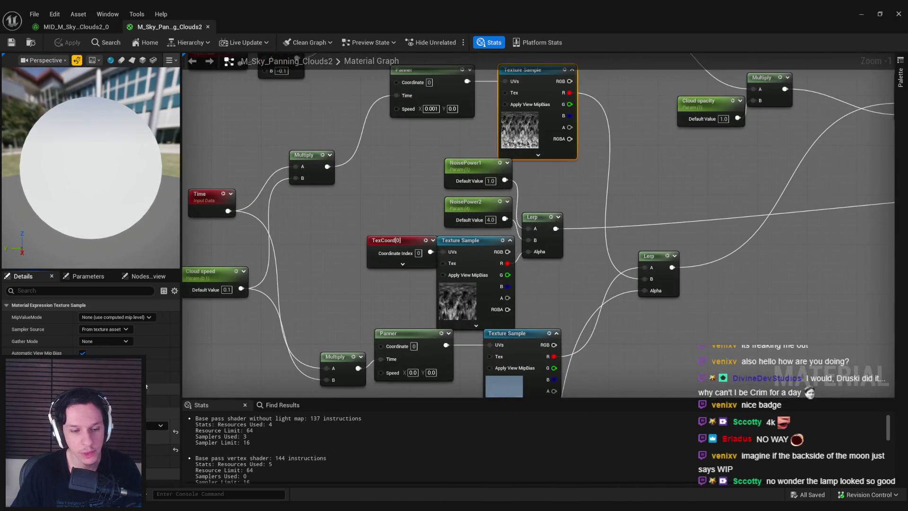
pyautogui.doubleClick(146, 386)
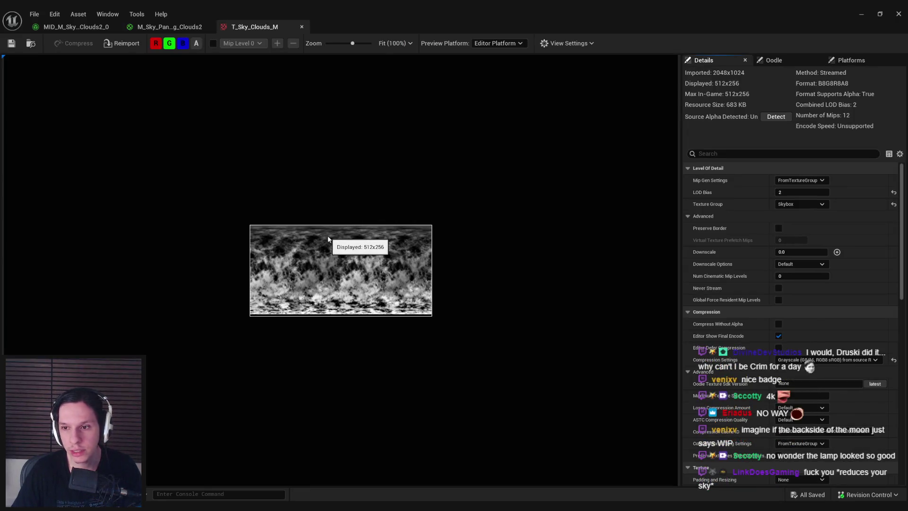
pyautogui.click(302, 26)
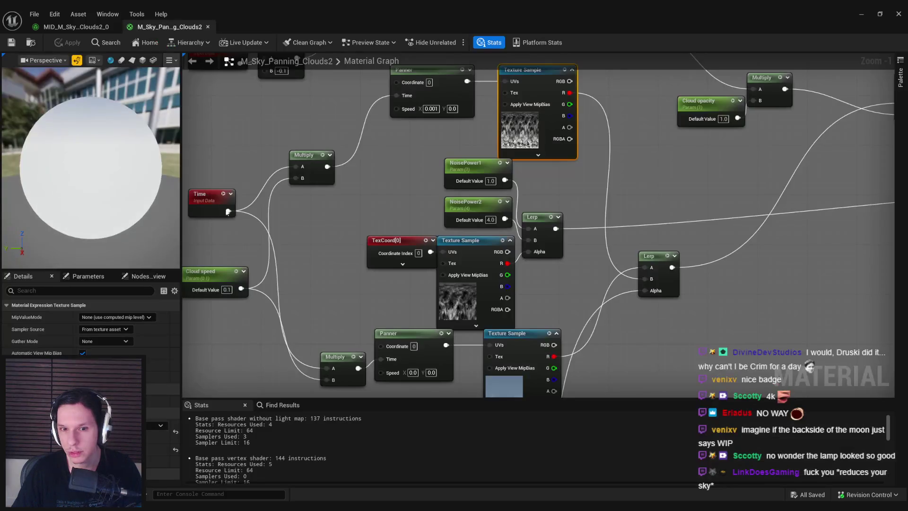
# - Set T_Sky_Blue's LOD Bias to 2, then close the sky material and instance editors
pyautogui.click(497, 322)
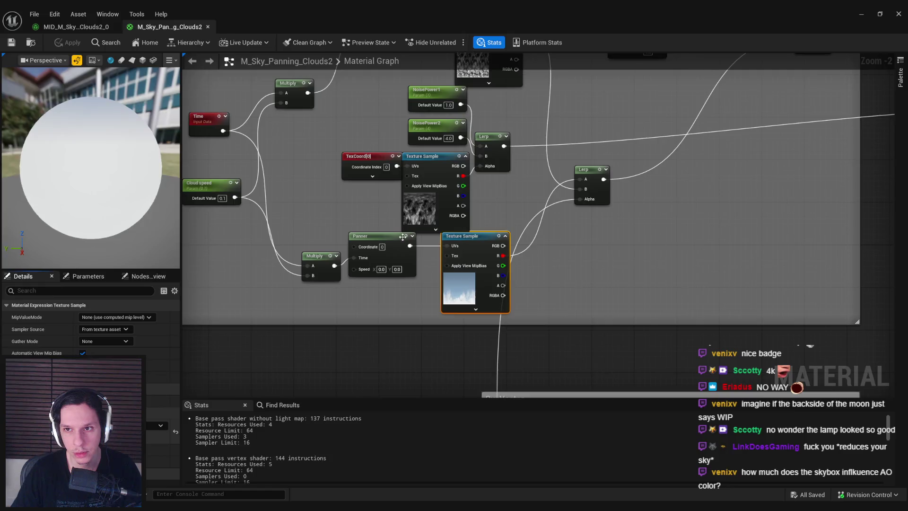
pyautogui.doubleClick(459, 286)
pyautogui.scroll(2, 392, 294)
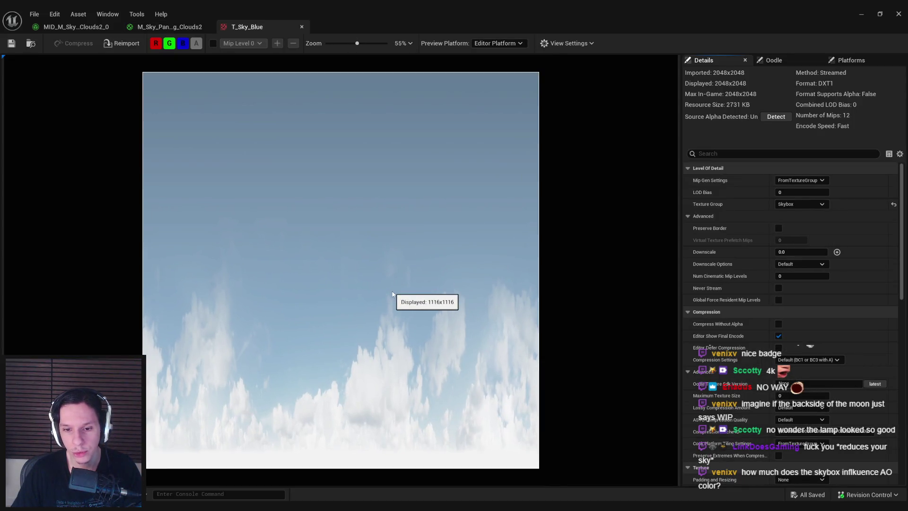
pyautogui.scroll(-1, 392, 293)
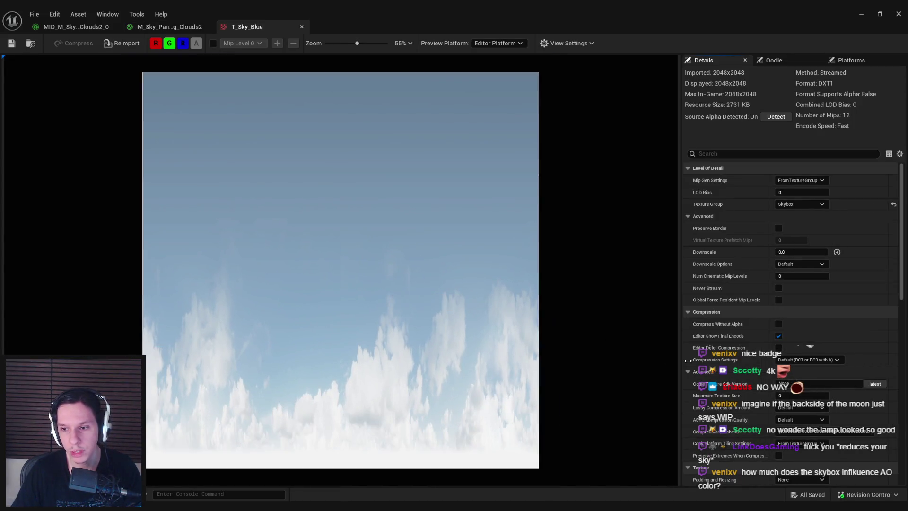
pyautogui.click(786, 192)
pyautogui.write('2')
pyautogui.press('Return')
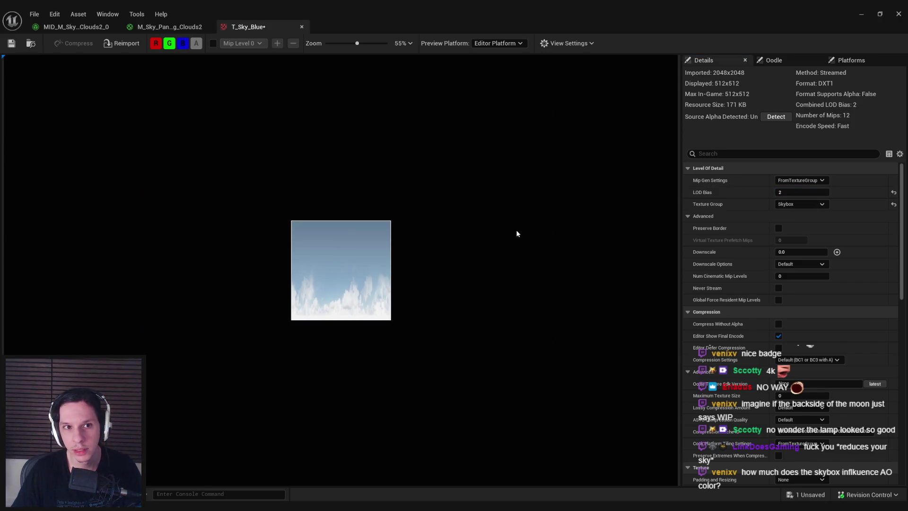
pyautogui.click(155, 28)
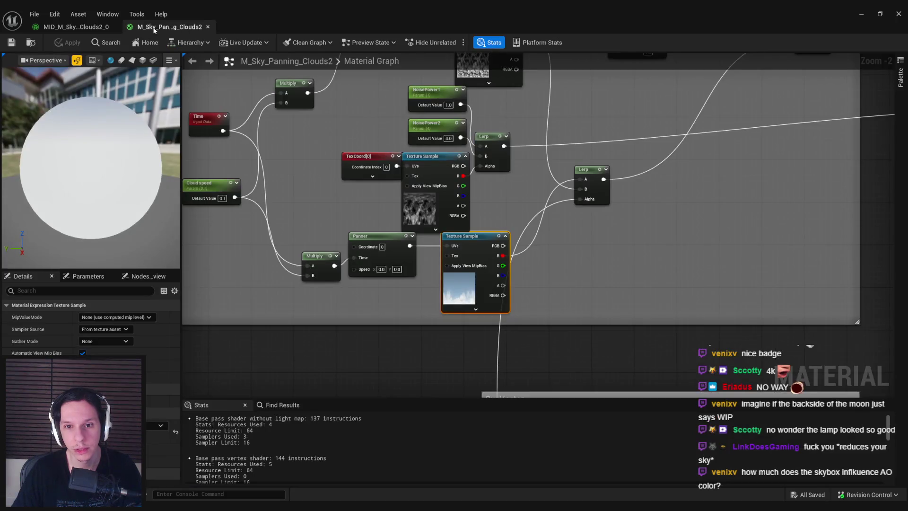
pyautogui.click(208, 27)
pyautogui.click(117, 27)
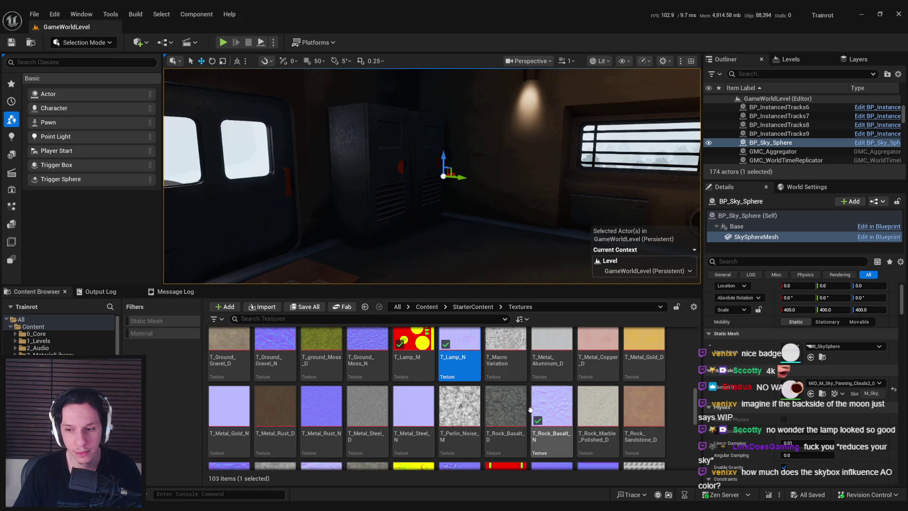
# - Reopen M_Sky_Panning_Clouds2, raise T_Sky_Stars' LOD Bias to 1 and save it
pyautogui.doubleClick(792, 388)
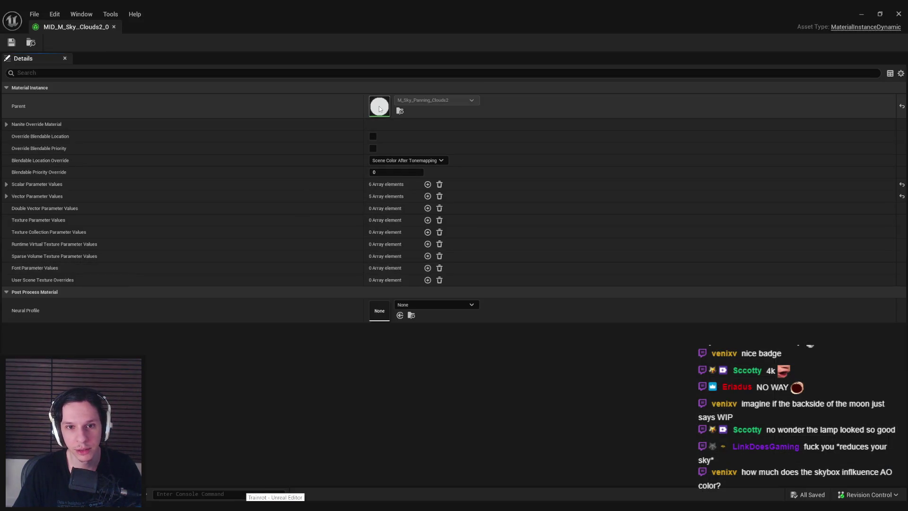
pyautogui.doubleClick(379, 109)
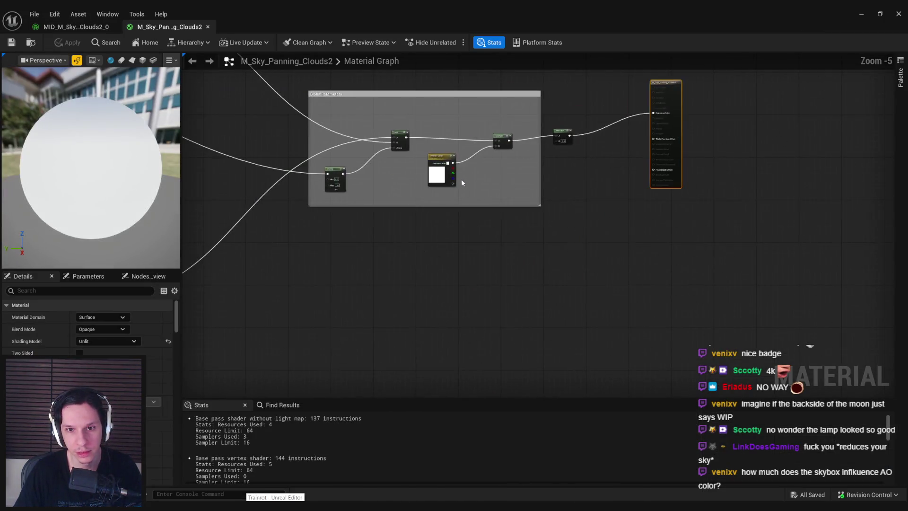
pyautogui.scroll(6, 462, 182)
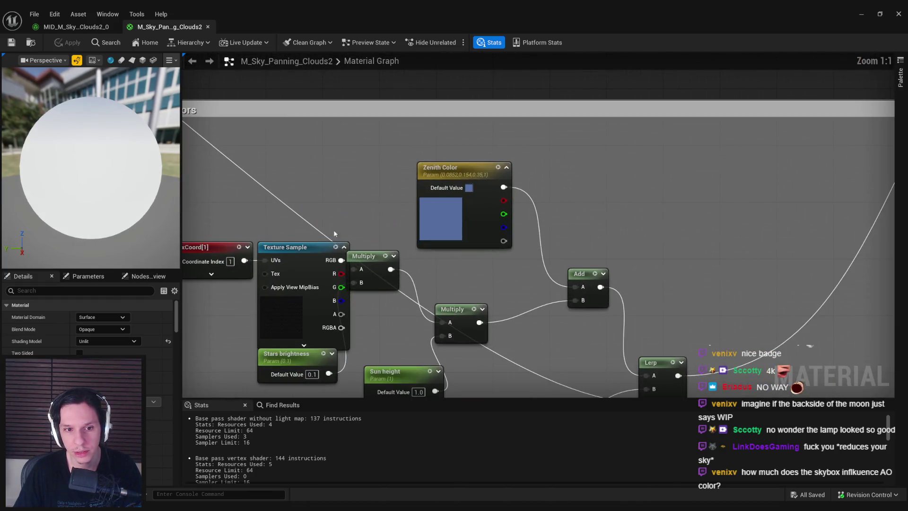
pyautogui.scroll(-2, 334, 234)
pyautogui.click(382, 254)
pyautogui.doubleClick(378, 255)
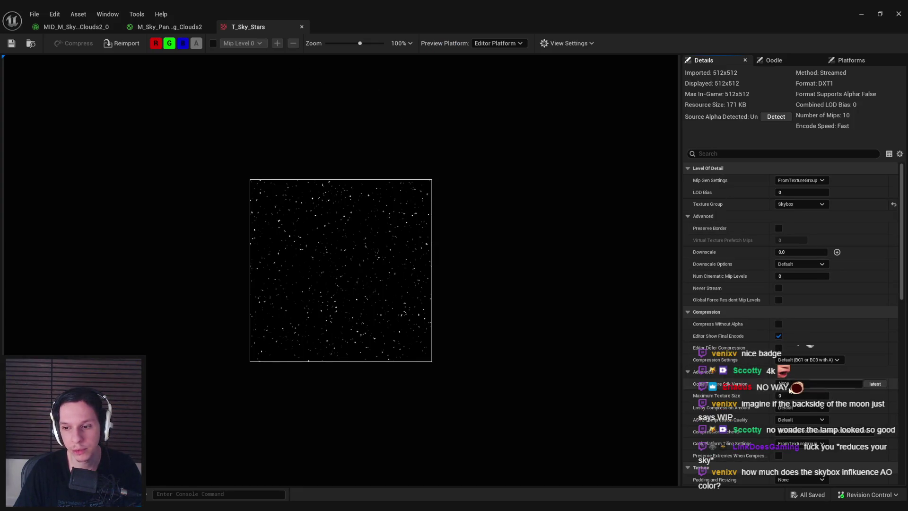
pyautogui.moveTo(800, 192); pyautogui.dragTo(806, 192)
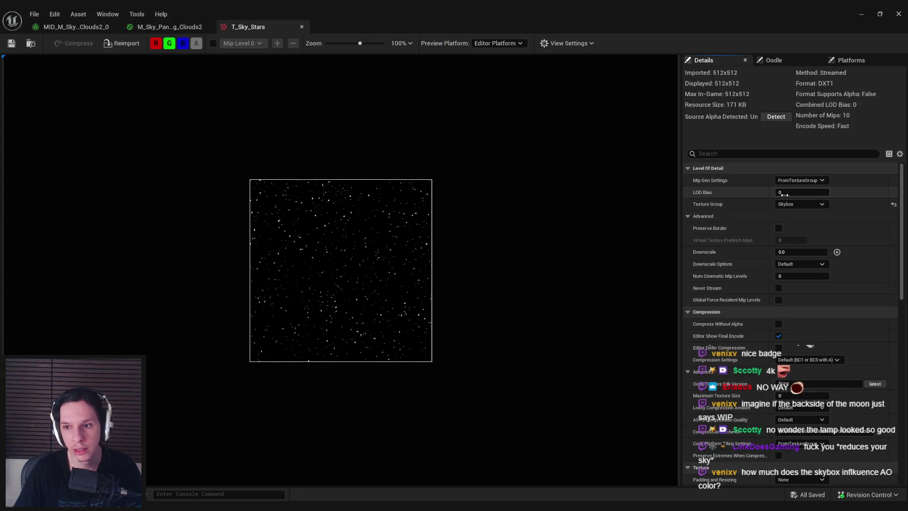
pyautogui.scroll(3, 365, 264)
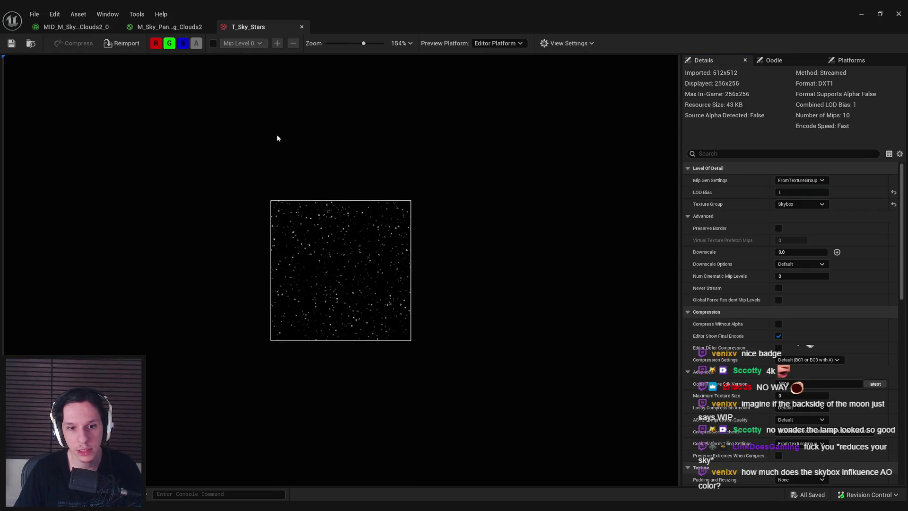
pyautogui.hotkey('ctrl', 's')
pyautogui.middleClick(271, 23)
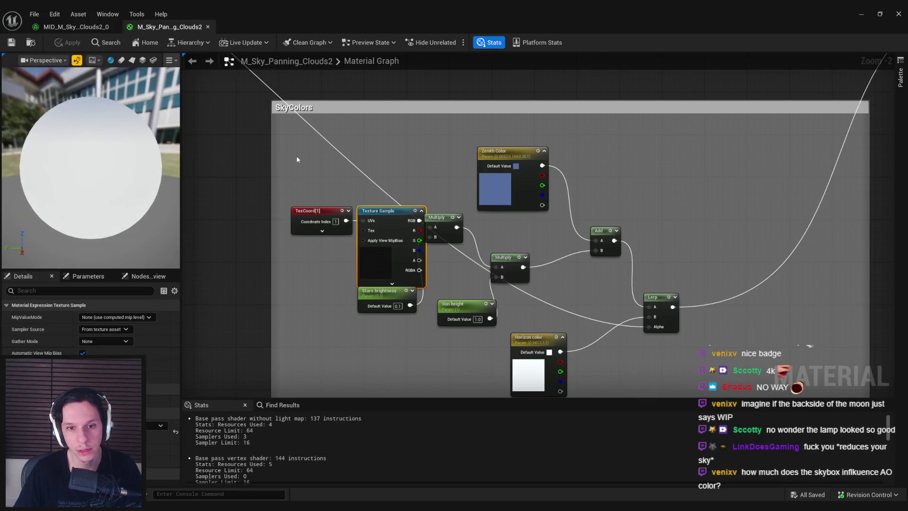
# - Pan around the material graph and return to the main level editor
pyautogui.scroll(-3, 297, 160)
pyautogui.scroll(2, 349, 197)
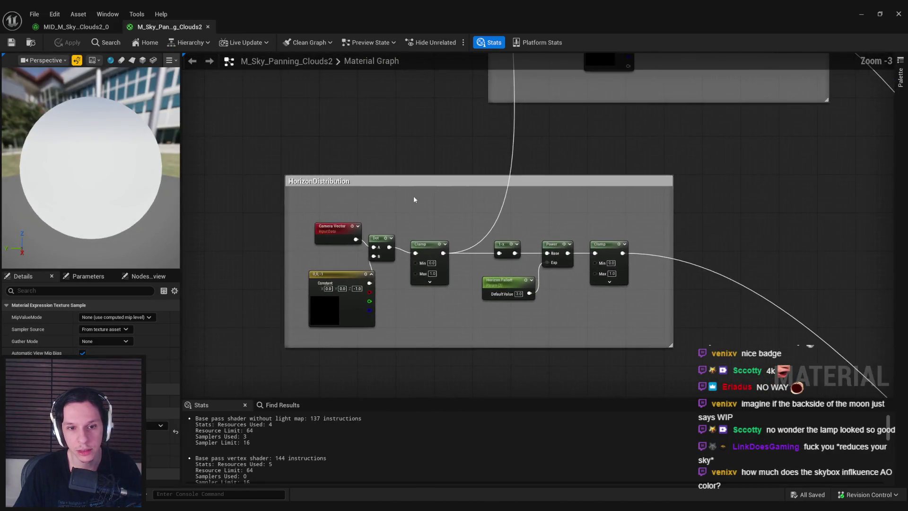
pyautogui.scroll(-4, 414, 199)
pyautogui.scroll(3, 359, 182)
pyautogui.scroll(1, 476, 316)
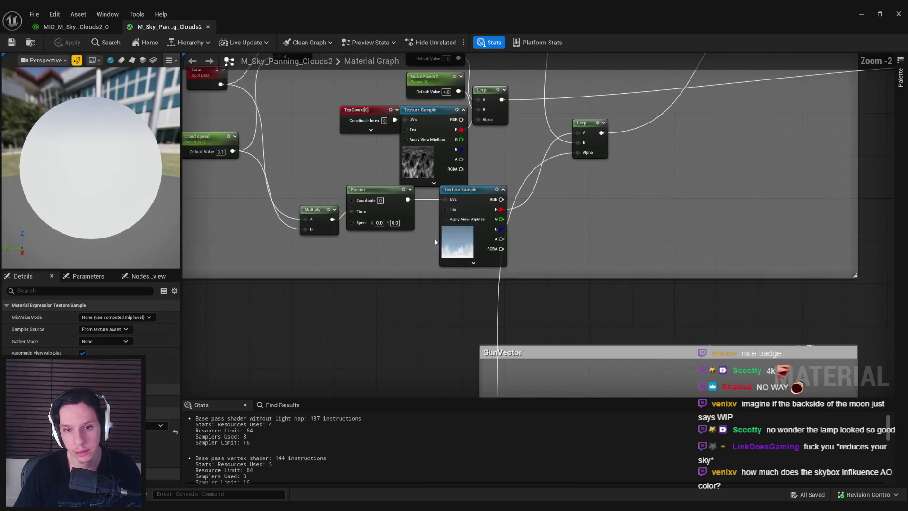
pyautogui.scroll(-3, 435, 242)
pyautogui.scroll(-3, 235, 191)
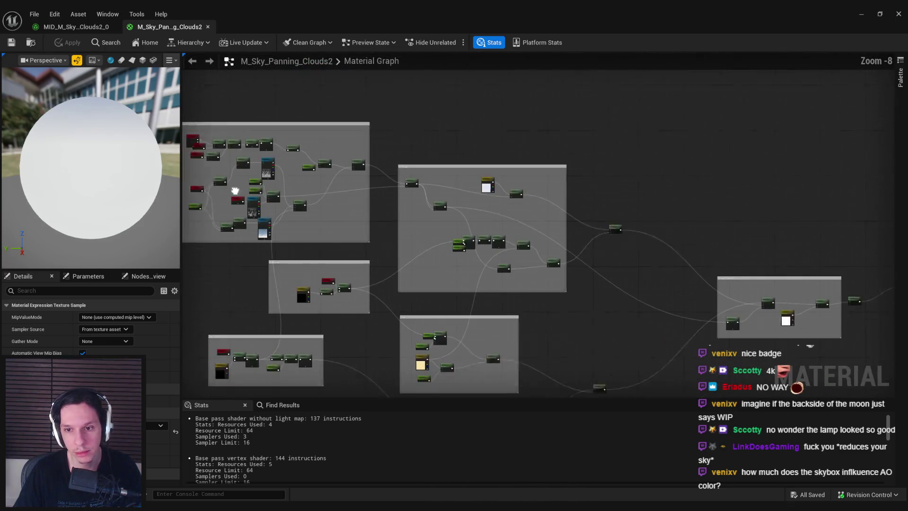
pyautogui.moveTo(235, 191); pyautogui.dragTo(187, 144)
pyautogui.hotkey('alt', 'Tab')
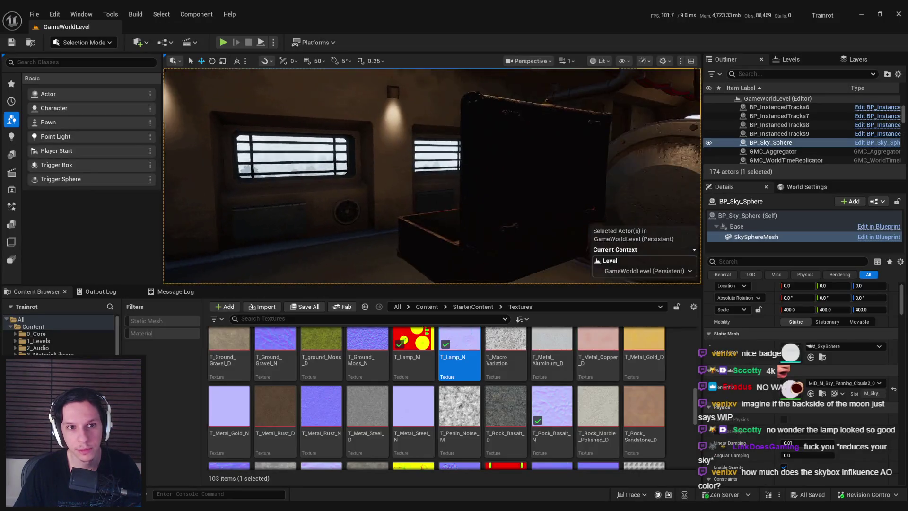
# - Start a playtest with the debug camera and open the Statistics window
pyautogui.click(222, 42)
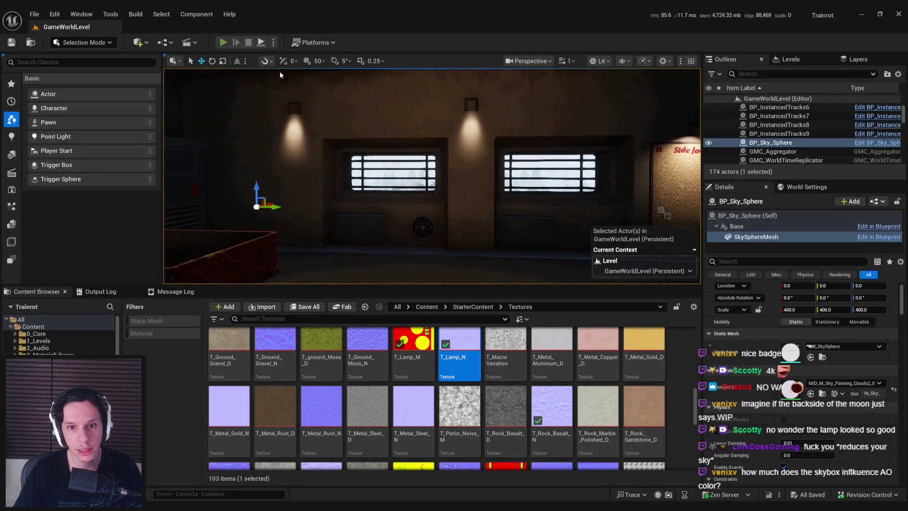
pyautogui.press(';')
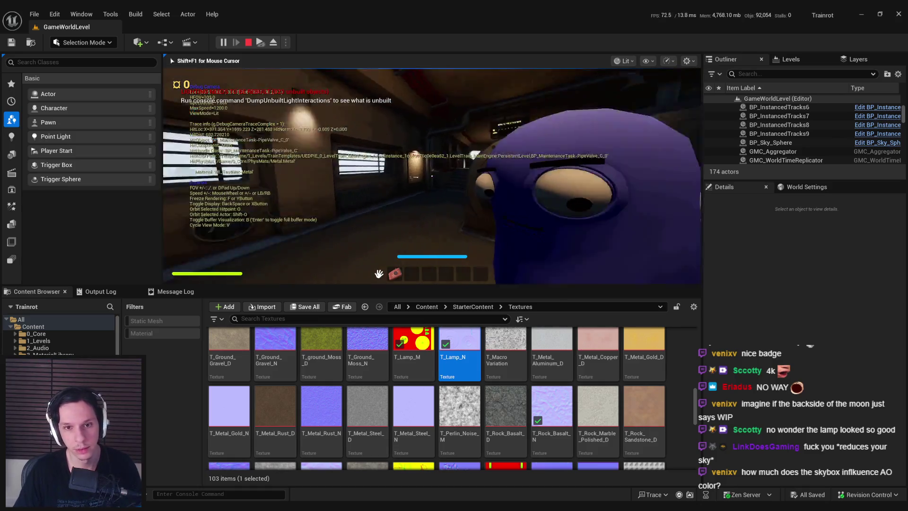
pyautogui.press('super')
pyautogui.click(110, 13)
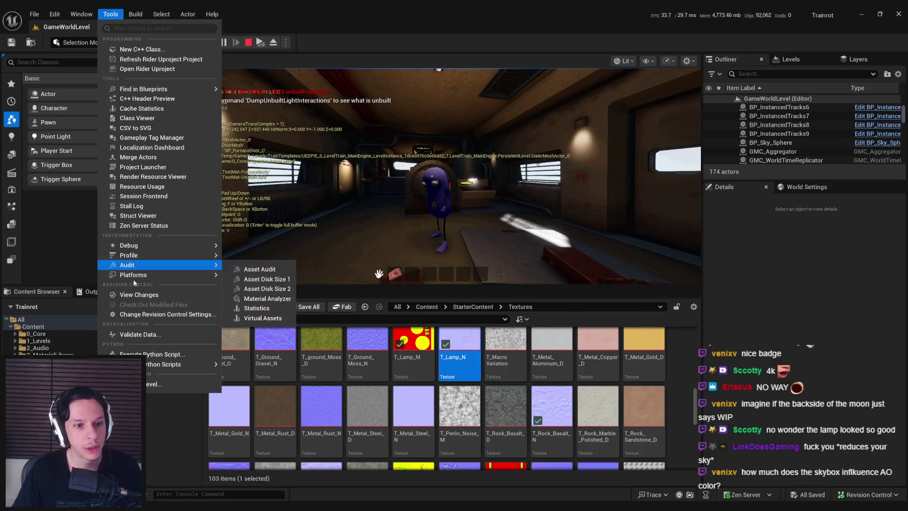
pyautogui.moveTo(133, 277)
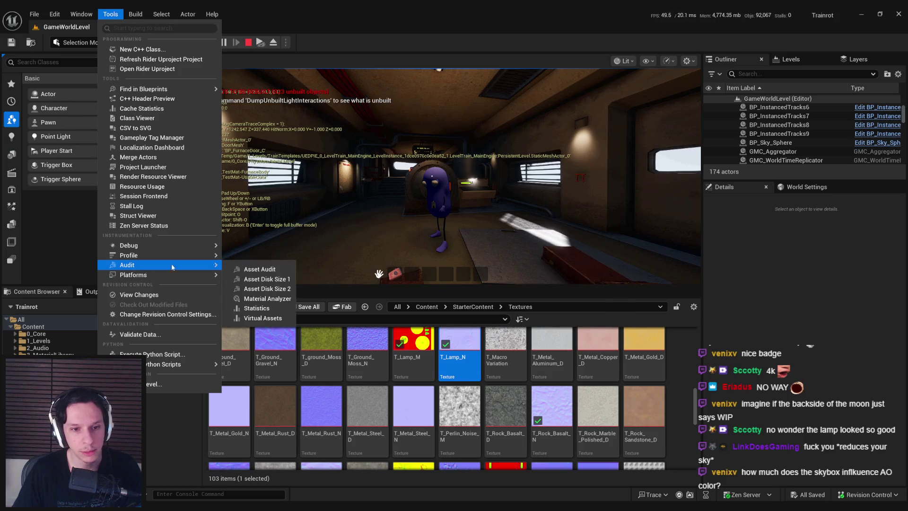
pyautogui.click(264, 304)
# - Show Texture Stats, refresh them, and sort by Max Dimension
pyautogui.click(47, 32)
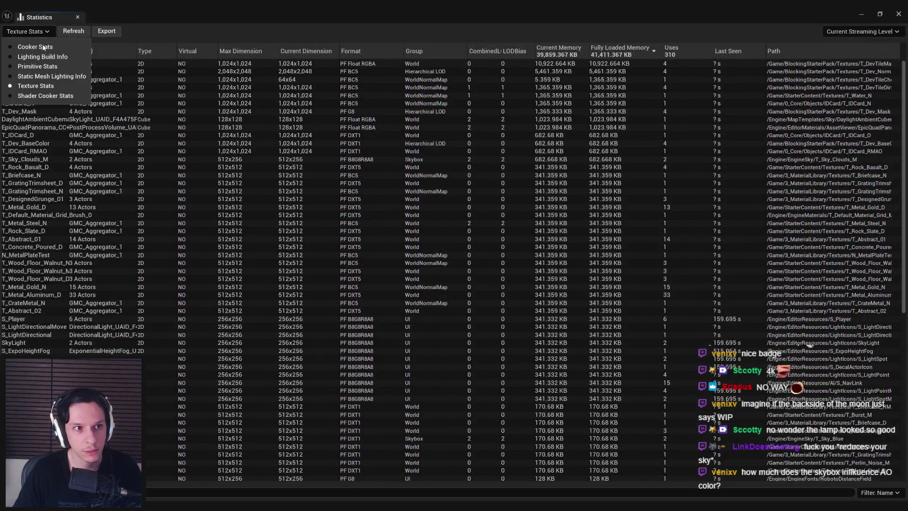
pyautogui.click(75, 32)
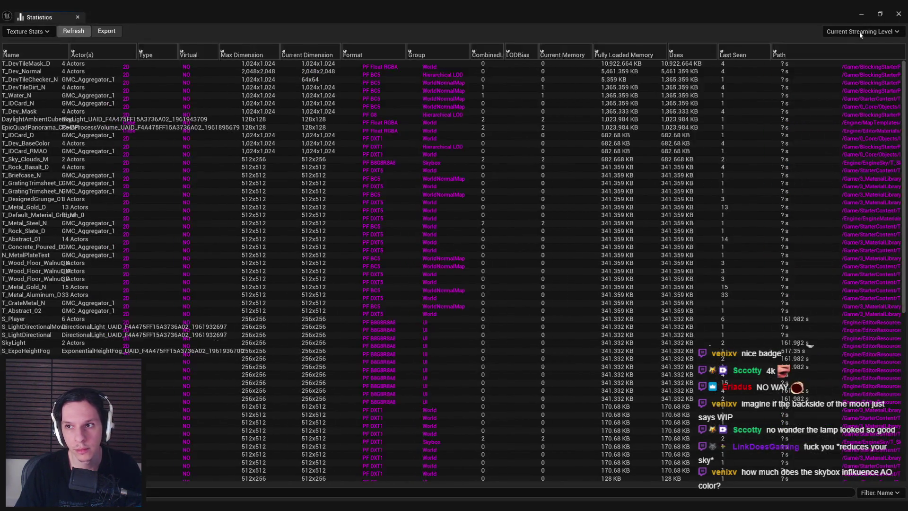
pyautogui.click(863, 29)
pyautogui.click(876, 59)
pyautogui.click(245, 51)
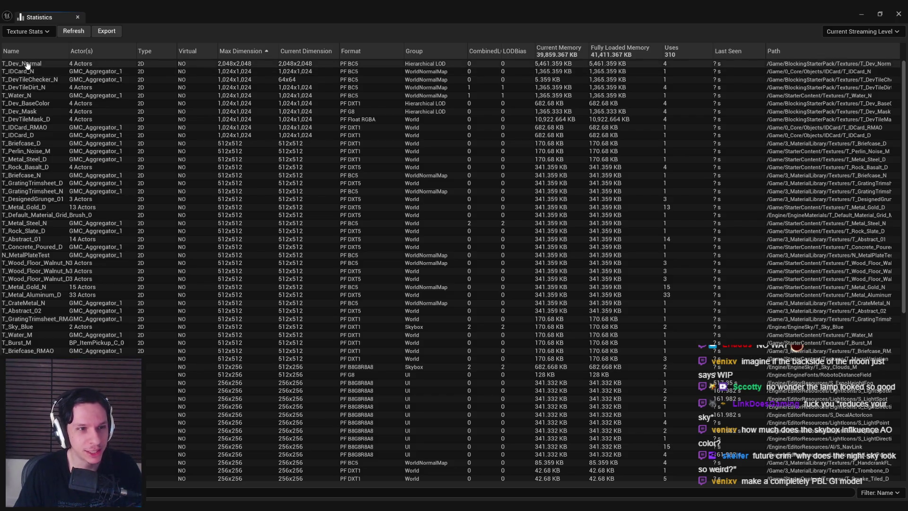
# - Cap T_Dev_Normal at a 512 maximum texture size, save it, and refresh the statistics
pyautogui.doubleClick(28, 65)
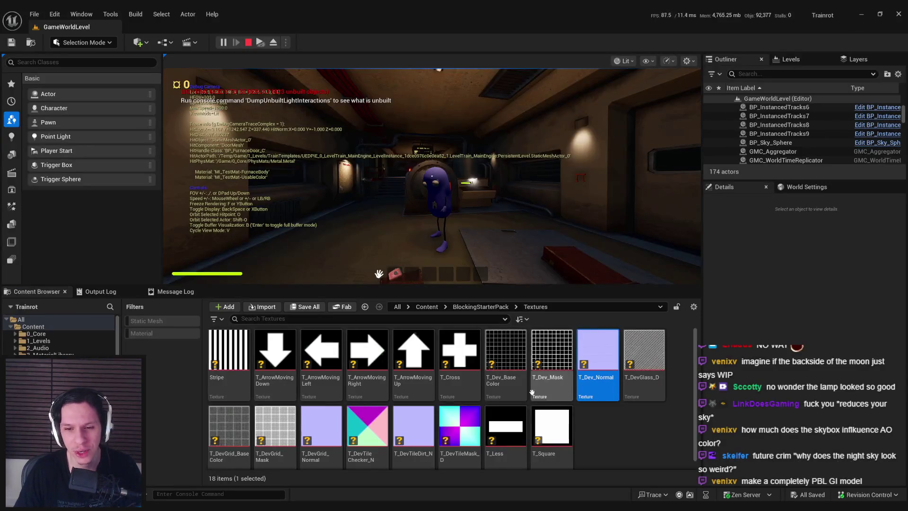
pyautogui.doubleClick(591, 396)
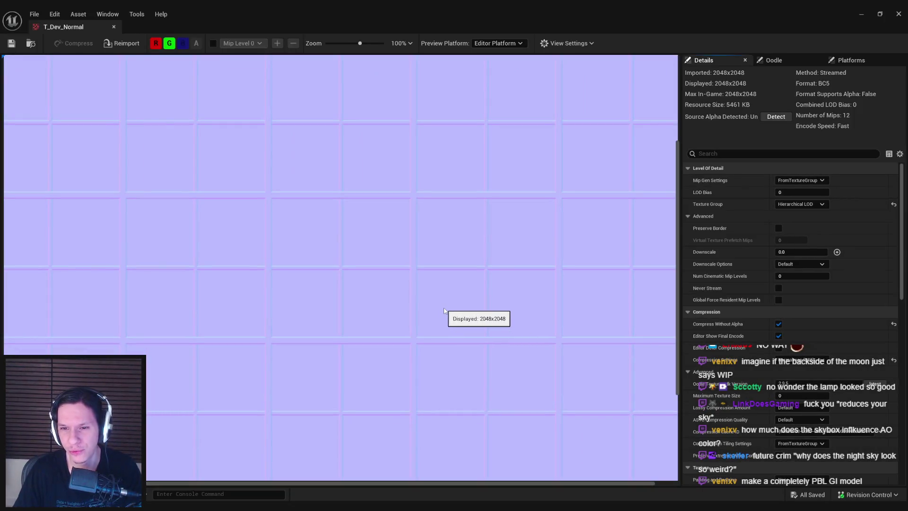
pyautogui.click(785, 396)
pyautogui.write('512')
pyautogui.press('Return')
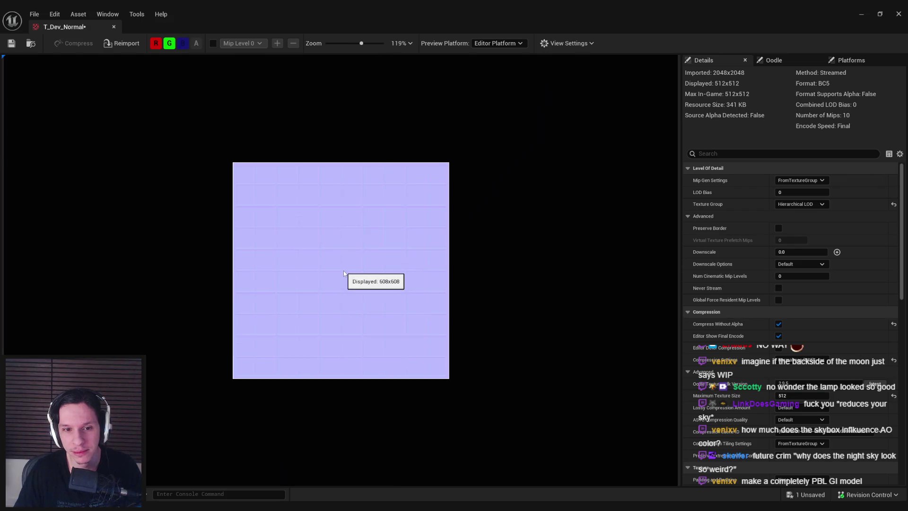
pyautogui.hotkey('ctrl', 's')
pyautogui.click(113, 27)
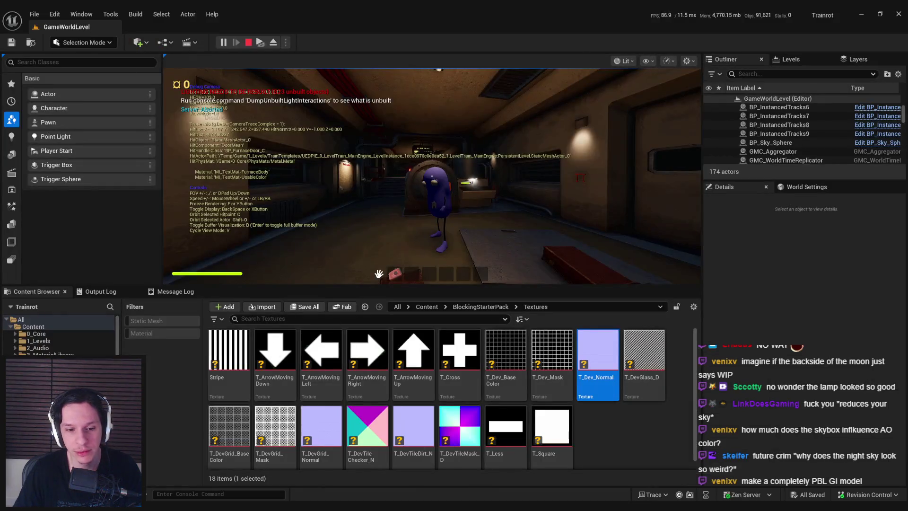
pyautogui.click(318, 487)
pyautogui.click(77, 33)
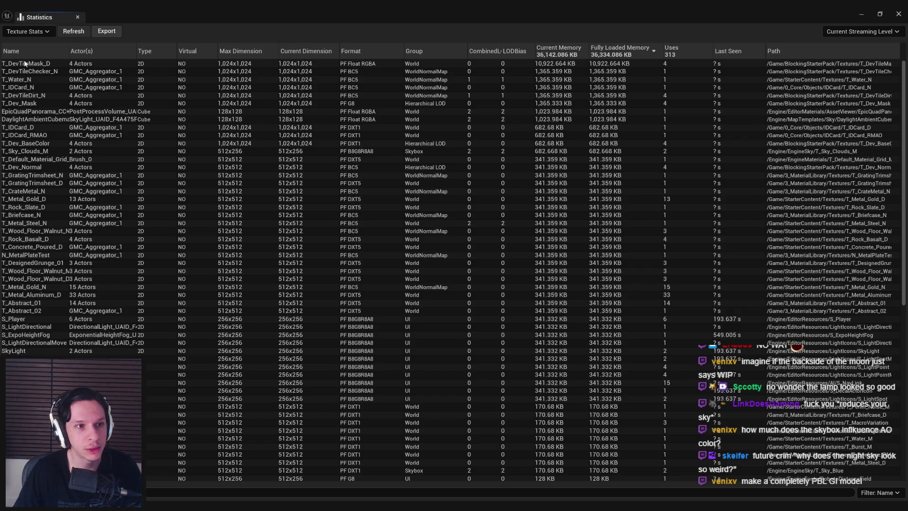
# - Set T_DevTileMask_D's maximum texture size to 512 and return to the statistics to verify
pyautogui.click(861, 14)
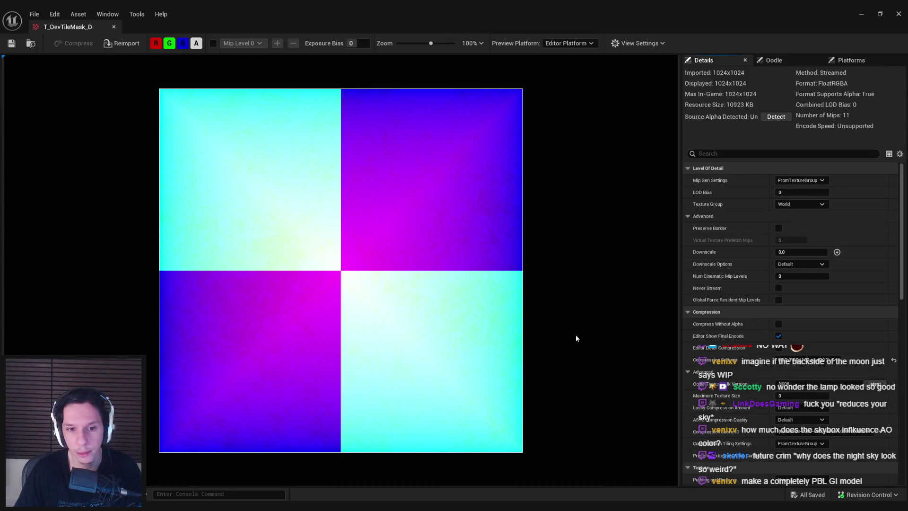
pyautogui.write('512')
pyautogui.press('Return')
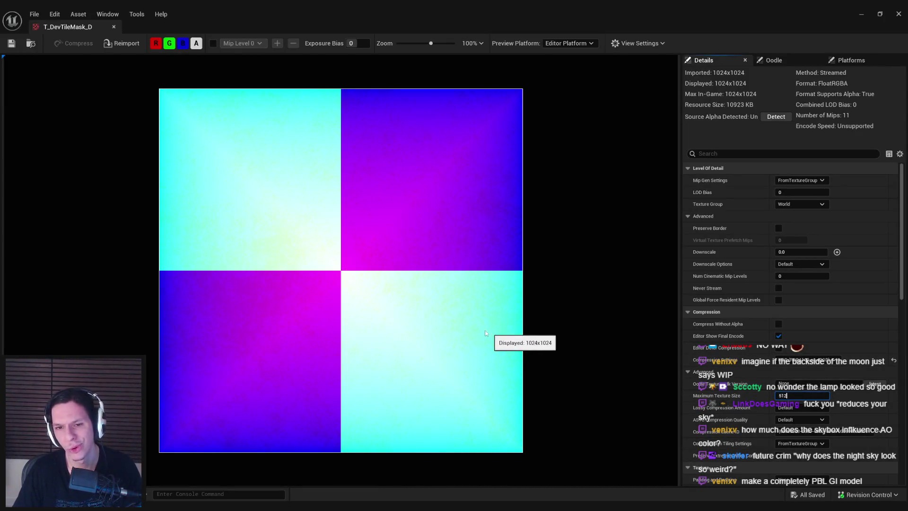
pyautogui.middleClick(85, 28)
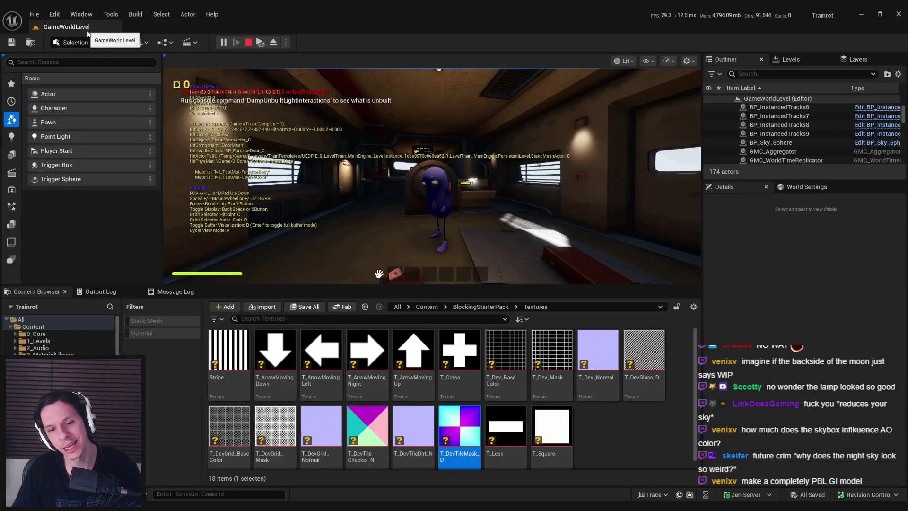
pyautogui.moveTo(275, 507)
pyautogui.click(323, 470)
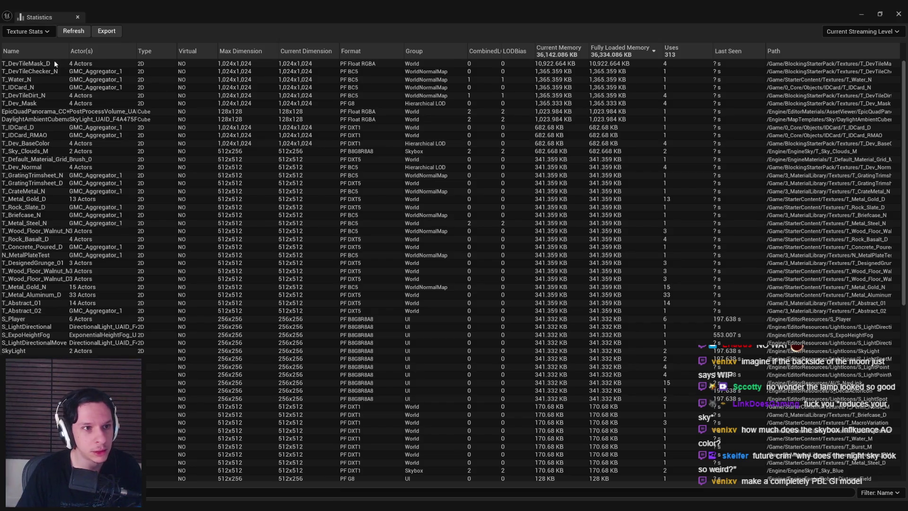
pyautogui.click(857, 18)
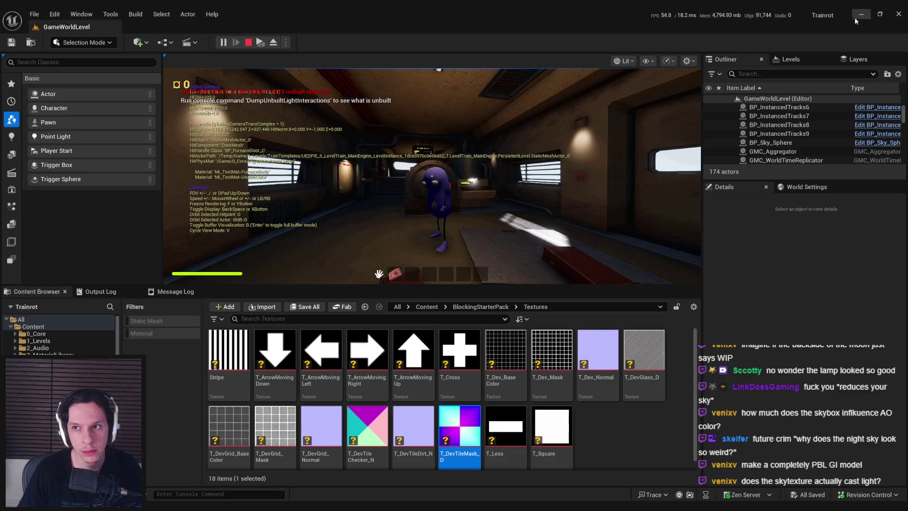
pyautogui.hotkey('alt', 'Tab')
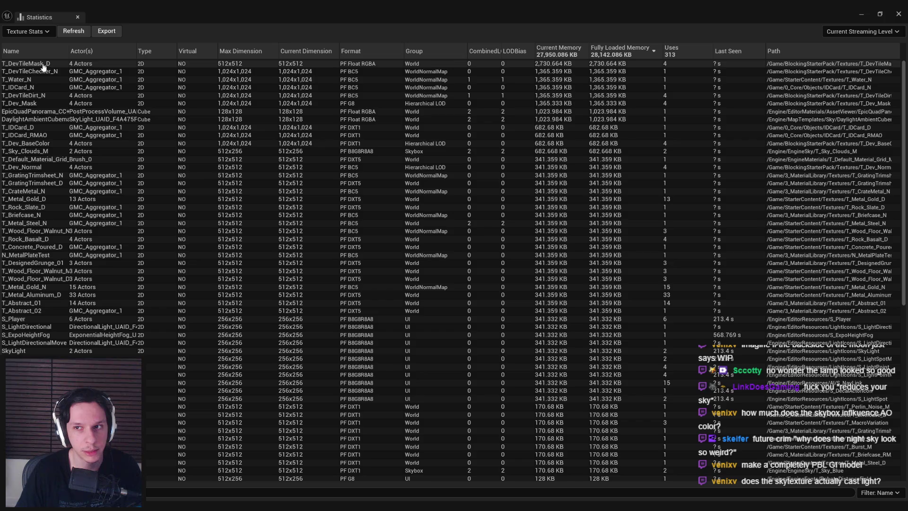
# - Reset T_DevTileChecker_N's maximum size to default, set its LOD Bias to 1, and refresh texture stats
pyautogui.click(860, 14)
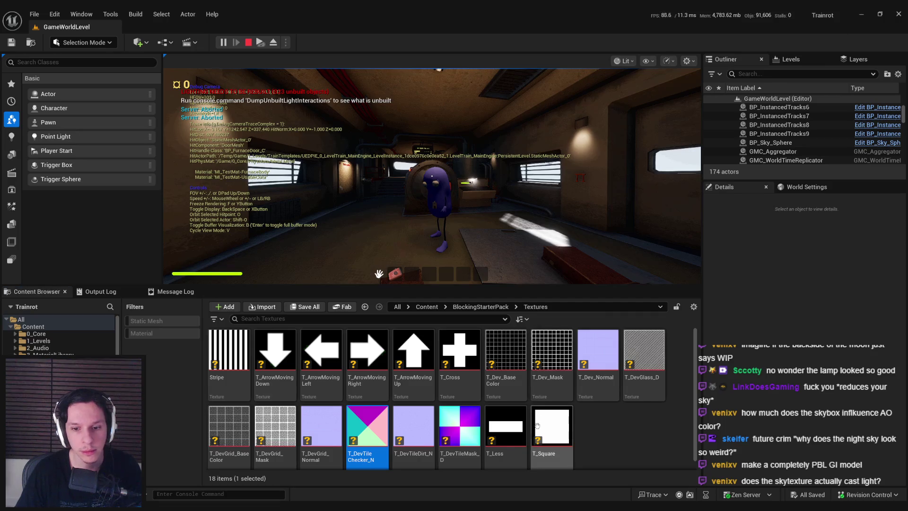
pyautogui.doubleClick(363, 419)
pyautogui.write('512')
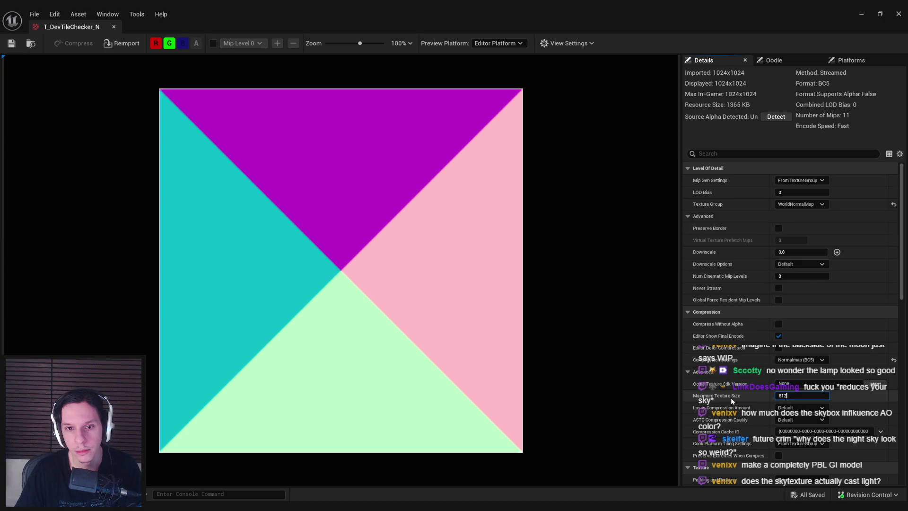
pyautogui.press('Return')
pyautogui.click(894, 396)
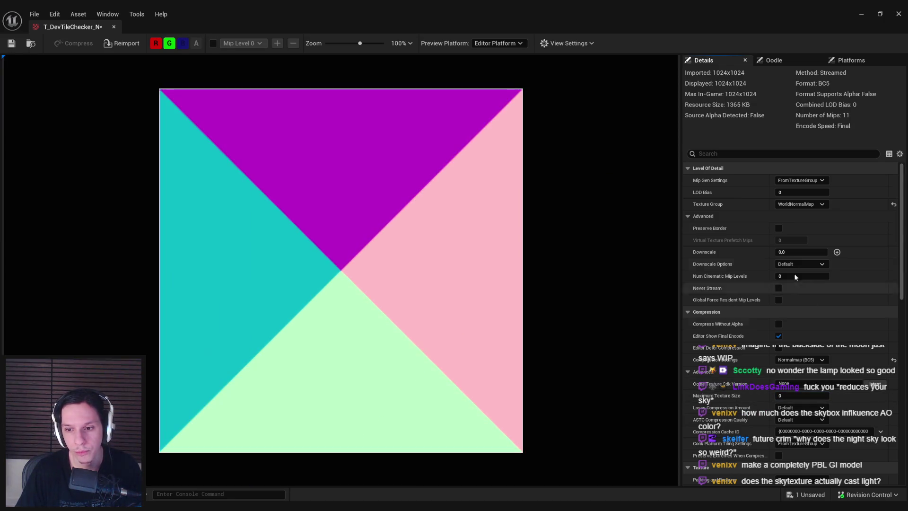
pyautogui.moveTo(788, 195); pyautogui.dragTo(794, 194)
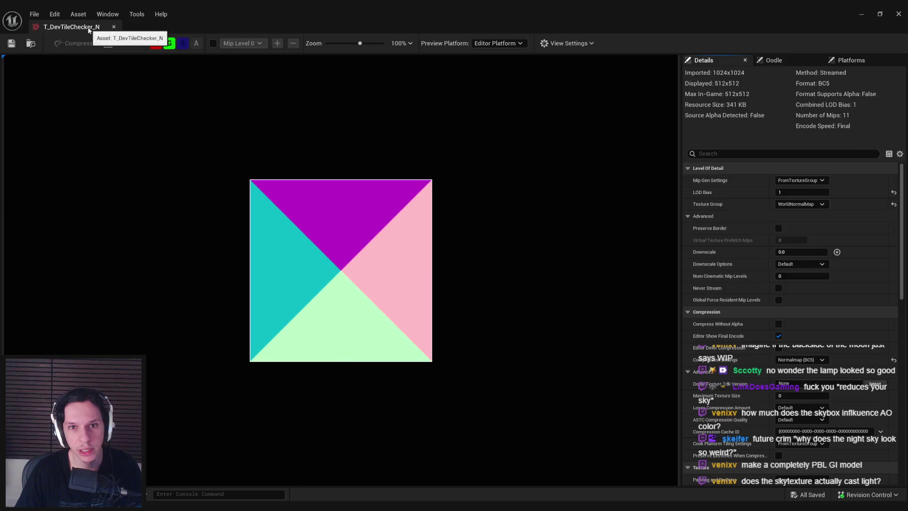
pyautogui.click(114, 26)
pyautogui.click(322, 468)
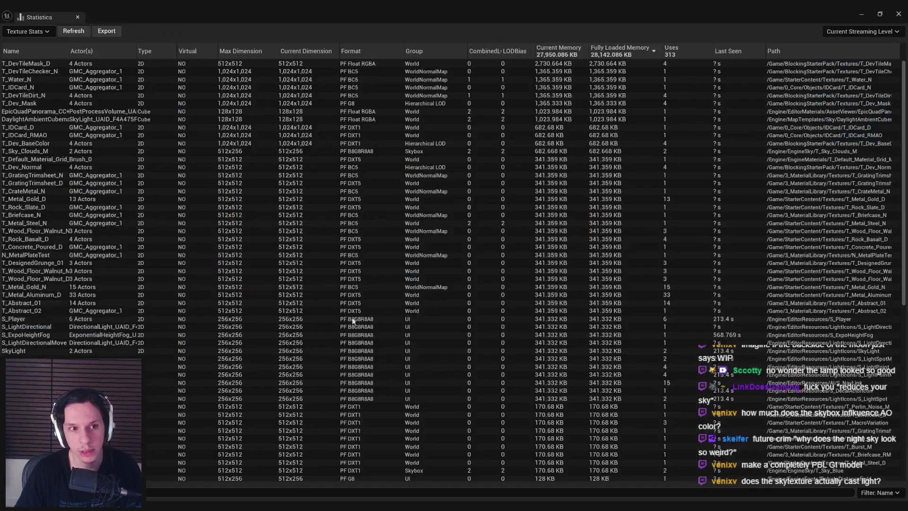
pyautogui.click(73, 31)
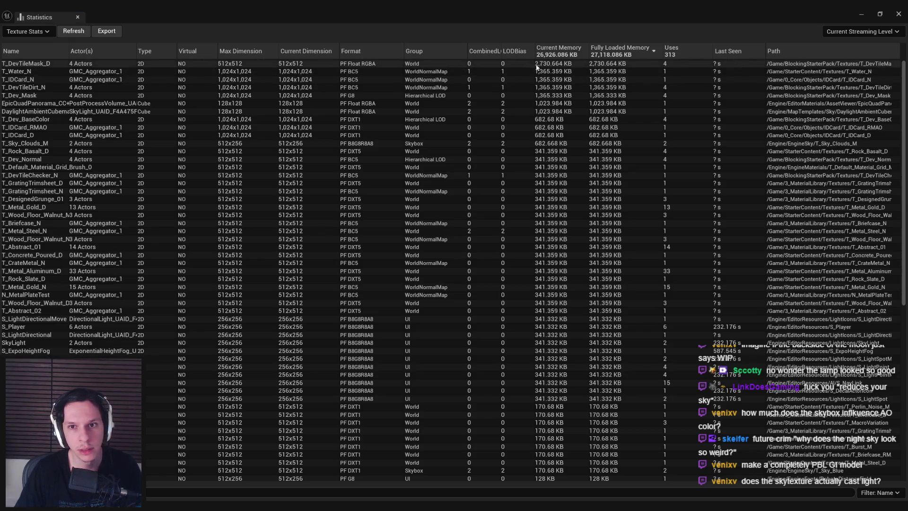
# - Set T_DevTileMask_D's LOD Bias to 2, then recheck the texture statistics
pyautogui.click(858, 12)
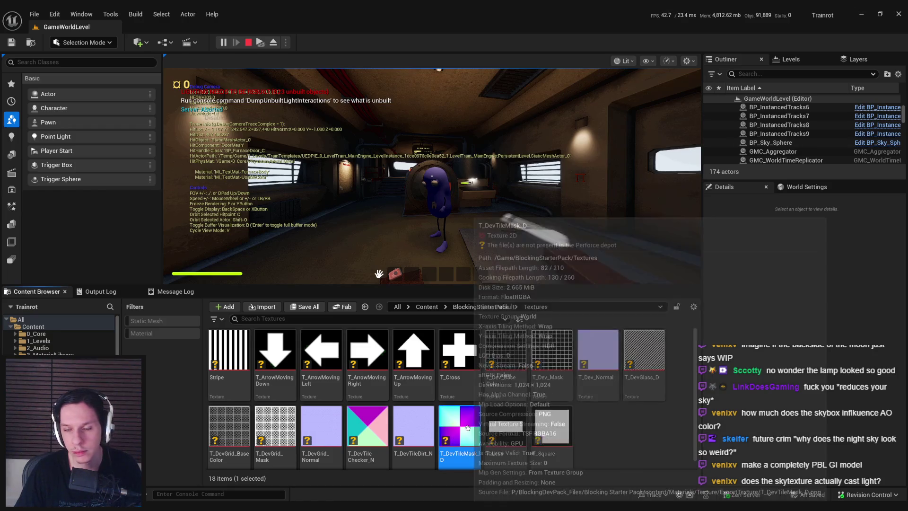
pyautogui.doubleClick(467, 428)
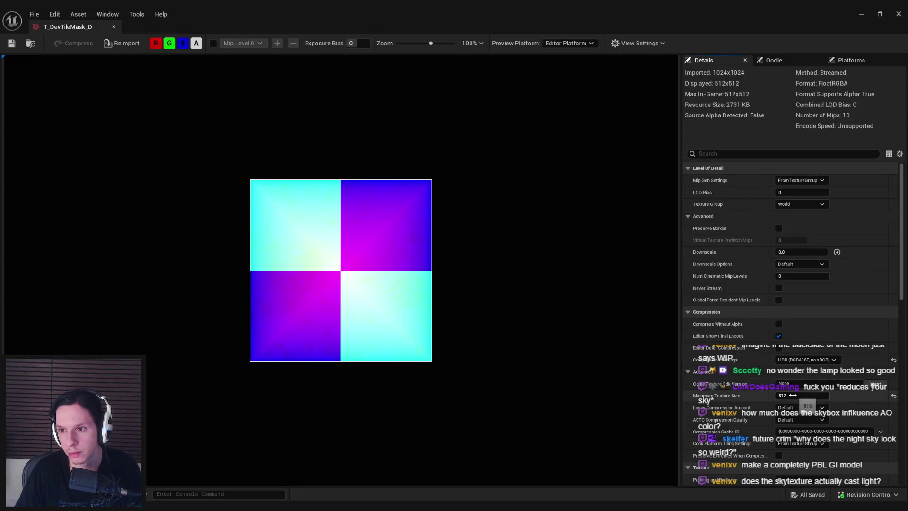
pyautogui.click(785, 192)
pyautogui.write('1')
pyautogui.press('Return')
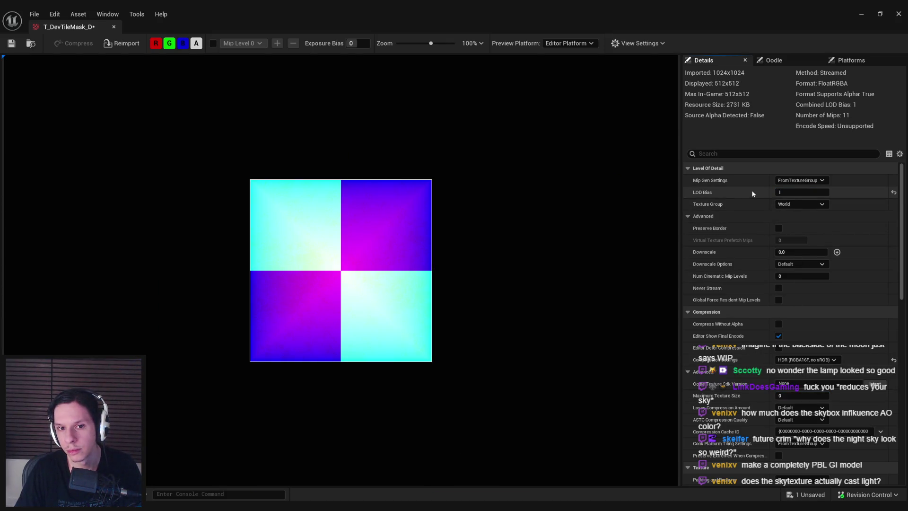
pyautogui.press('Return')
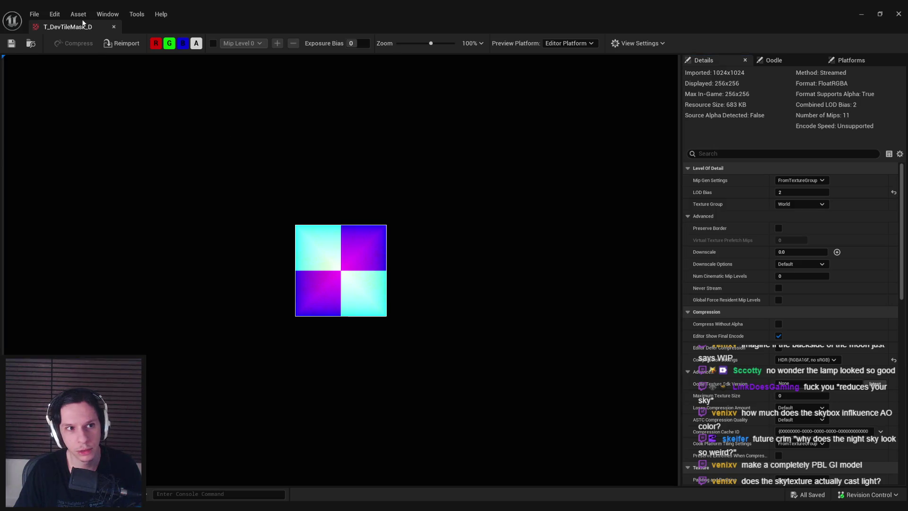
pyautogui.middleClick(83, 24)
pyautogui.click(322, 466)
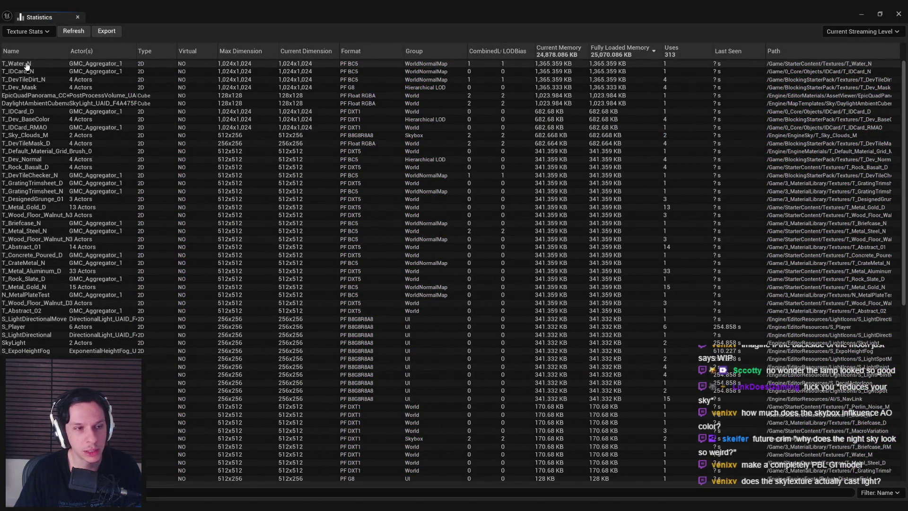
pyautogui.click(868, 19)
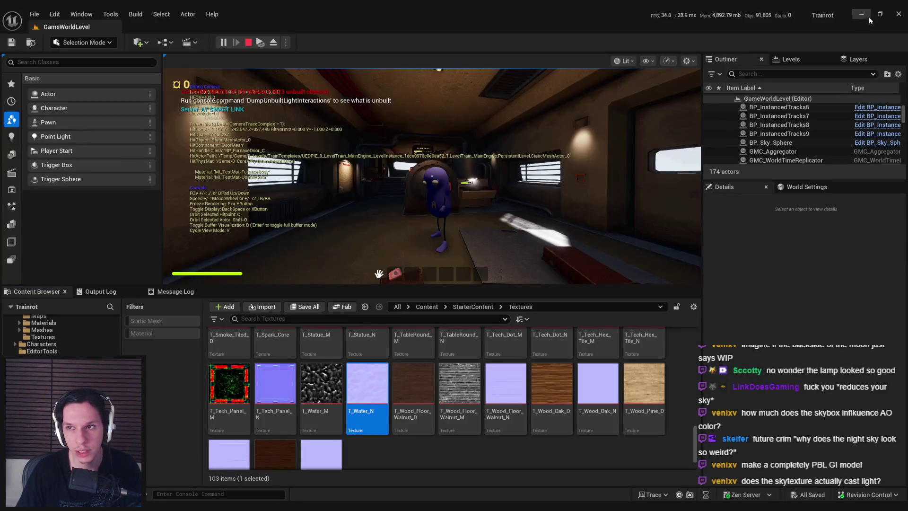
# - Inspect T_Water_N and confirm its LOD Bias in the texture statistics
pyautogui.doubleClick(362, 388)
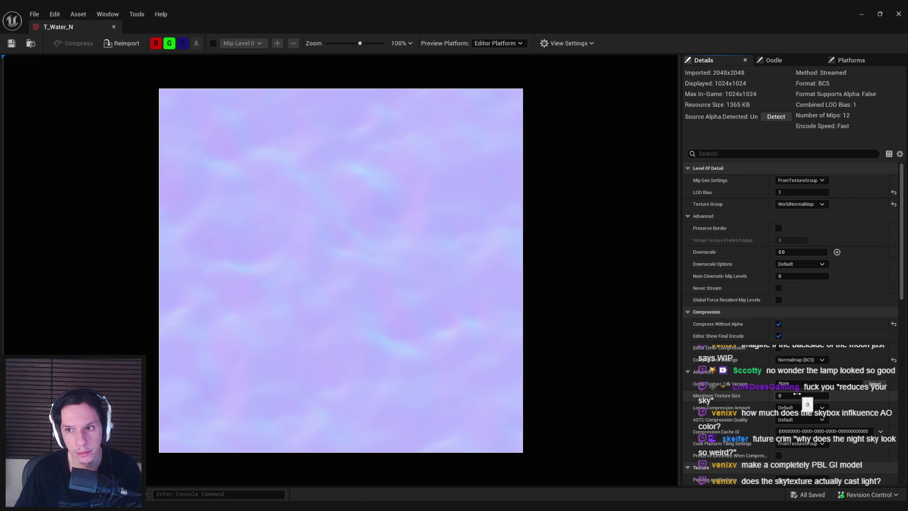
pyautogui.middleClick(67, 32)
pyautogui.click(335, 491)
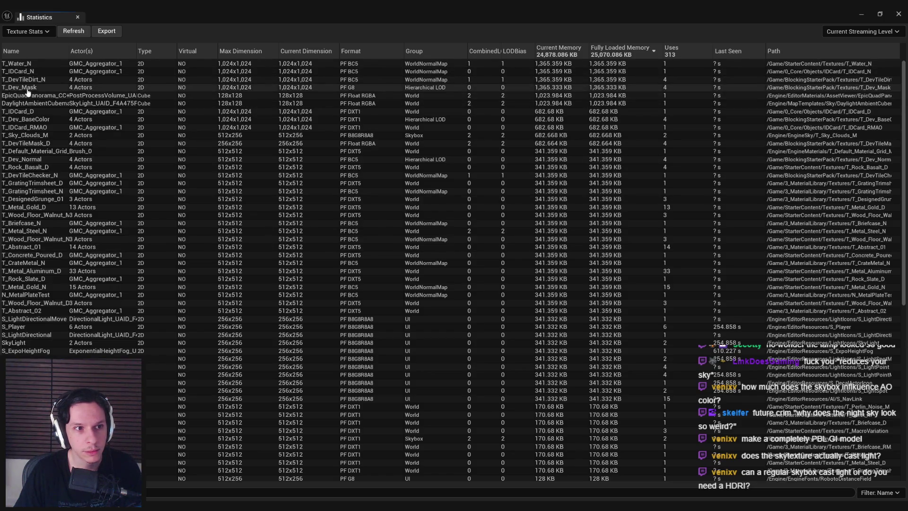
pyautogui.click(860, 19)
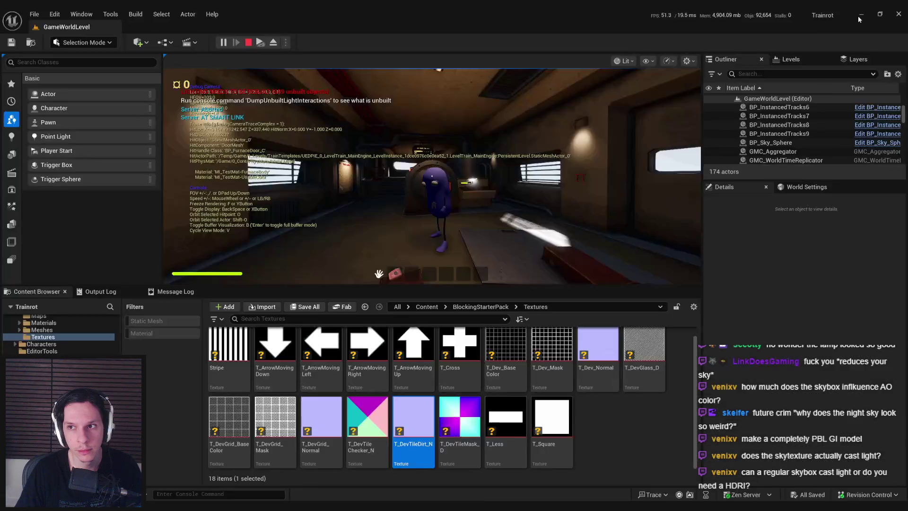
# - Raise T_DevTileDirt_N's LOD Bias to 2
pyautogui.doubleClick(422, 405)
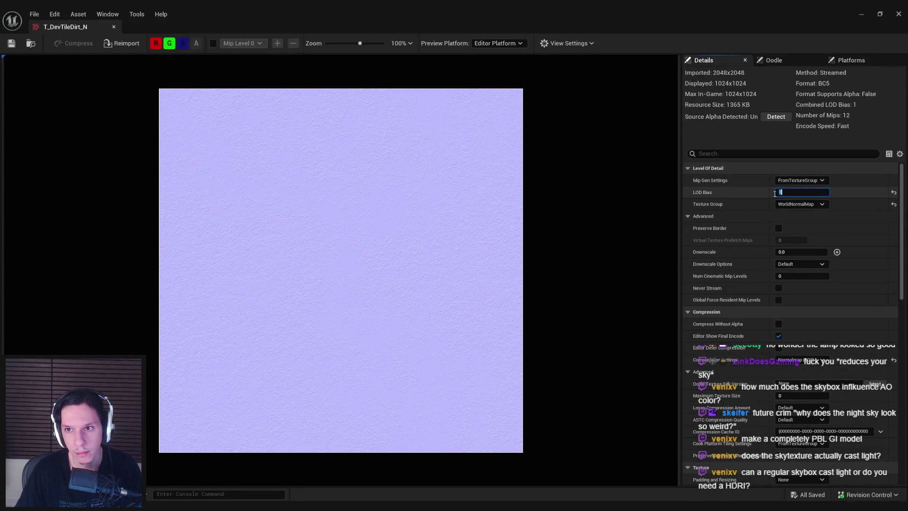
pyautogui.write('2')
pyautogui.press('Return')
pyautogui.click(114, 27)
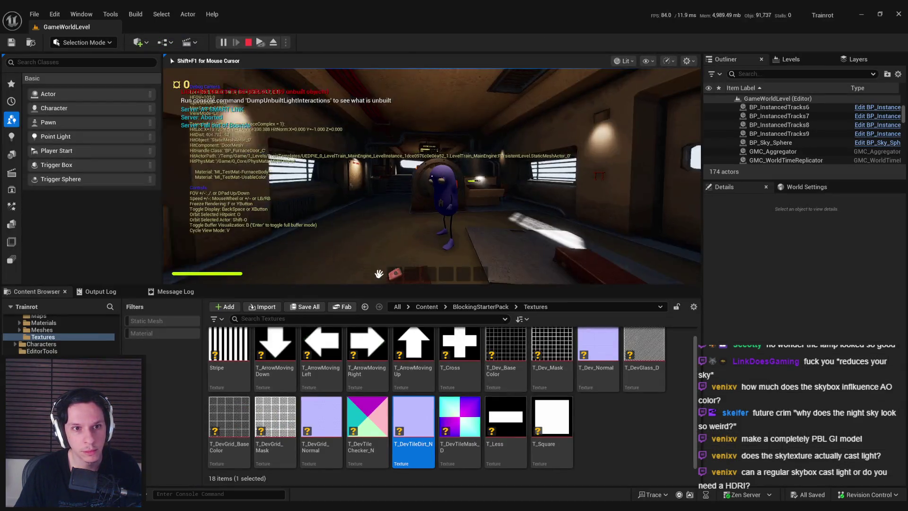
# - Play full screen from the player camera, walk into the corridor and pick up the red box
pyautogui.press(';')
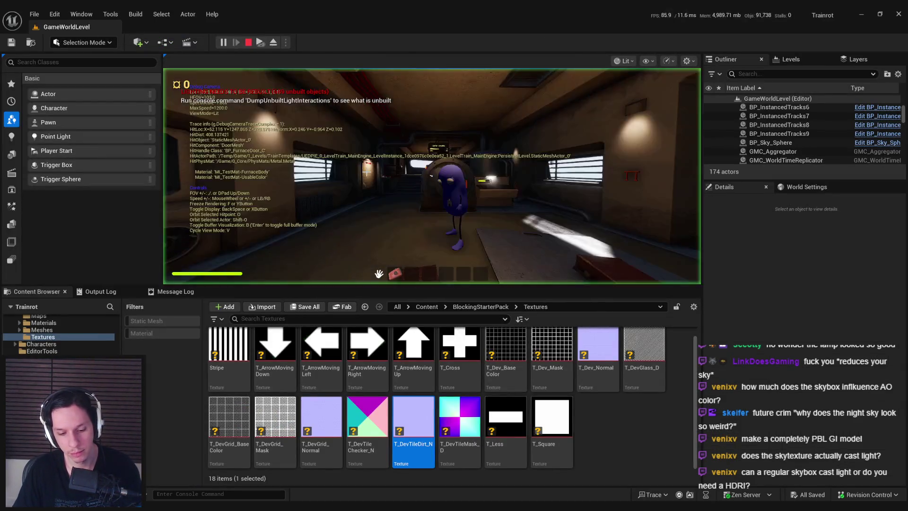
pyautogui.press('F11')
pyautogui.press(';')
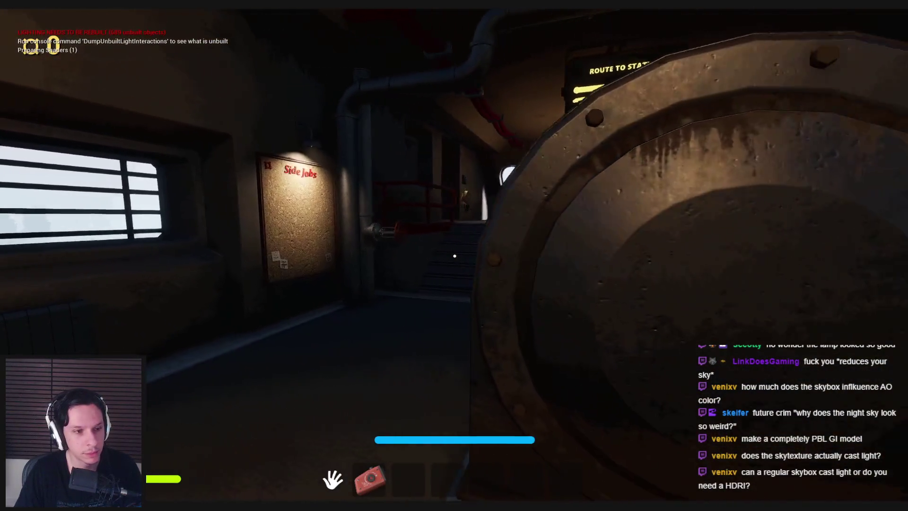
pyautogui.press('w')
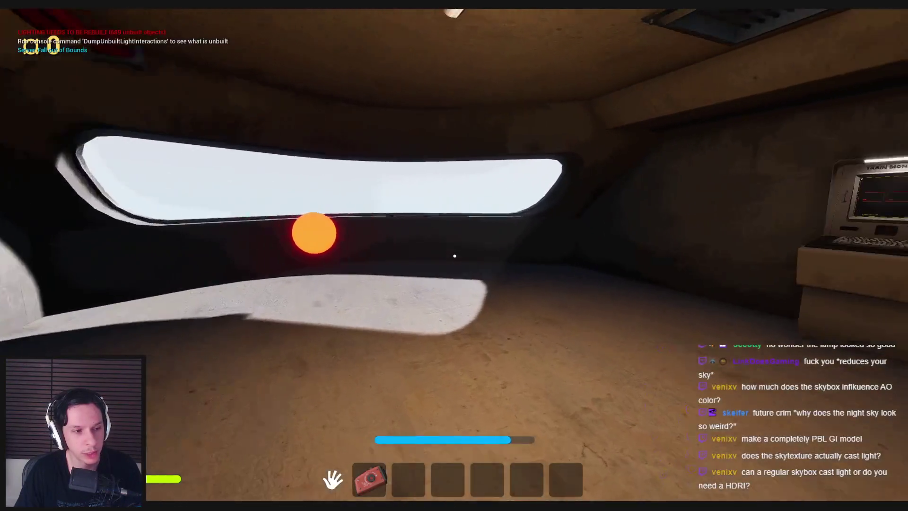
pyautogui.press('w')
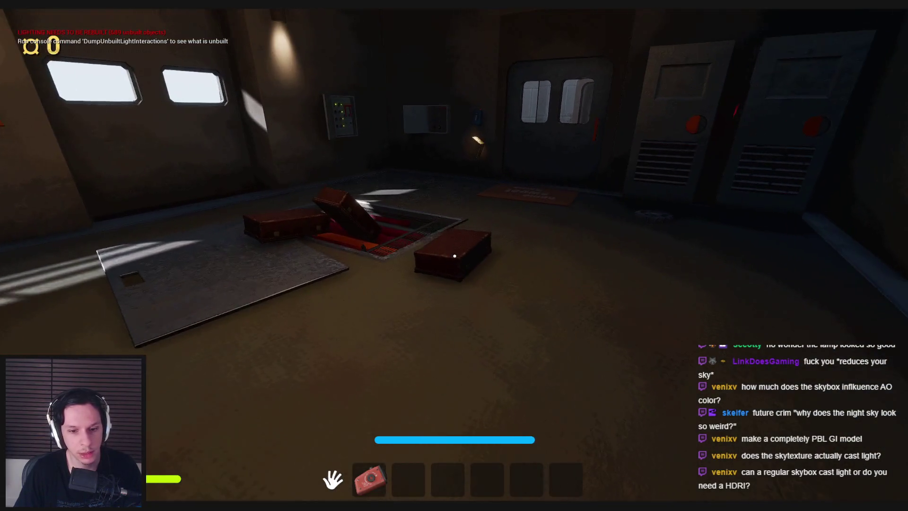
pyautogui.press('w')
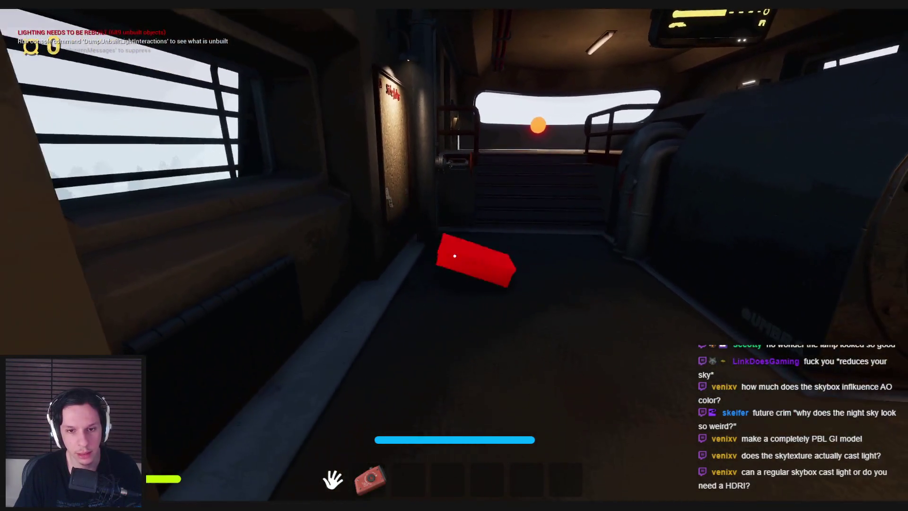
pyautogui.click(454, 256)
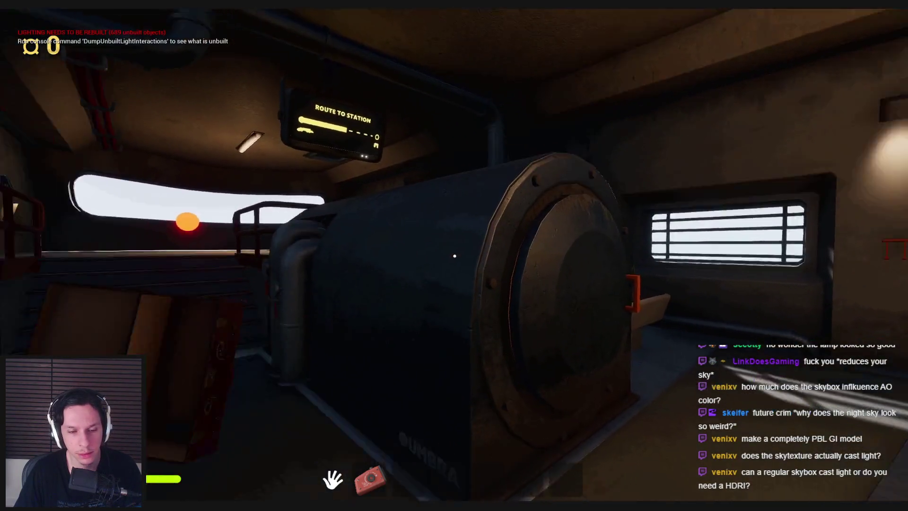
# - Walk to the barred window, grab the suitcase, and move the red case onto the floor
pyautogui.press('w')
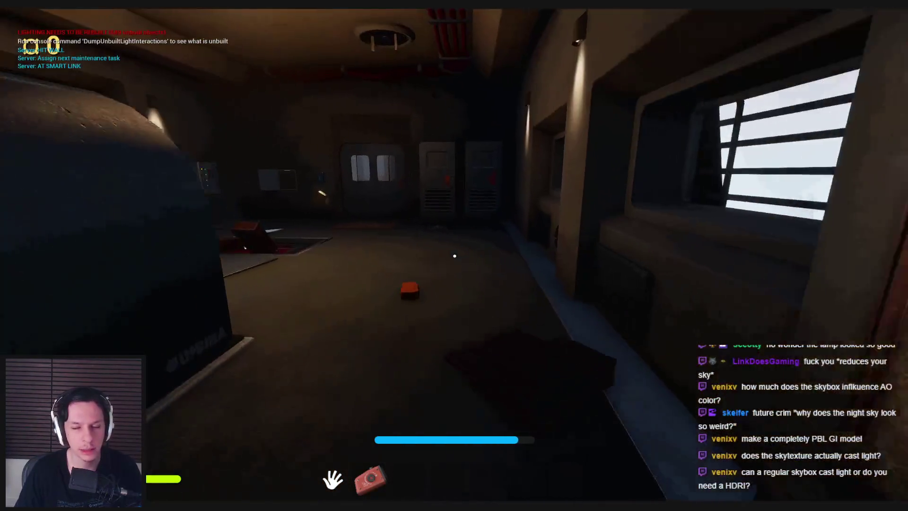
pyautogui.press('w')
pyautogui.press('w')
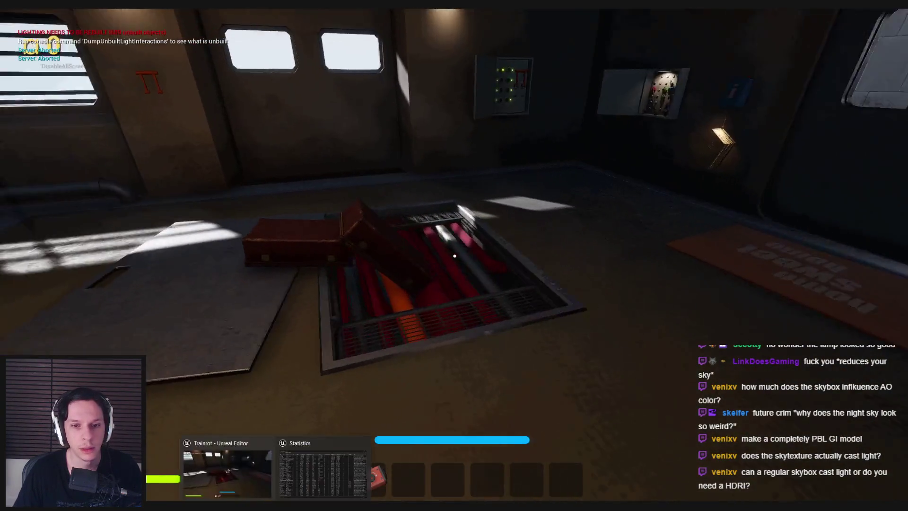
pyautogui.press('s')
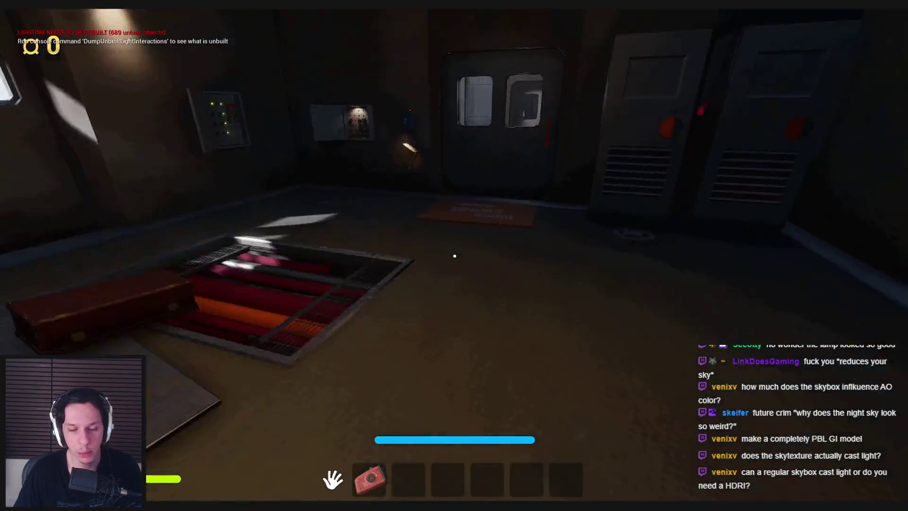
pyautogui.press('w')
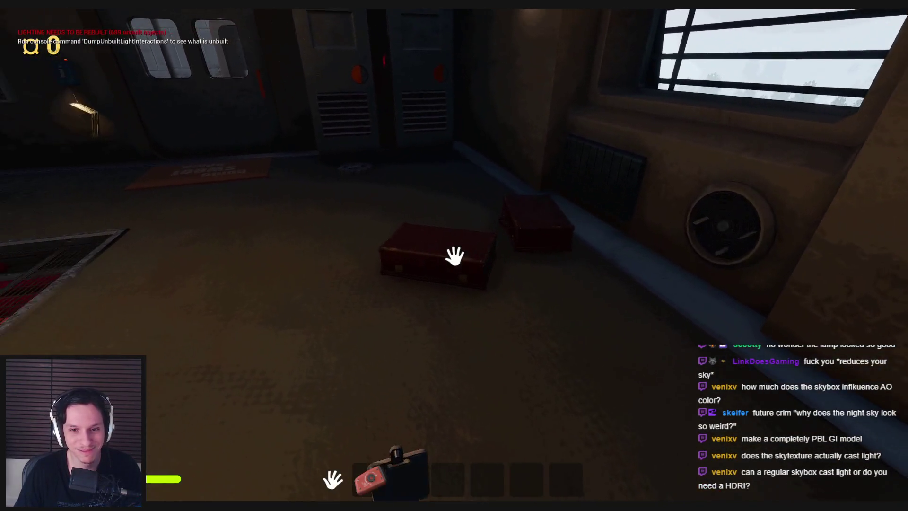
pyautogui.click(455, 255)
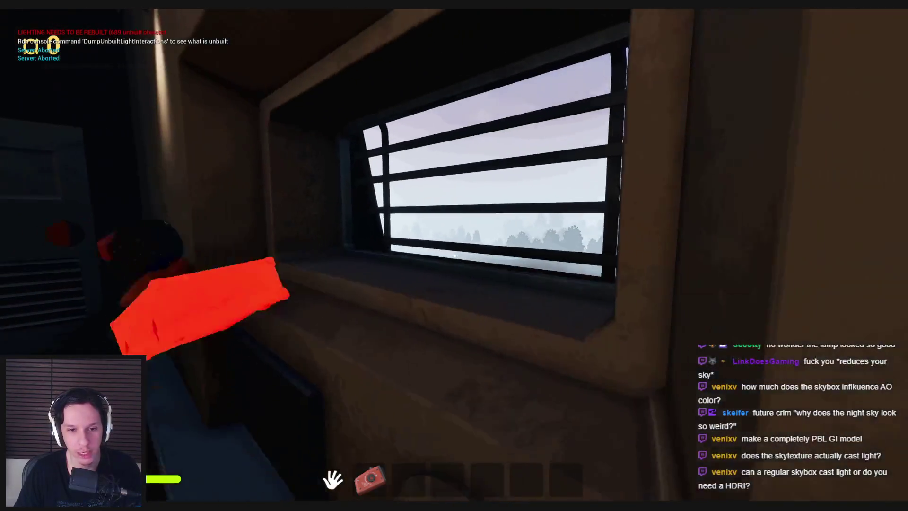
pyautogui.click(454, 255)
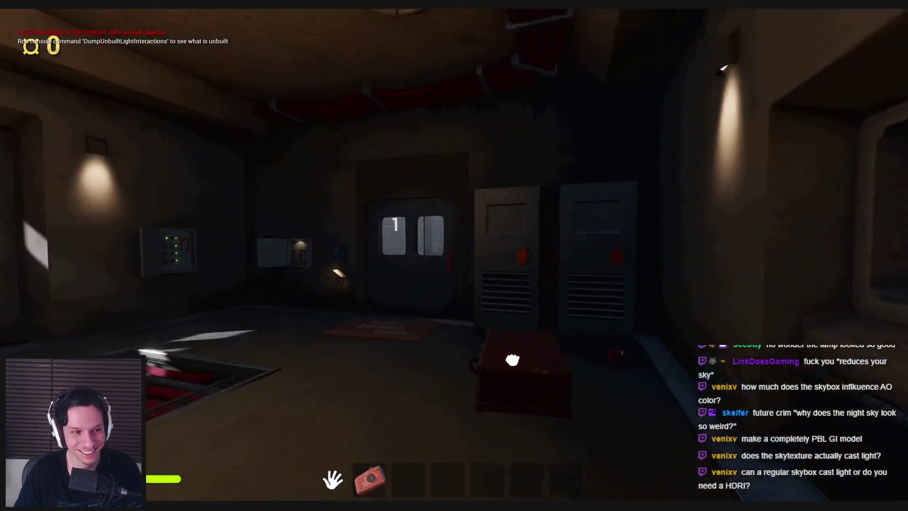
pyautogui.click(512, 360)
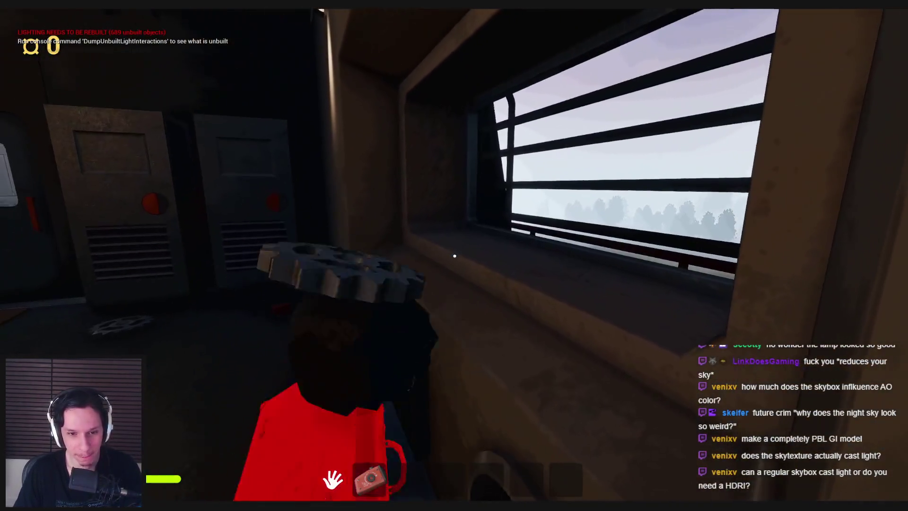
pyautogui.click(455, 256)
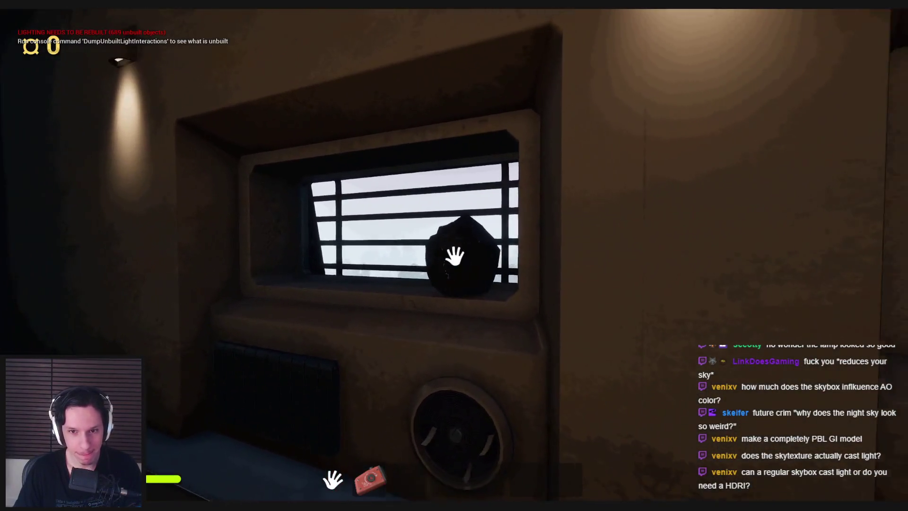
# - Carry the lump of coal to the furnace and drop it in
pyautogui.click(454, 256)
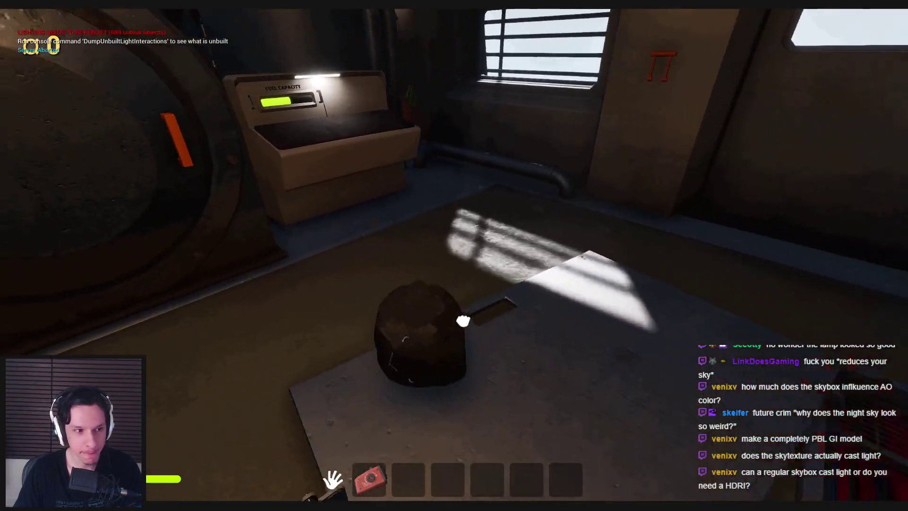
pyautogui.click(455, 256)
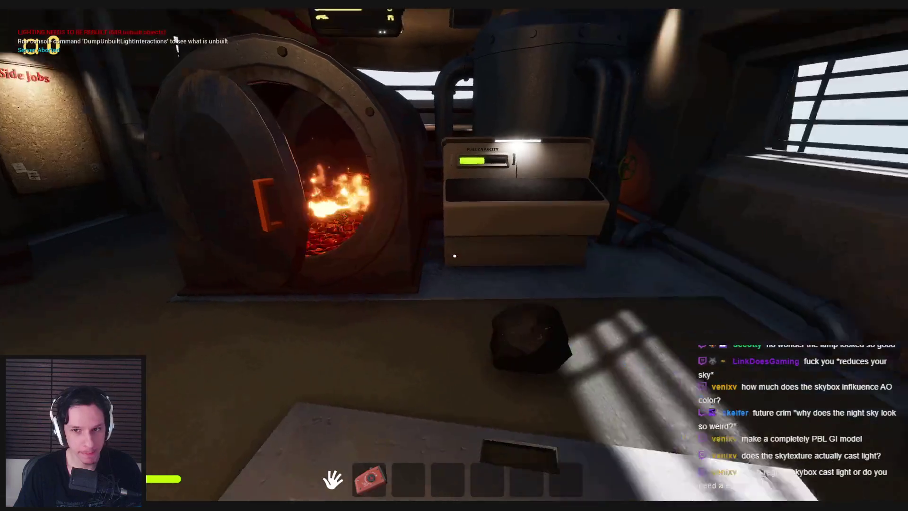
pyautogui.click(455, 256)
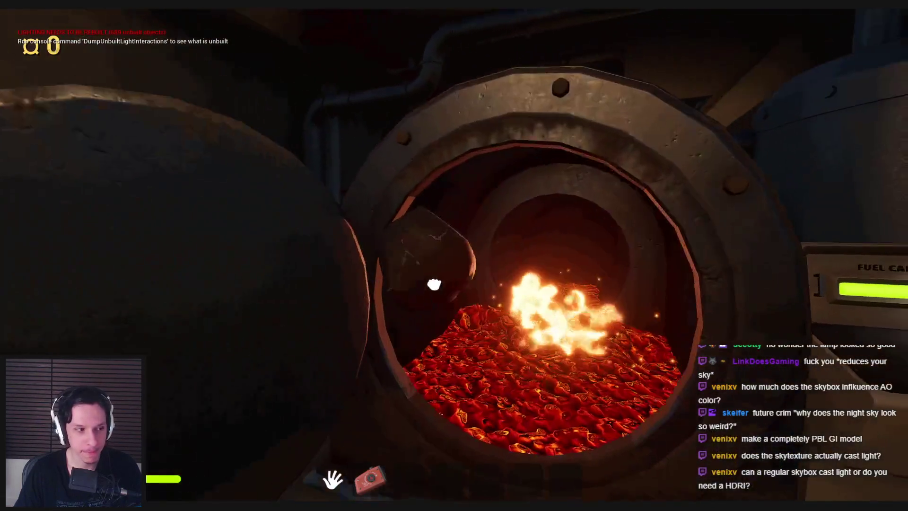
pyautogui.click(455, 256)
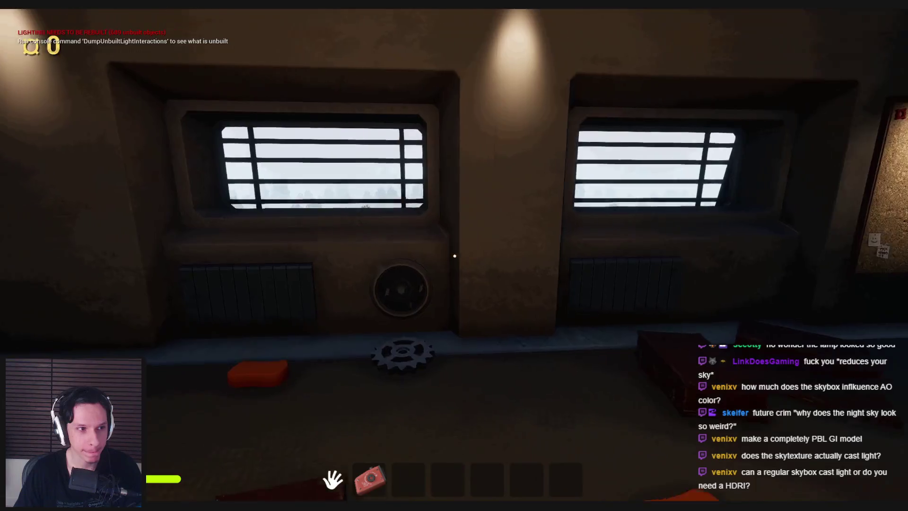
pyautogui.press('s')
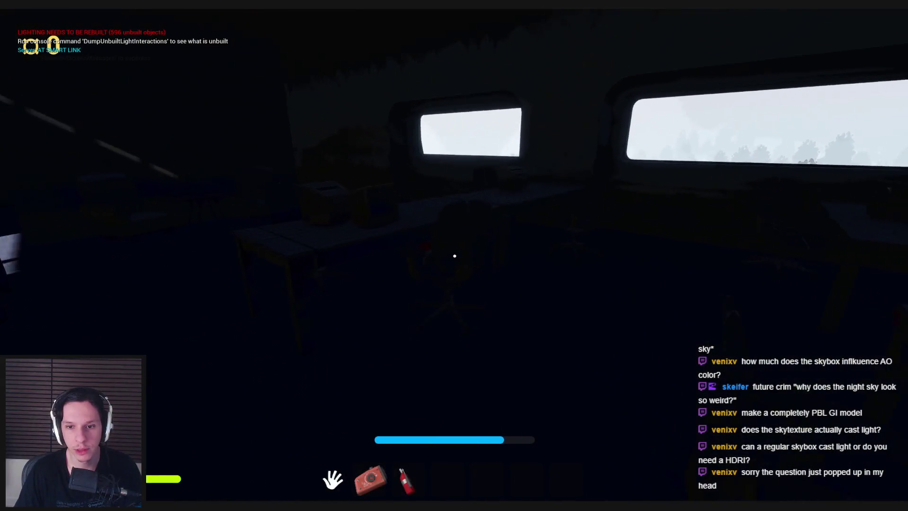
# - Collect the red air horn, glowstick, plunger and fire extinguisher in the lit warehouse
pyautogui.click(455, 256)
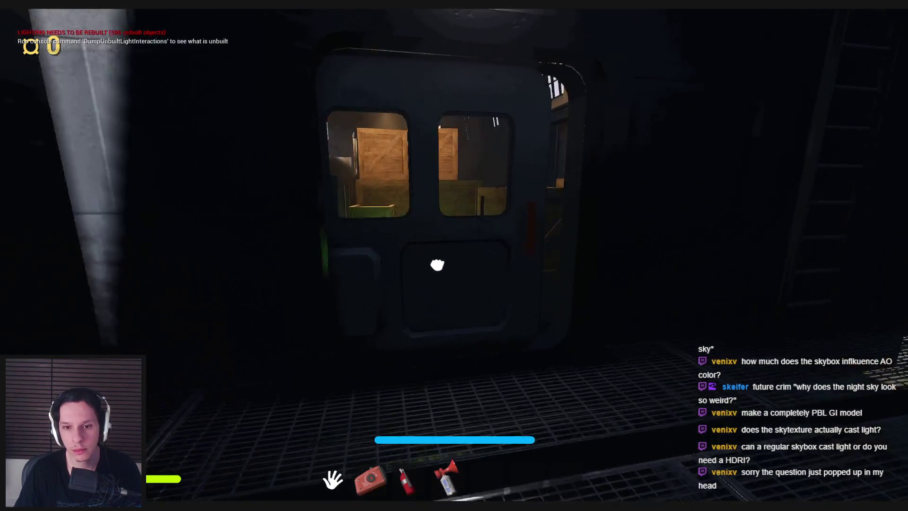
pyautogui.click(455, 256)
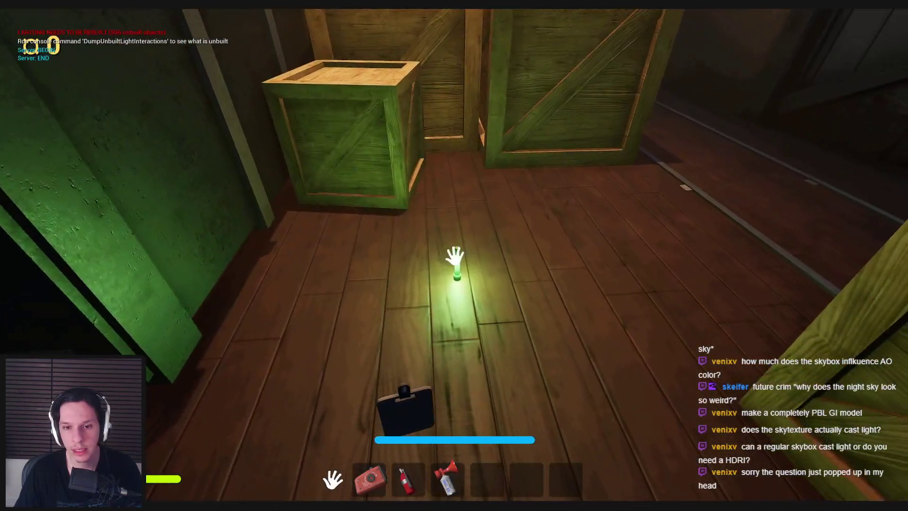
pyautogui.click(454, 256)
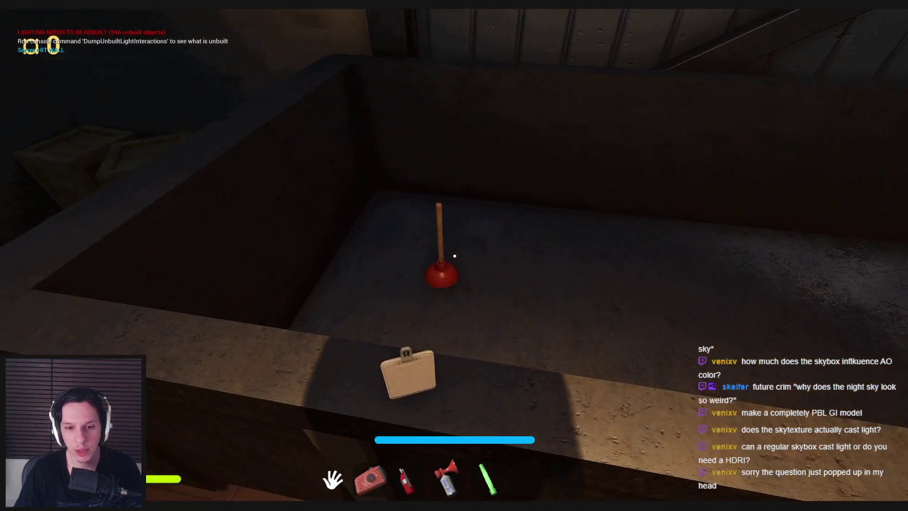
pyautogui.click(455, 256)
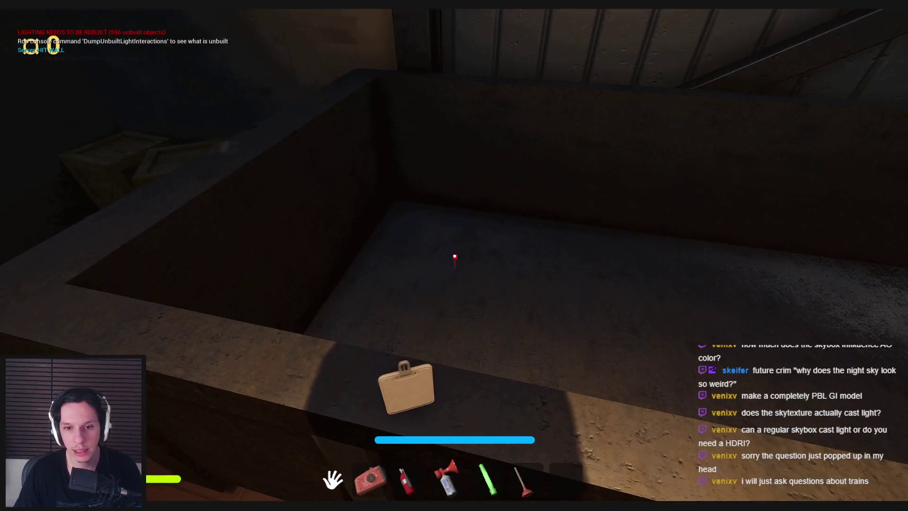
pyautogui.press('w')
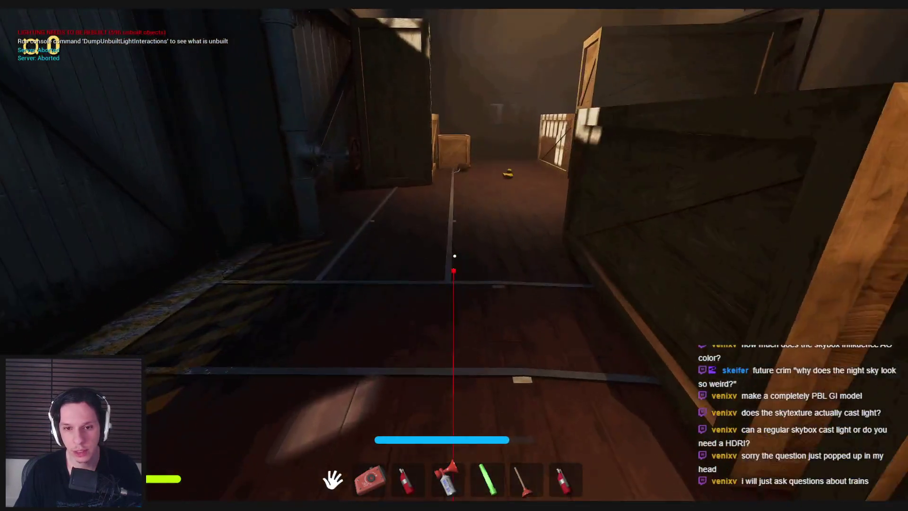
pyautogui.click(455, 256)
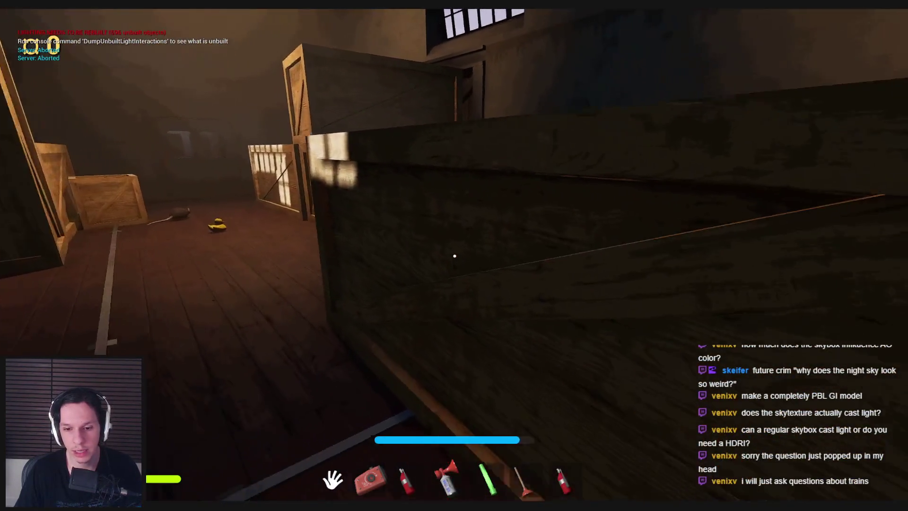
# - Cross the dark room, equip the fire extinguisher, drop the other items, and briefly view wireframe
pyautogui.press('w')
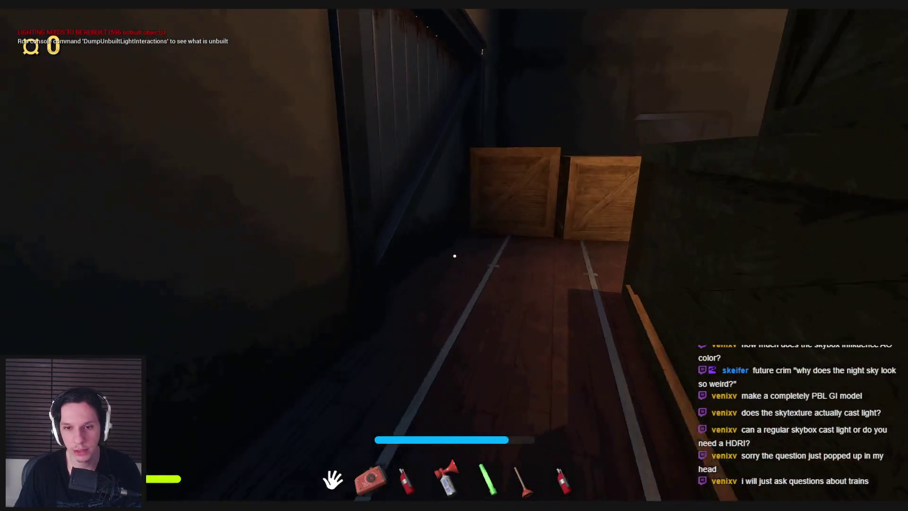
pyautogui.press('w')
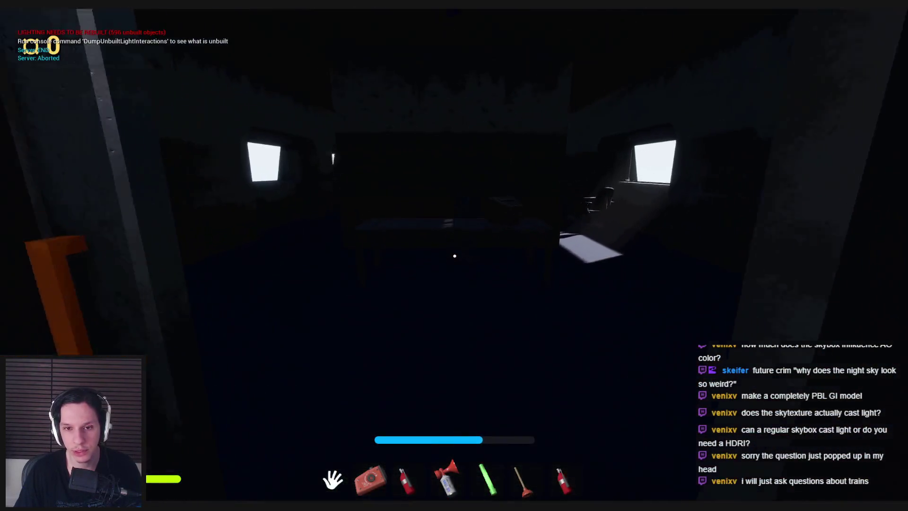
pyautogui.press('w')
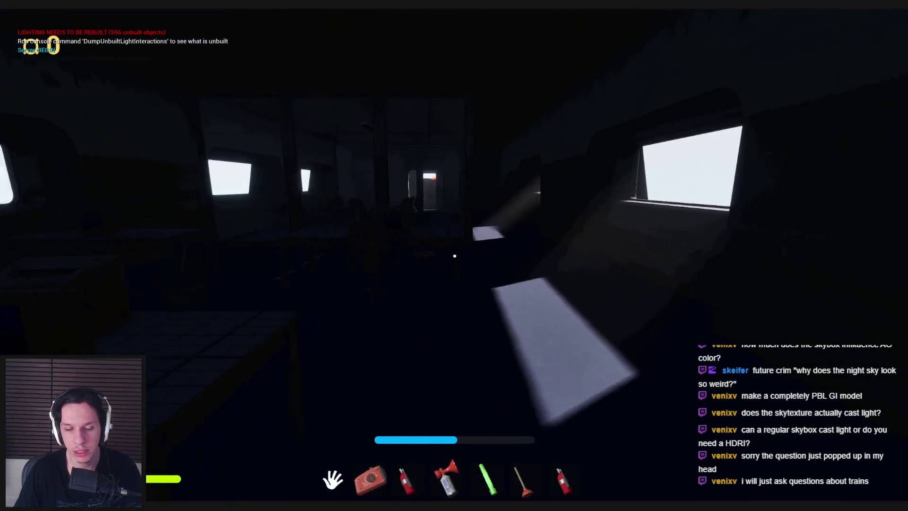
pyautogui.press('w')
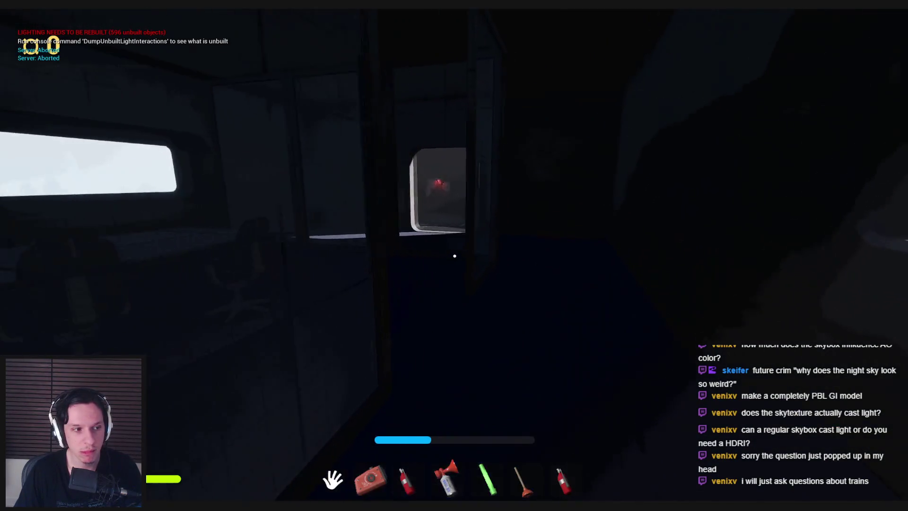
pyautogui.press('w')
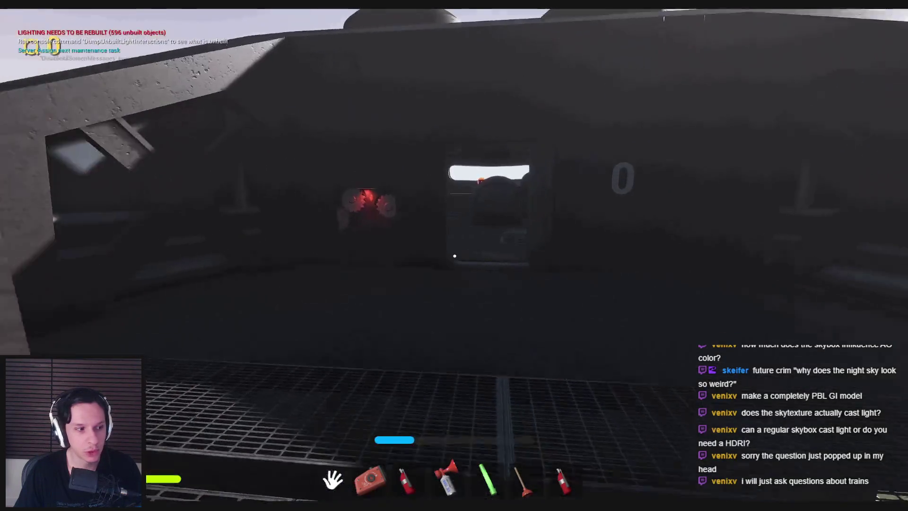
pyautogui.press('w')
pyautogui.press('3')
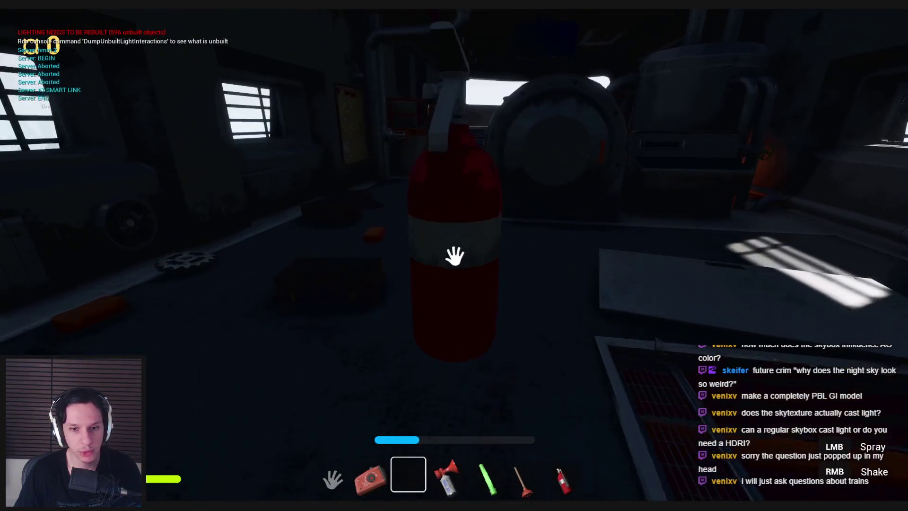
pyautogui.press('g')
pyautogui.press('g')
pyautogui.press('g')
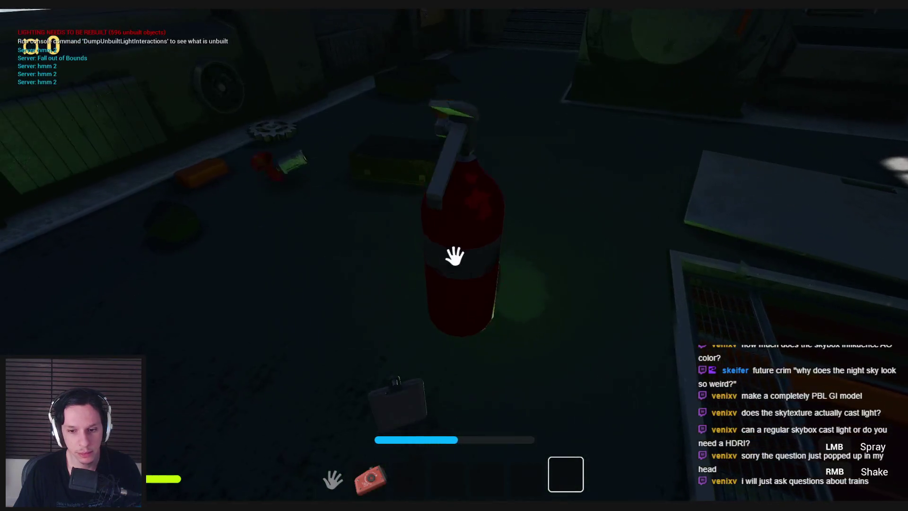
pyautogui.press('F1')
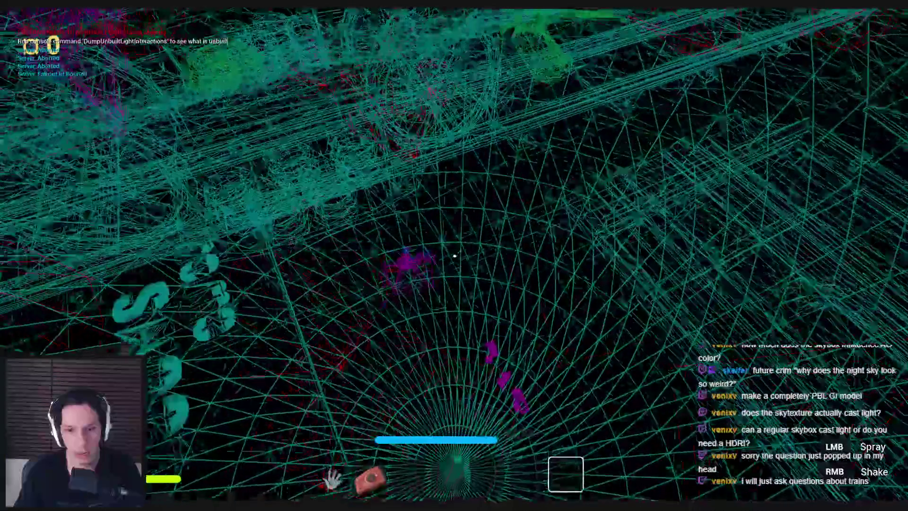
pyautogui.press('F3')
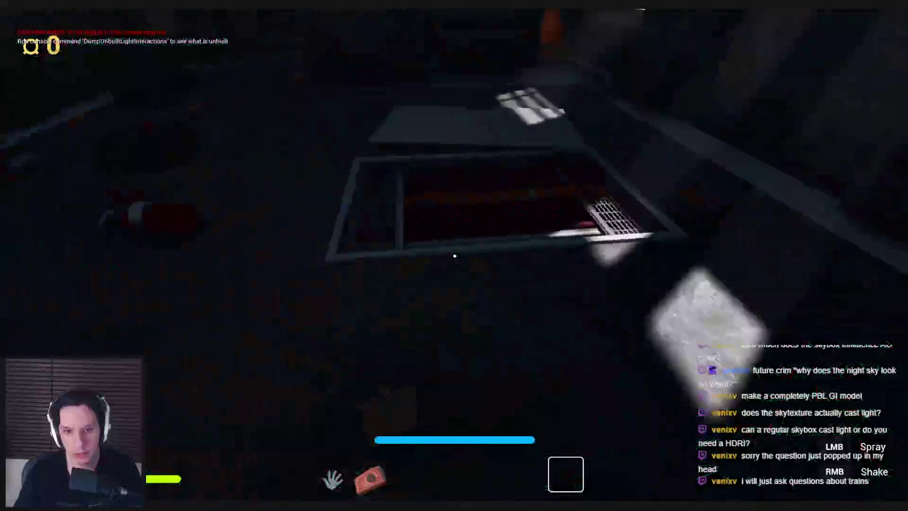
# - Pull the fuse panel's orange lever to restore power
pyautogui.press('w')
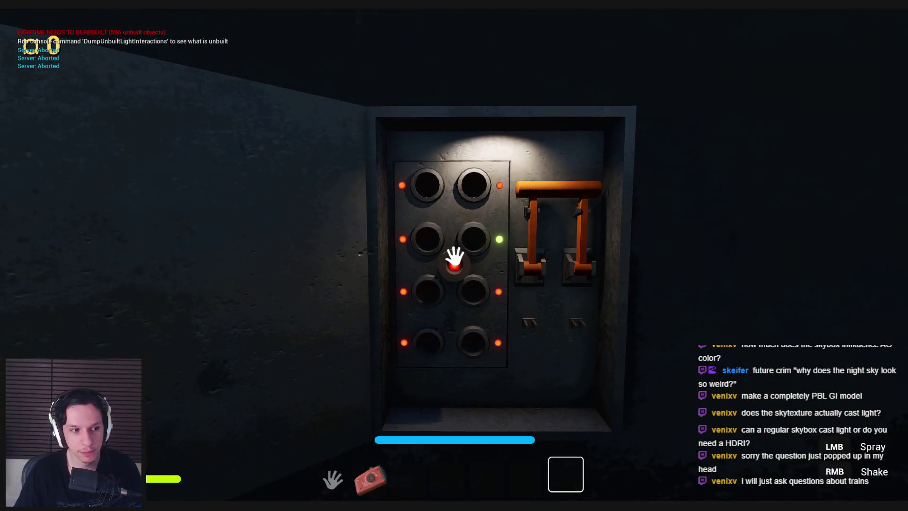
pyautogui.press('s')
pyautogui.press('w')
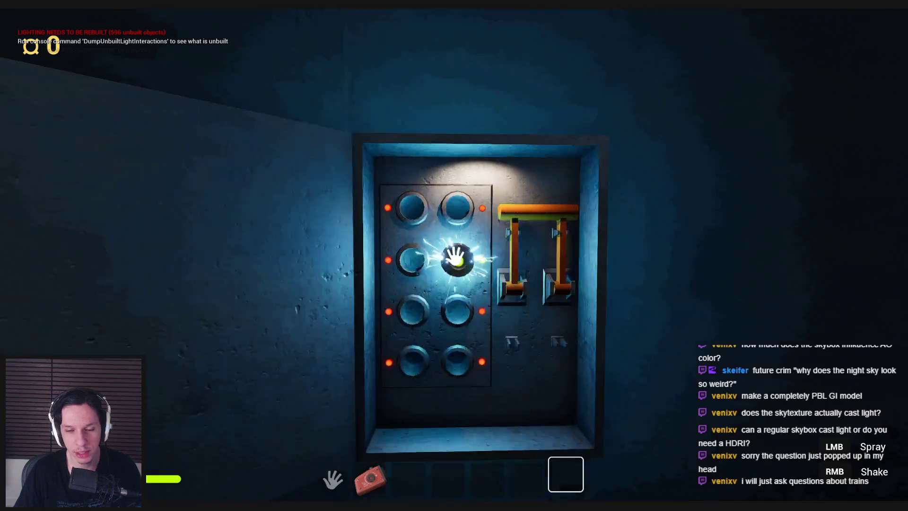
pyautogui.click(466, 320)
# - Insert the gear into the red gear panel
pyautogui.press('w')
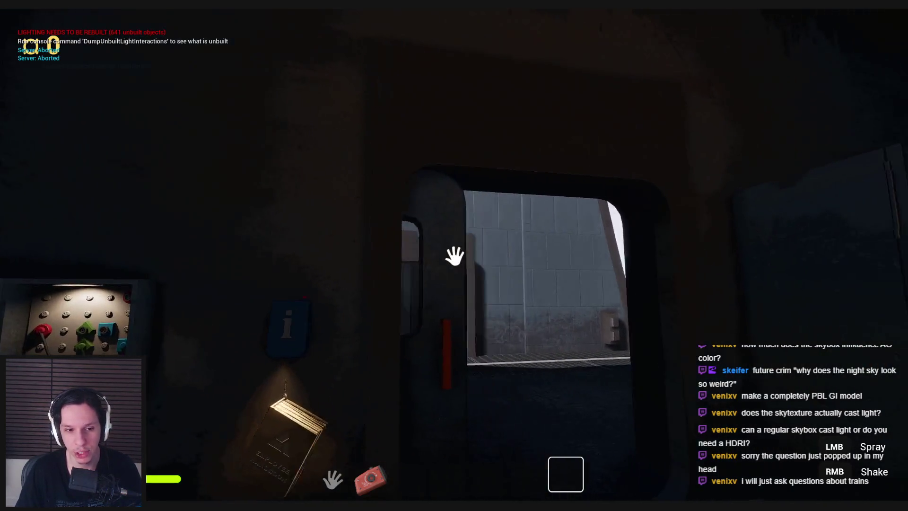
pyautogui.press('w')
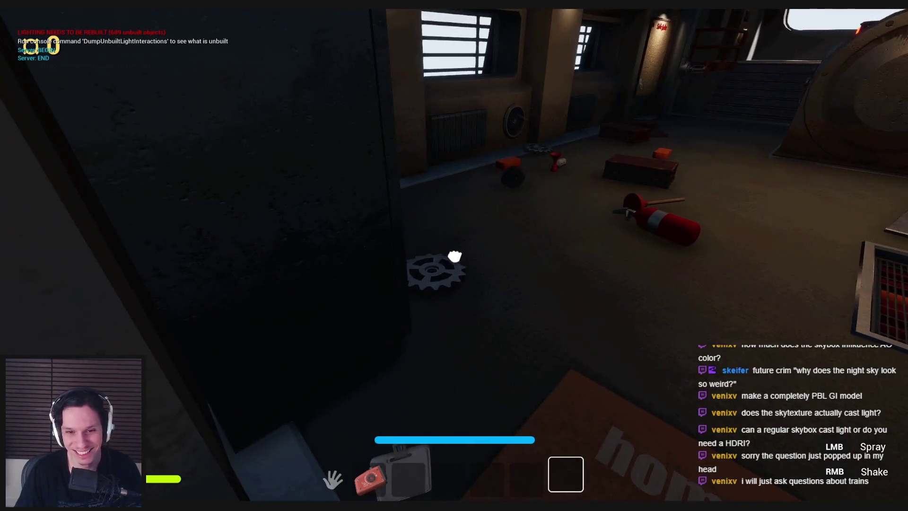
pyautogui.press('s')
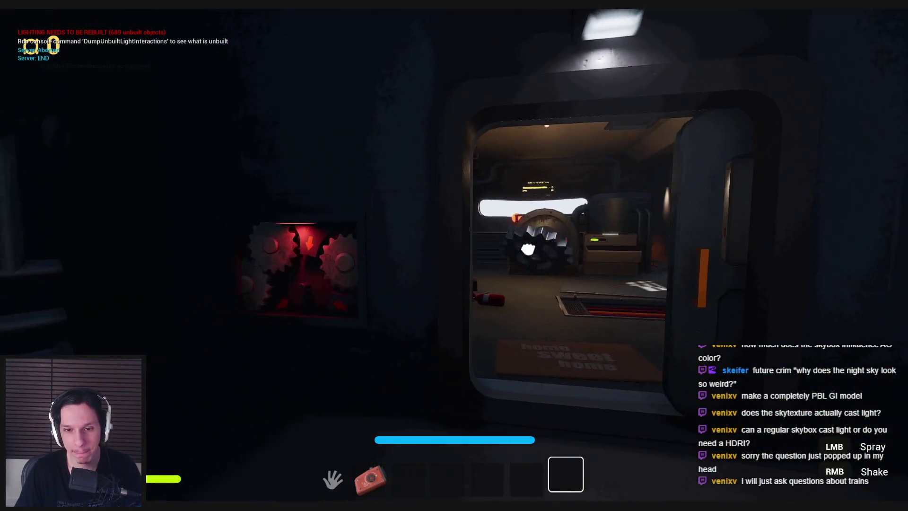
pyautogui.press('w')
pyautogui.click(496, 359)
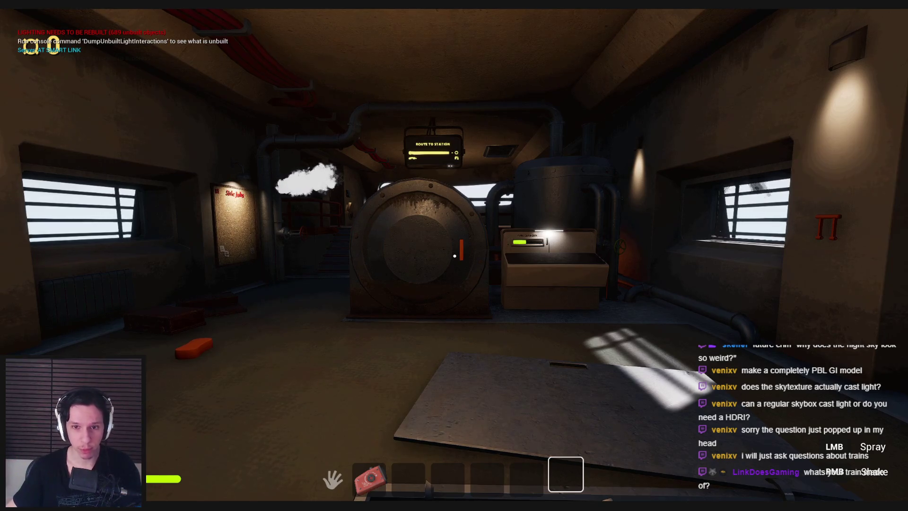
# - Turn the red valve, pick up the orange object, and show the frame rate
pyautogui.press('w')
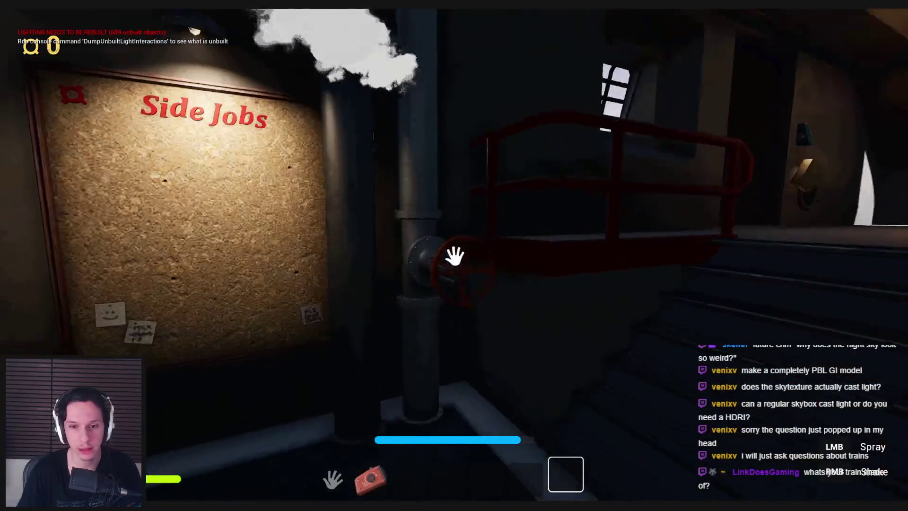
pyautogui.moveTo(454, 257)
pyautogui.mouseDown()
pyautogui.moveTo(426, 284)
pyautogui.moveTo(430, 321)
pyautogui.moveTo(444, 323)
pyautogui.mouseUp()
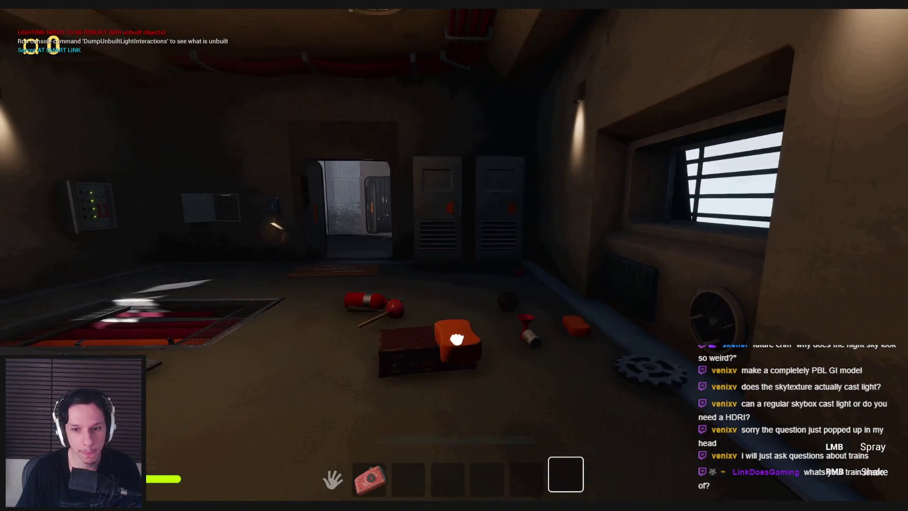
pyautogui.press('w')
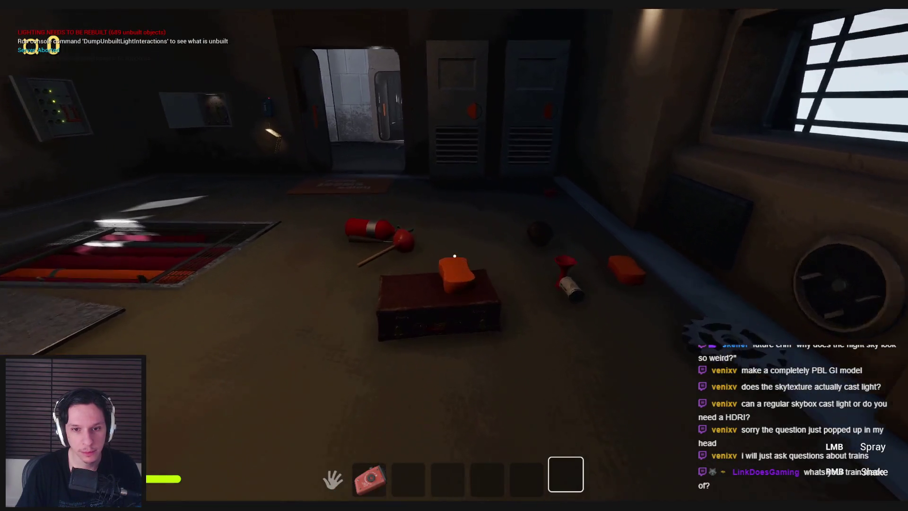
pyautogui.moveTo(450, 248)
pyautogui.mouseDown()
pyautogui.moveTo(458, 337)
pyautogui.moveTo(454, 256)
pyautogui.mouseUp()
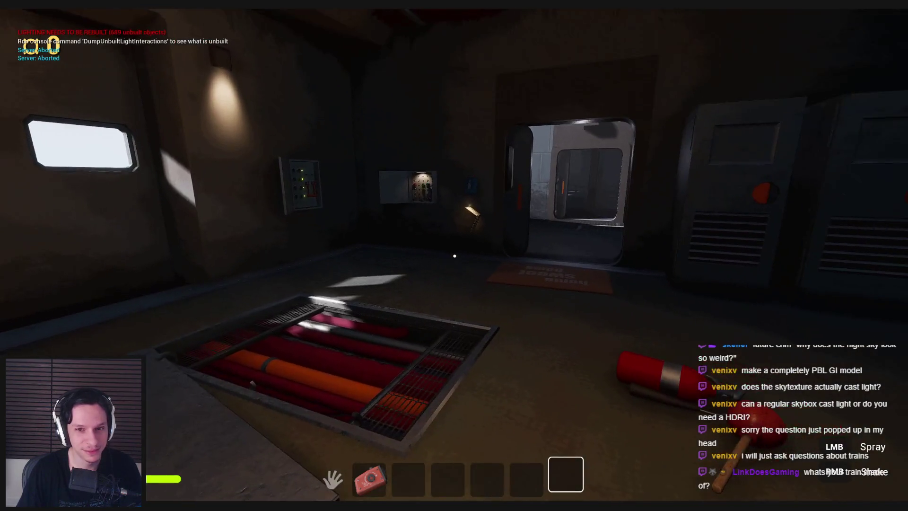
pyautogui.press('`')
pyautogui.press('`')
pyautogui.press('`')
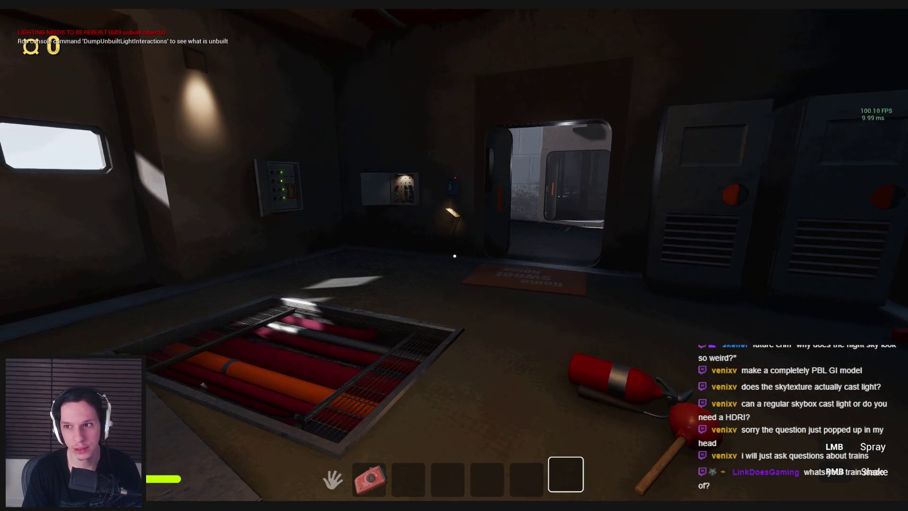
# - Show unit timing stats with the 'stat unit' console command
pyautogui.press('s')
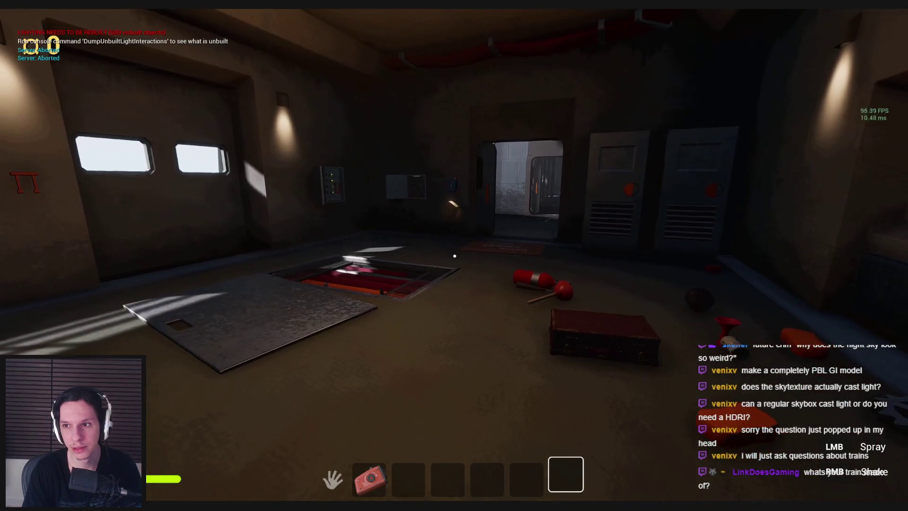
pyautogui.press('w')
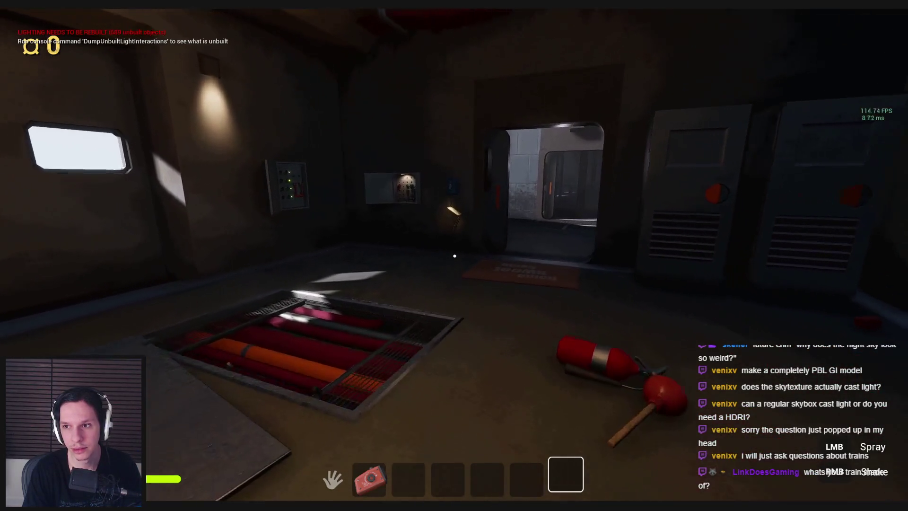
pyautogui.press('s')
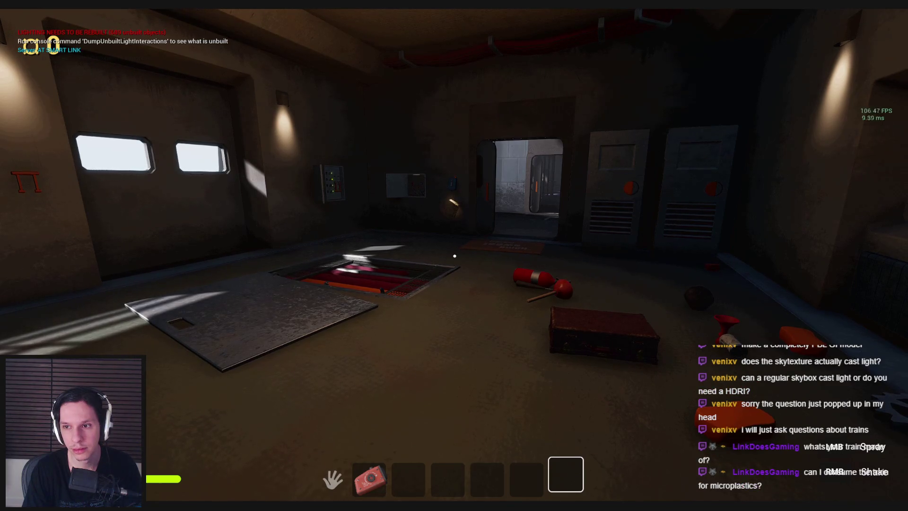
pyautogui.press('`')
pyautogui.write('stat unit')
pyautogui.press('Return')
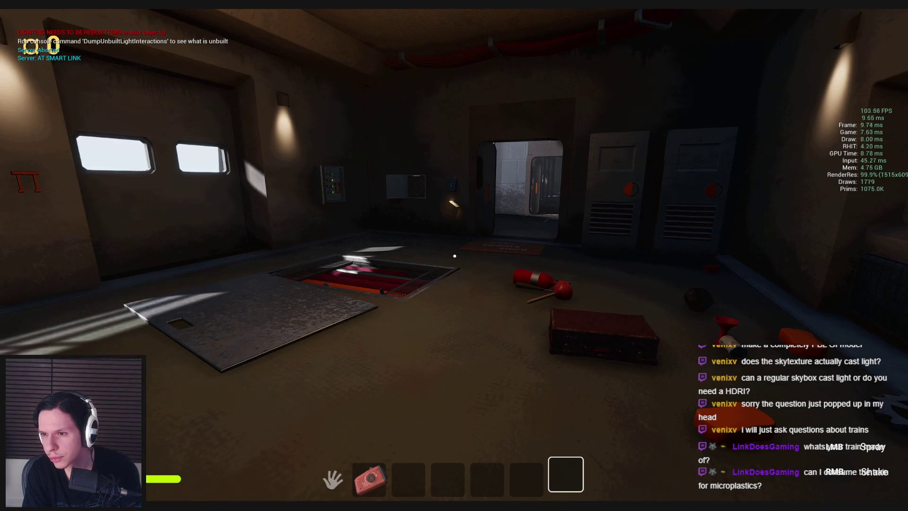
# - Walk around the room with stats visible, then stop the playtest
pyautogui.press('w')
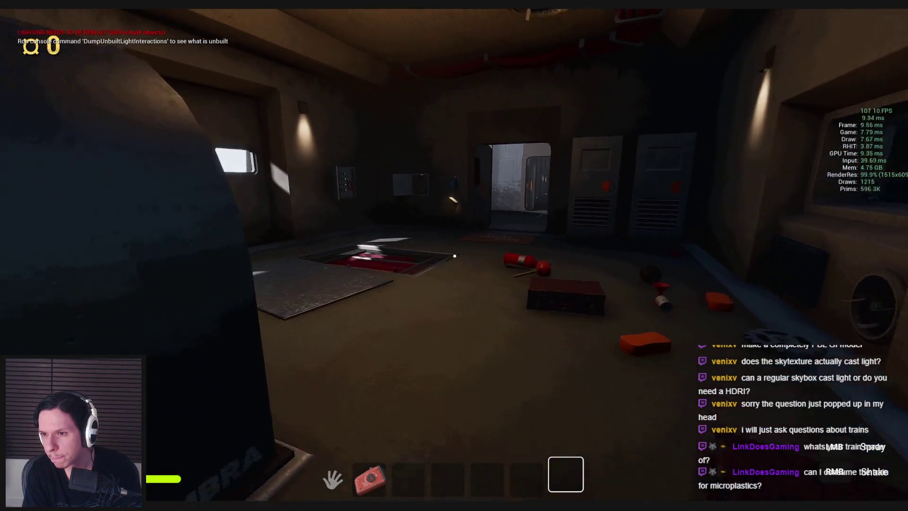
pyautogui.press('w')
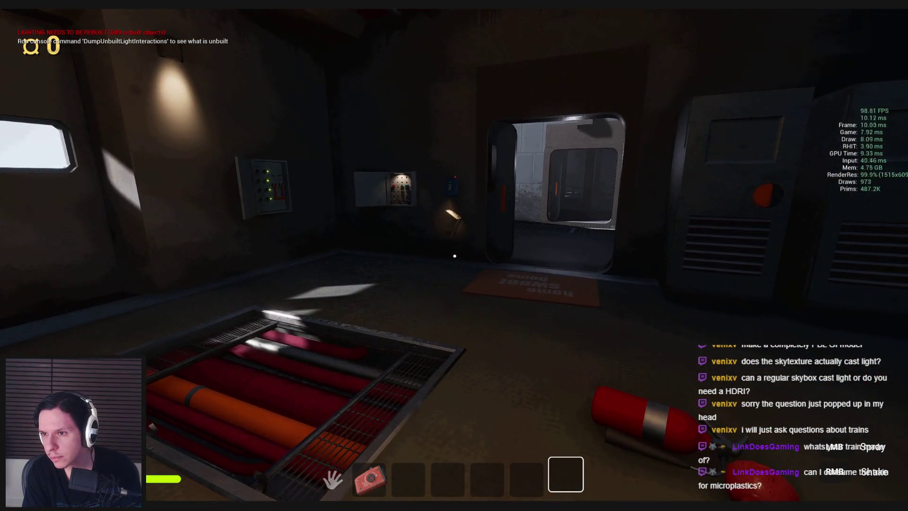
pyautogui.press('w')
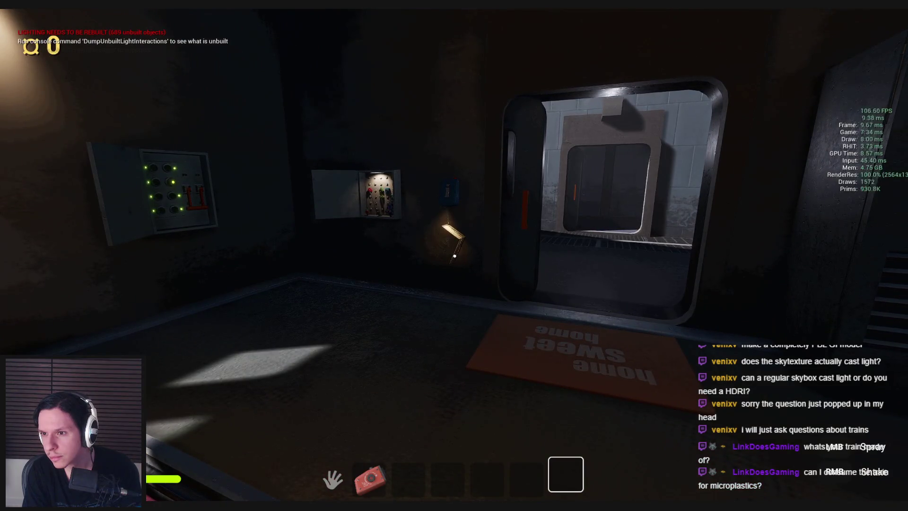
pyautogui.press('s')
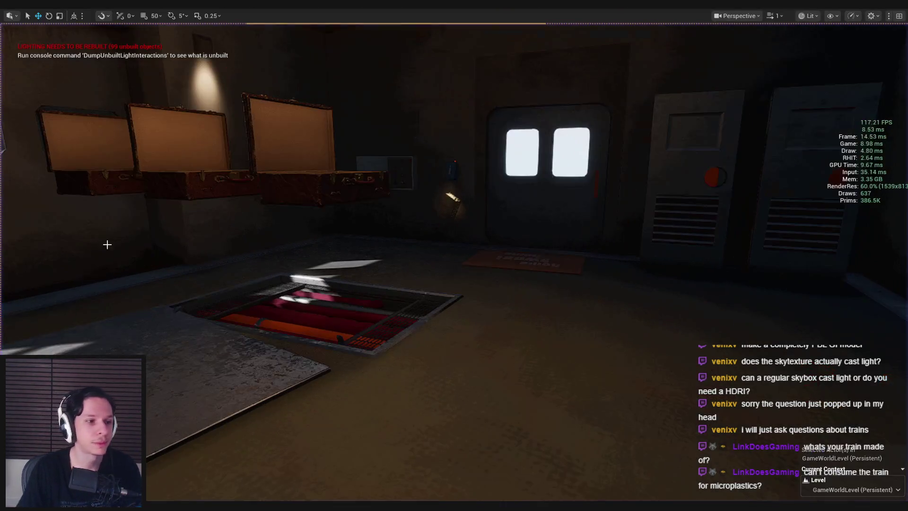
pyautogui.press('Escape')
# - Restore the full editor layout, go to the Content root folder, and switch to the Trainrot task board
pyautogui.moveTo(332, 239); pyautogui.dragTo(332, 251)
pyautogui.press('`')
pyautogui.moveTo(458, 245); pyautogui.dragTo(458, 245)
pyautogui.press('F11')
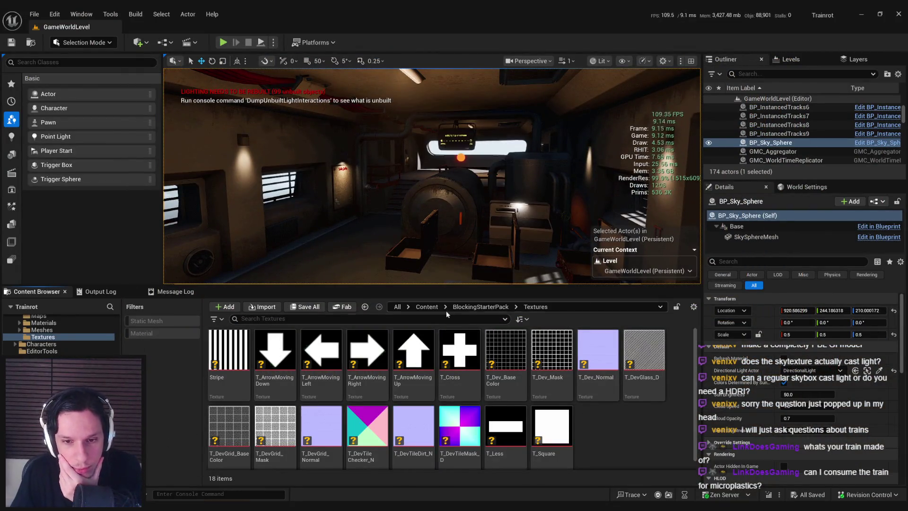
pyautogui.click(428, 307)
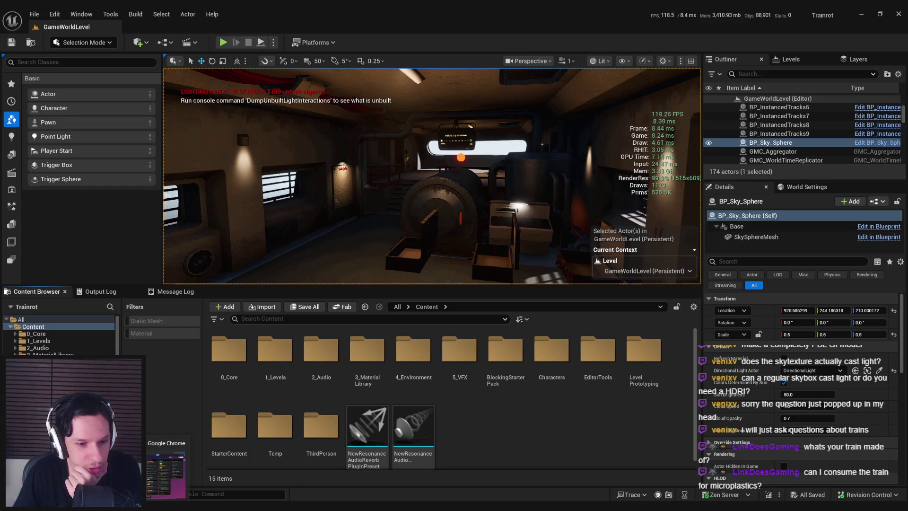
pyautogui.hotkey('alt', 'Tab')
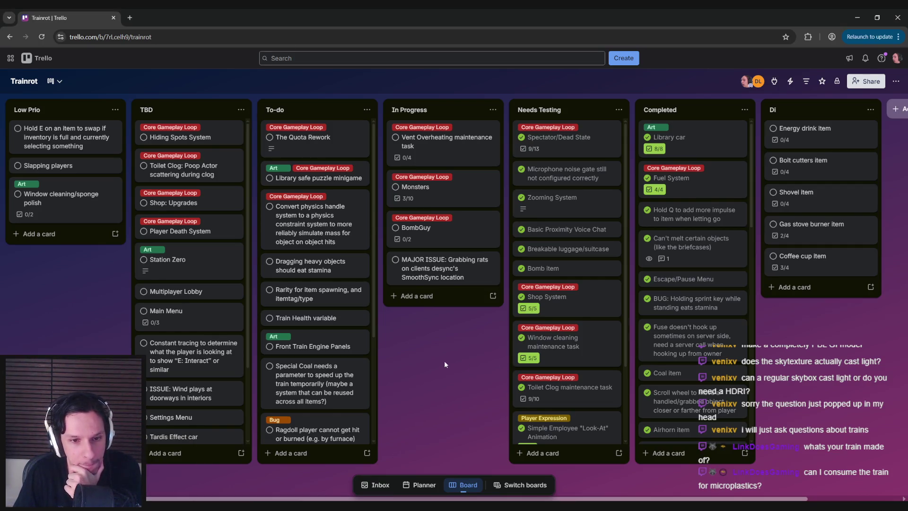
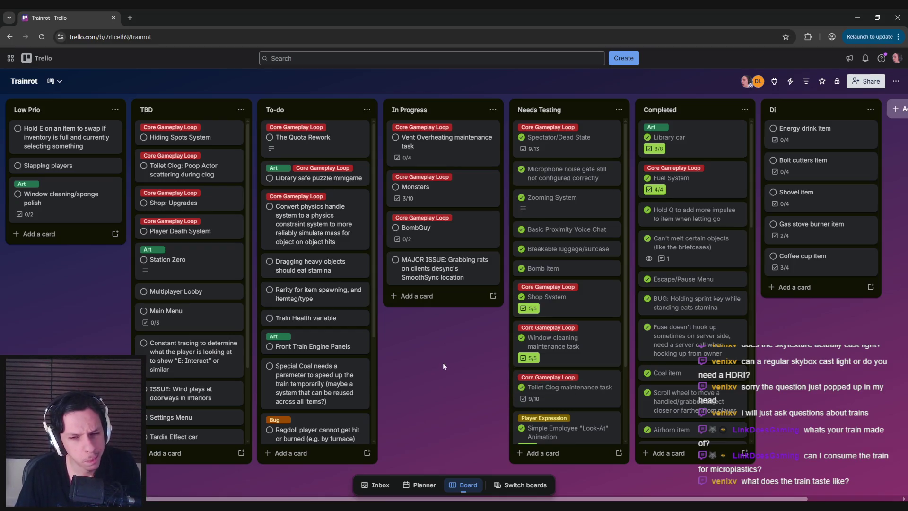
# - Review the Station Zero and Player Death System card details on the board
pyautogui.scroll(-3, 354, 307)
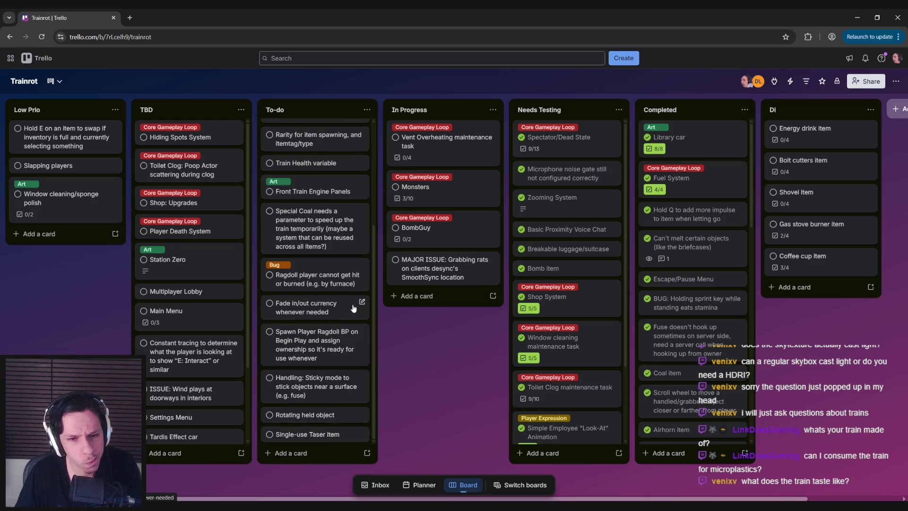
pyautogui.scroll(3, 315, 307)
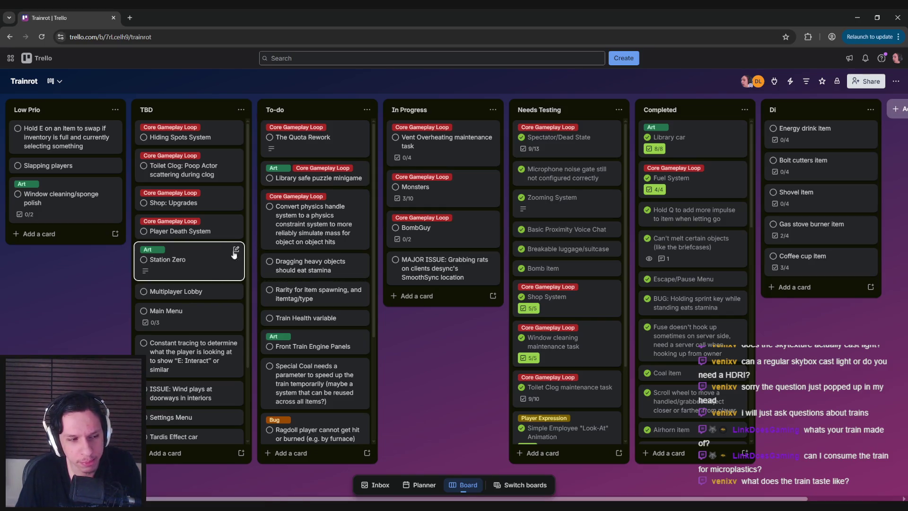
pyautogui.click(184, 263)
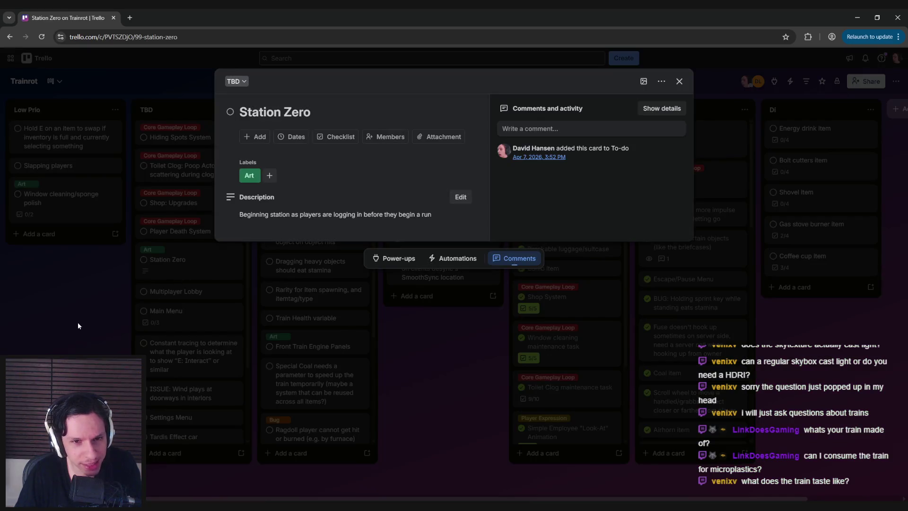
pyautogui.click(77, 326)
pyautogui.scroll(-3, 314, 317)
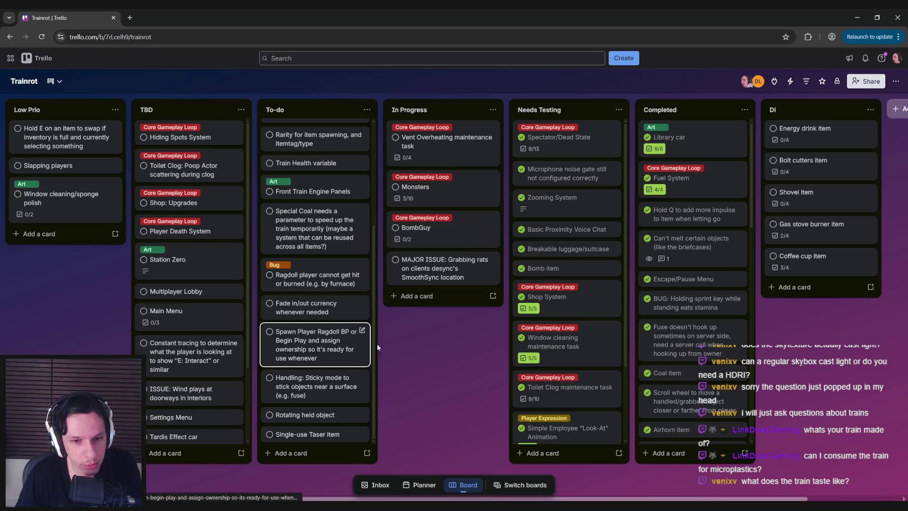
pyautogui.scroll(3, 311, 353)
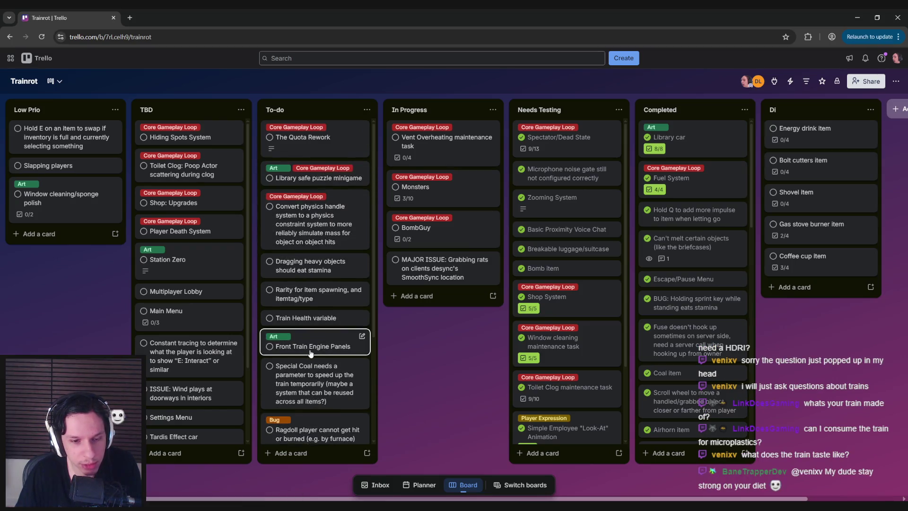
pyautogui.scroll(-2, 204, 362)
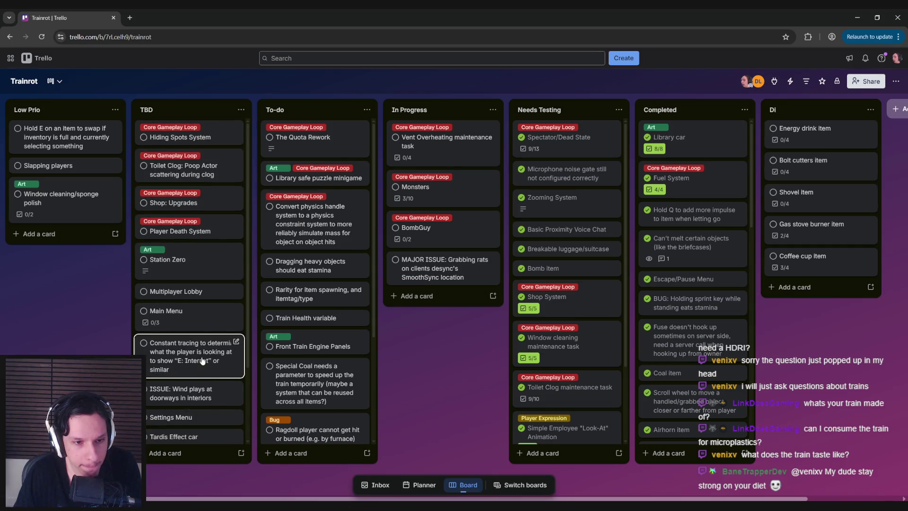
pyautogui.click(188, 230)
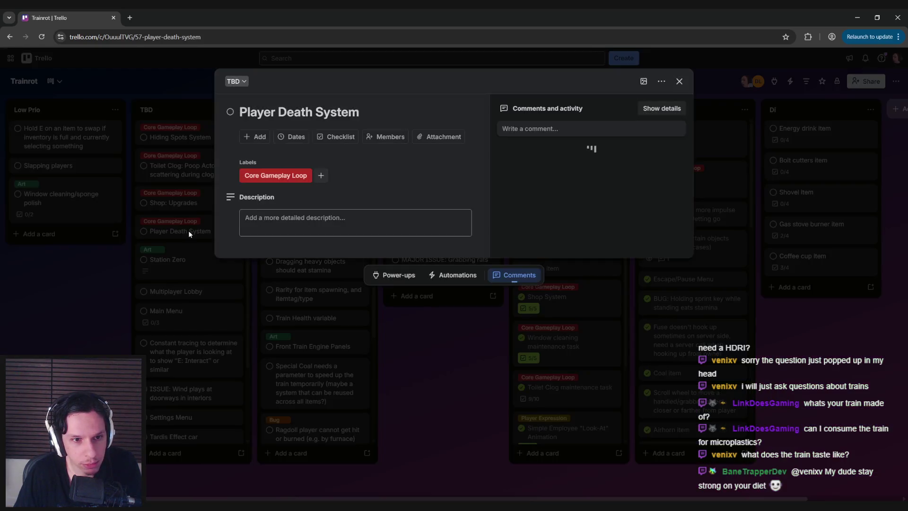
pyautogui.click(104, 268)
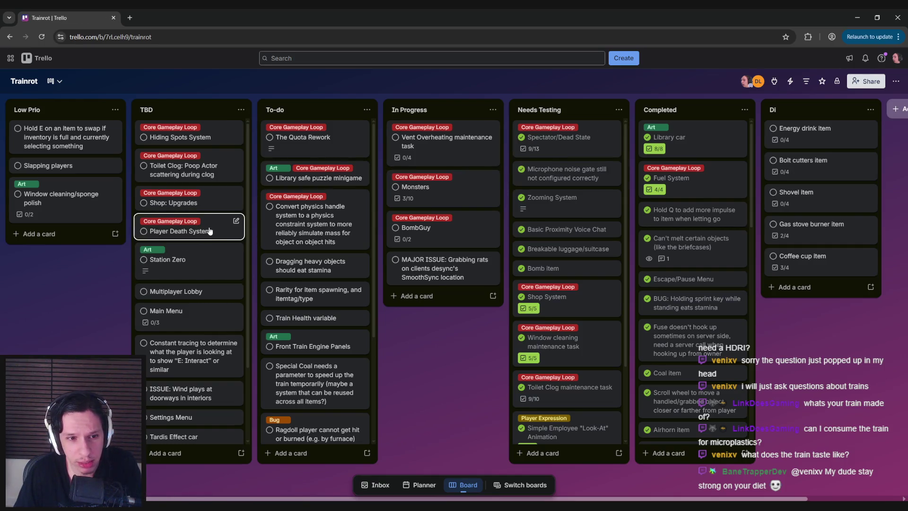
# - Archive the Player Death System card from its quick-actions menu
pyautogui.click(210, 231)
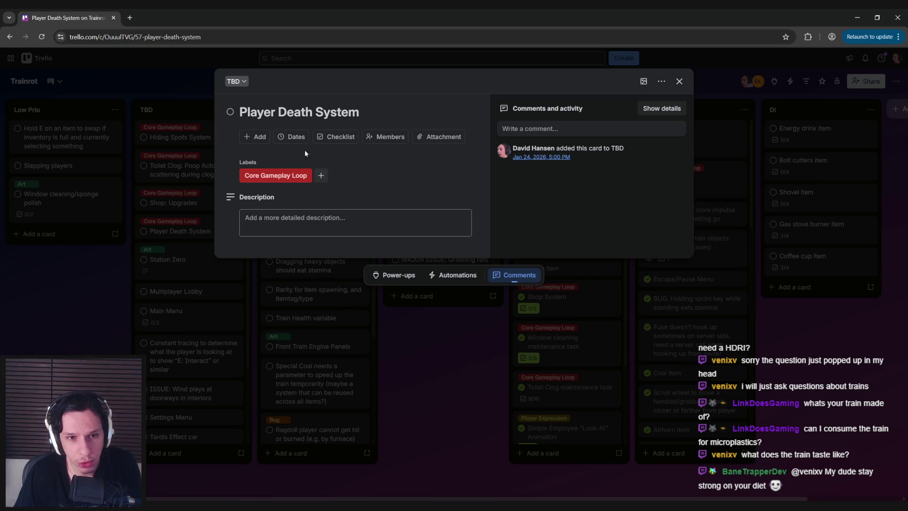
pyautogui.press('Escape')
pyautogui.rightClick(224, 229)
pyautogui.click(269, 366)
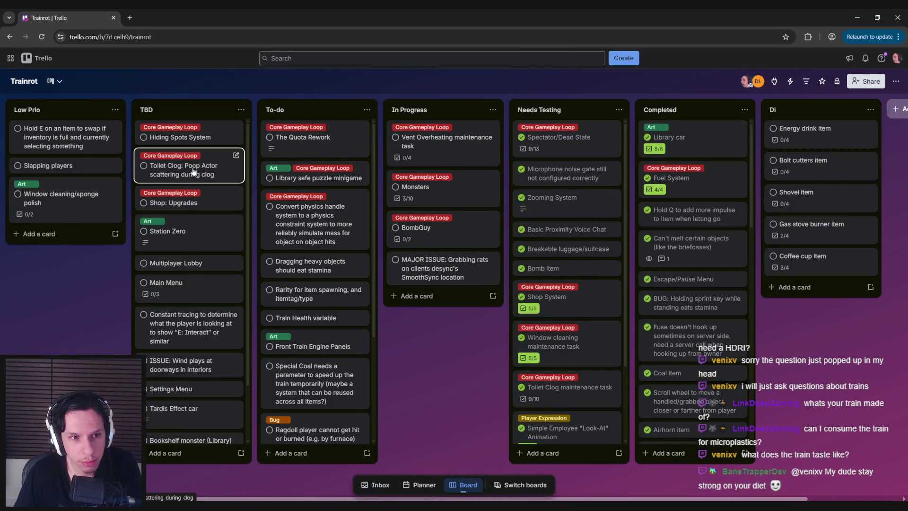
# - Check the Multiplayer Lobby and Station Zero cards, then archive Multiplayer Lobby
pyautogui.scroll(-1, 193, 227)
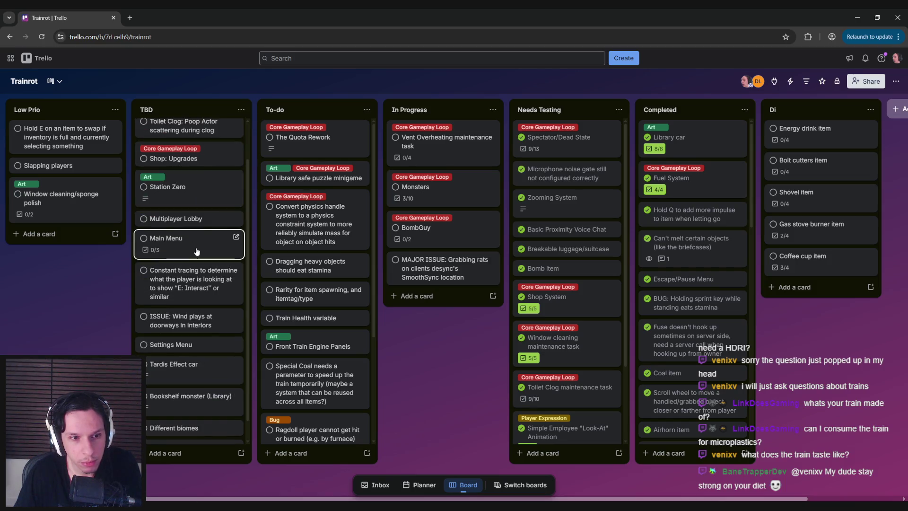
pyautogui.scroll(-1, 193, 225)
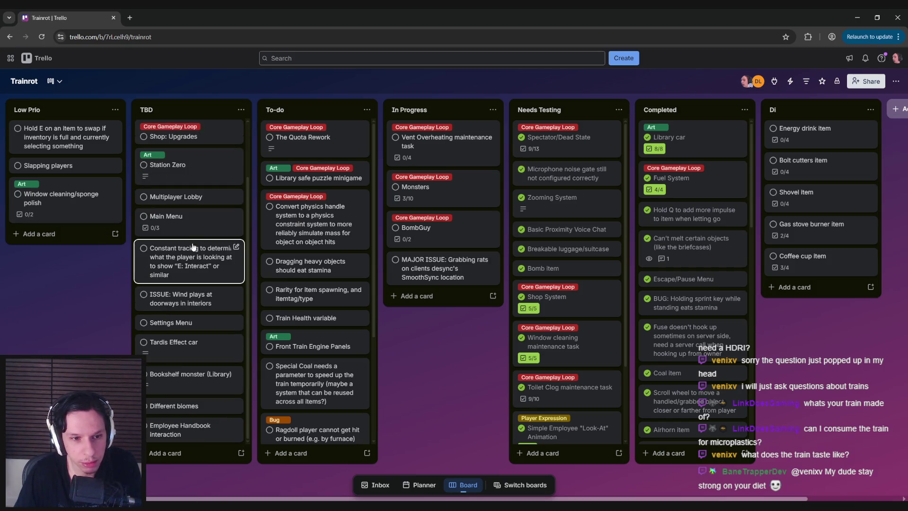
pyautogui.click(191, 199)
pyautogui.click(91, 295)
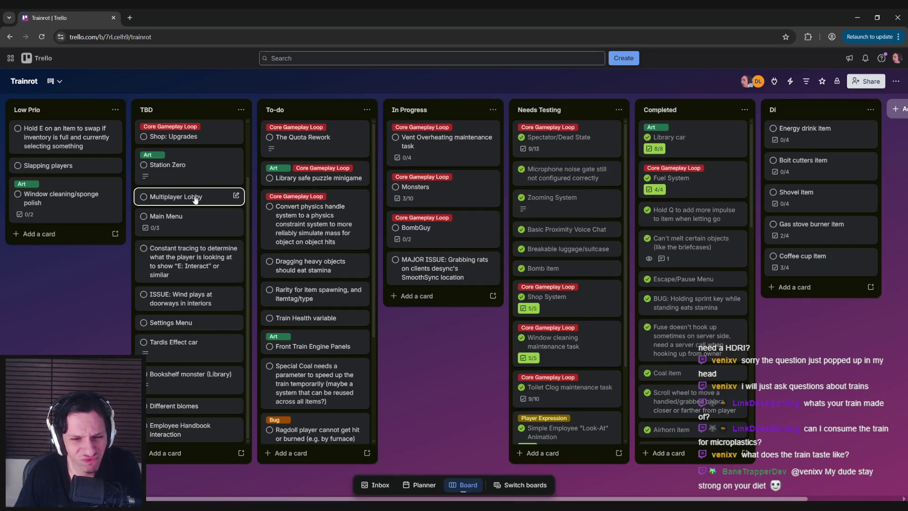
pyautogui.scroll(-5, 303, 331)
pyautogui.scroll(5, 296, 335)
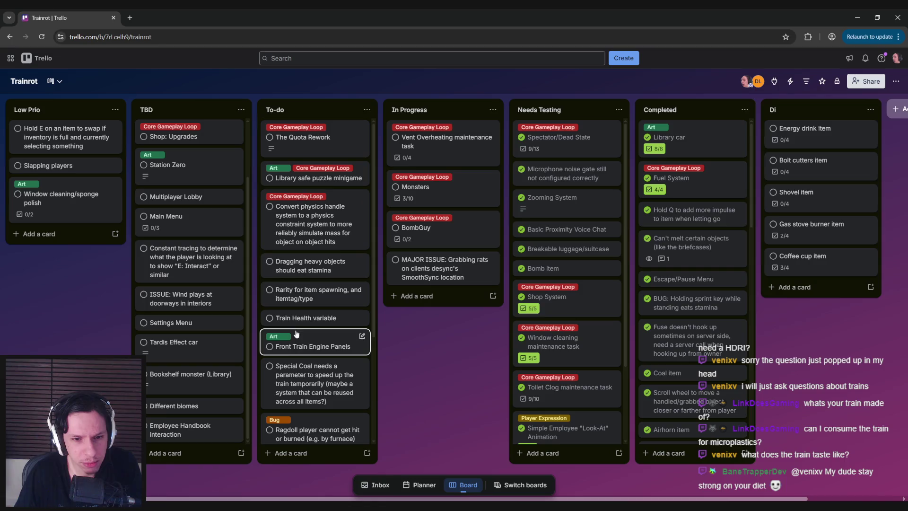
pyautogui.click(178, 171)
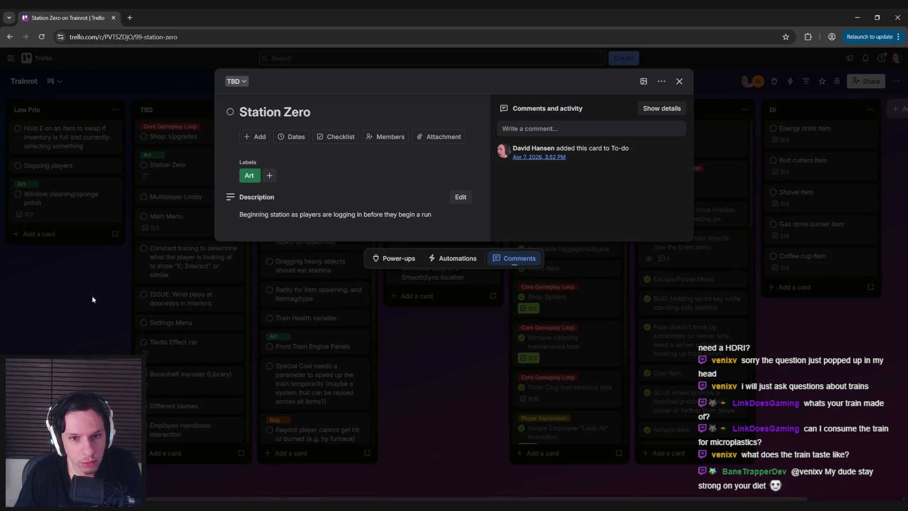
pyautogui.click(92, 299)
pyautogui.rightClick(185, 198)
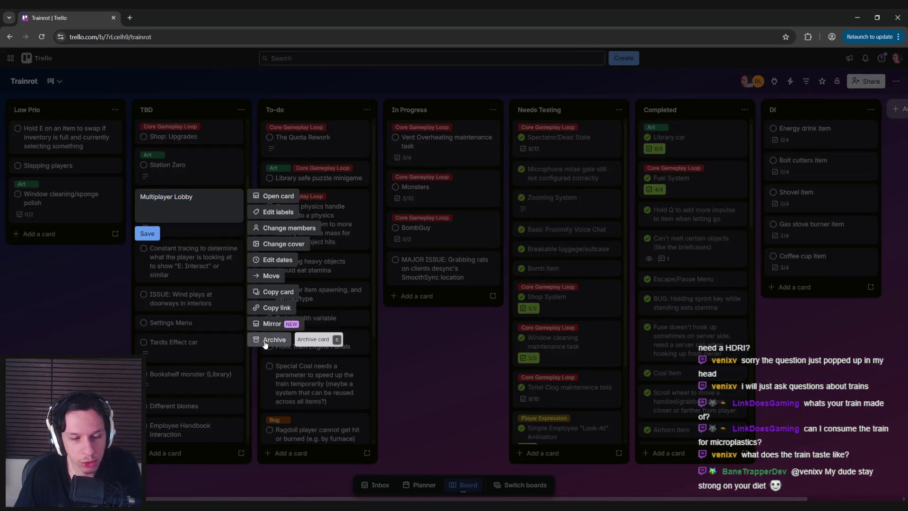
pyautogui.press('Escape')
# - Look over the Main Menu card, then return to the Unreal Engine editor
pyautogui.click(192, 214)
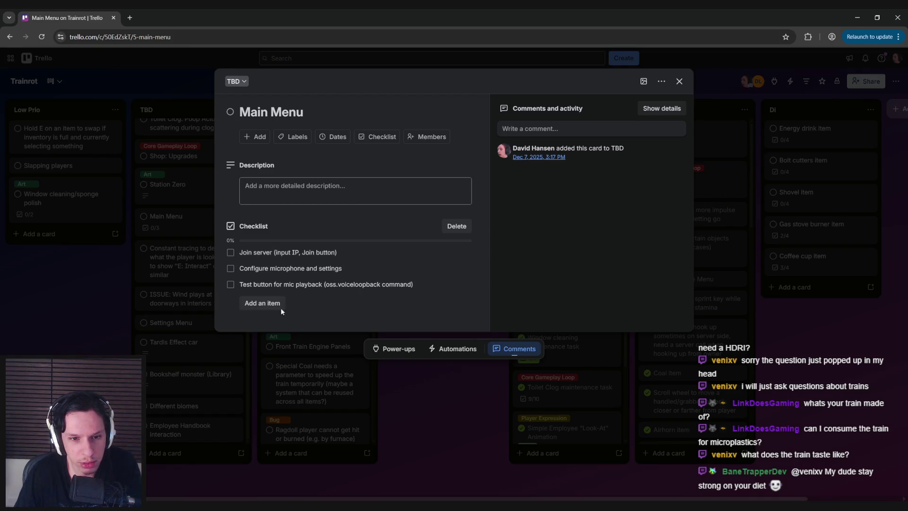
pyautogui.click(74, 346)
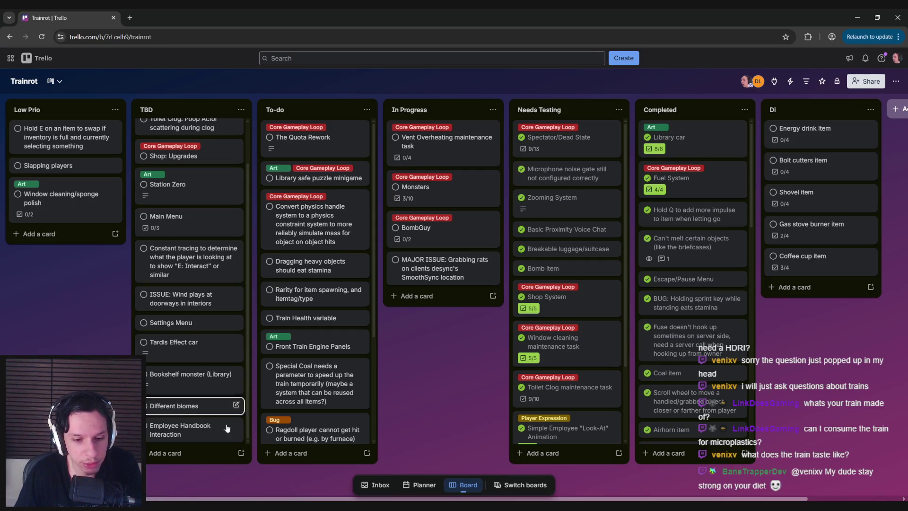
pyautogui.moveTo(227, 505)
pyautogui.click(227, 466)
# - Open the TrainrotMainMenu level from the 0_Core > MainMenu folder
pyautogui.click(34, 14)
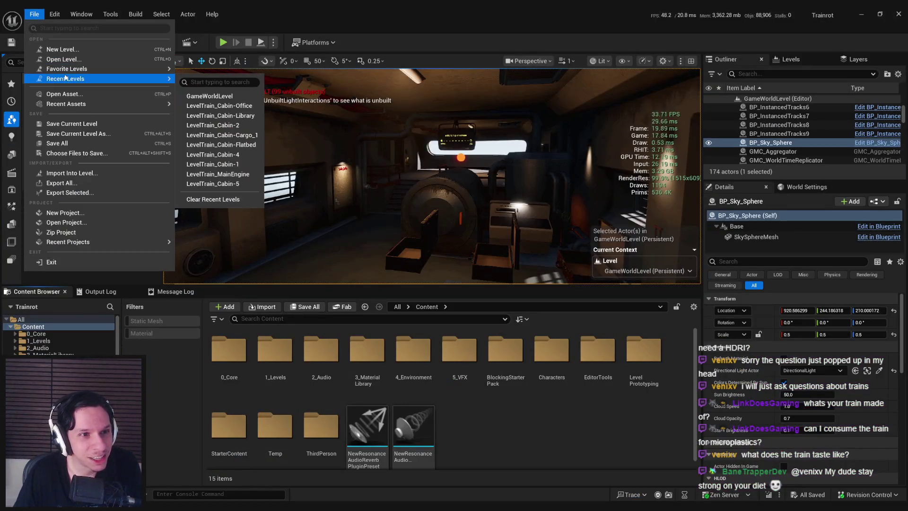
pyautogui.moveTo(102, 242)
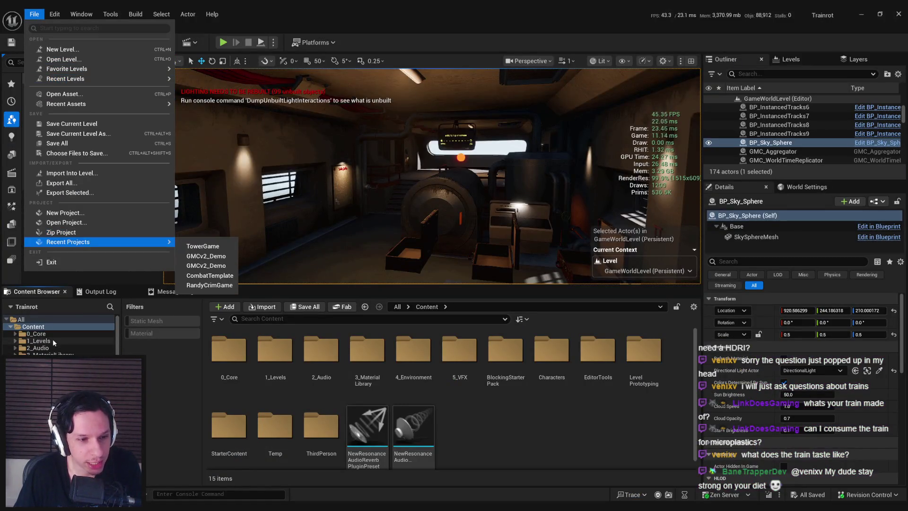
pyautogui.click(38, 341)
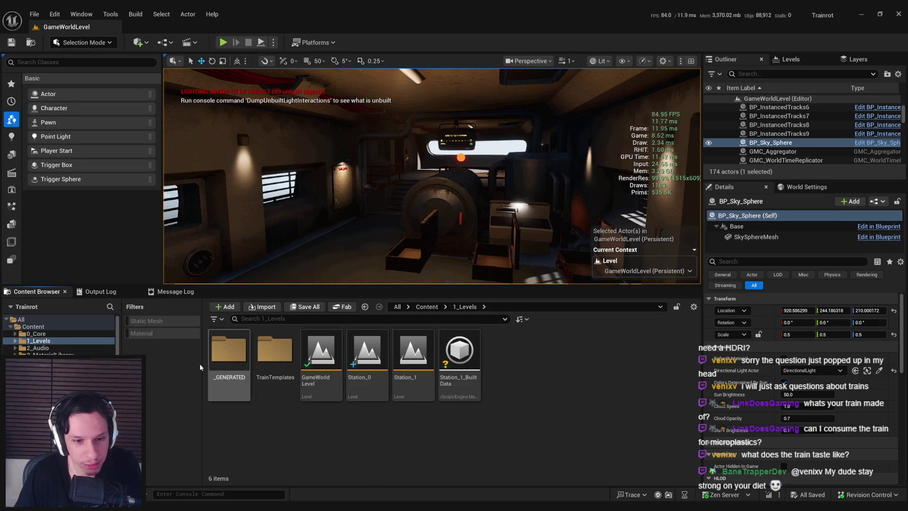
pyautogui.click(36, 334)
pyautogui.doubleClick(411, 352)
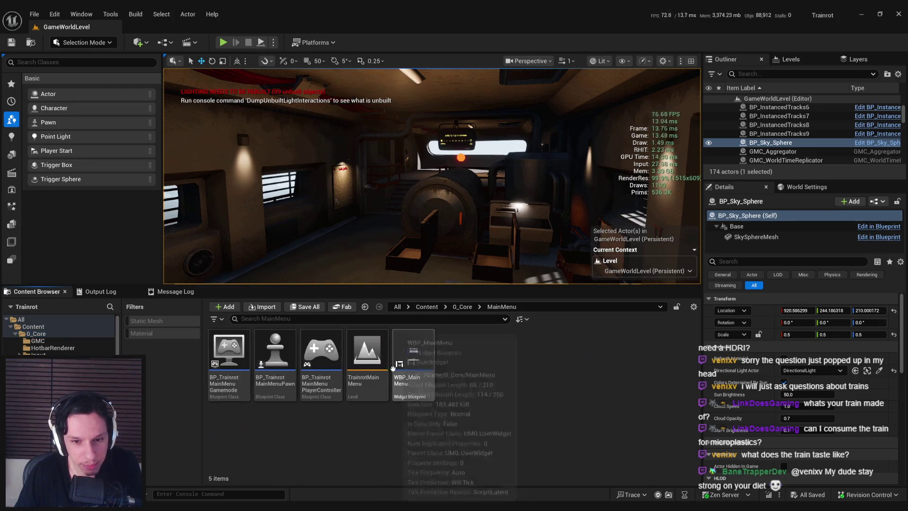
pyautogui.doubleClick(367, 350)
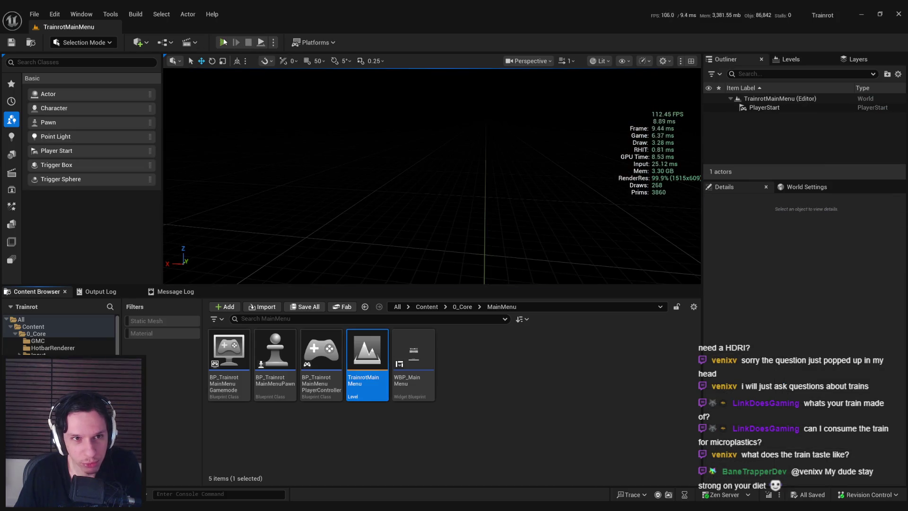
# - Play-test the title screen, then reload GameWorldLevel from Recent Levels
pyautogui.click(224, 43)
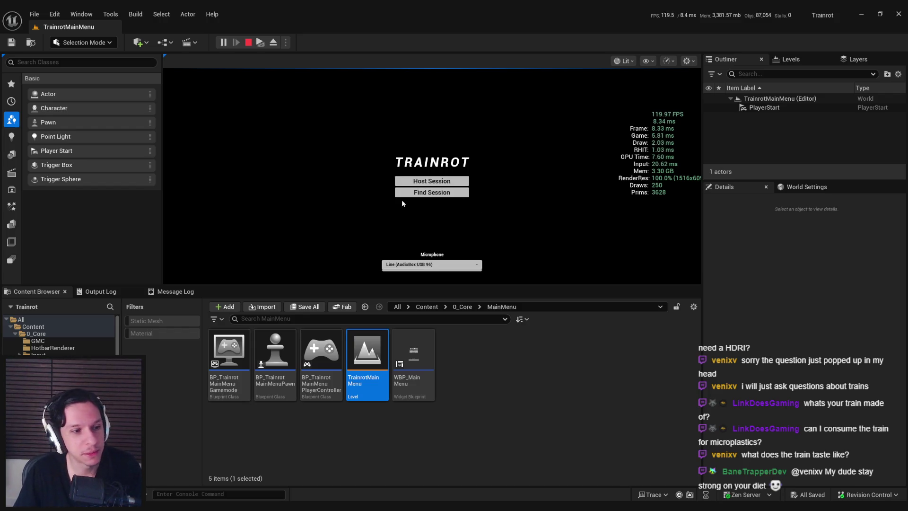
pyautogui.press('Escape')
pyautogui.click(34, 14)
pyautogui.moveTo(71, 78)
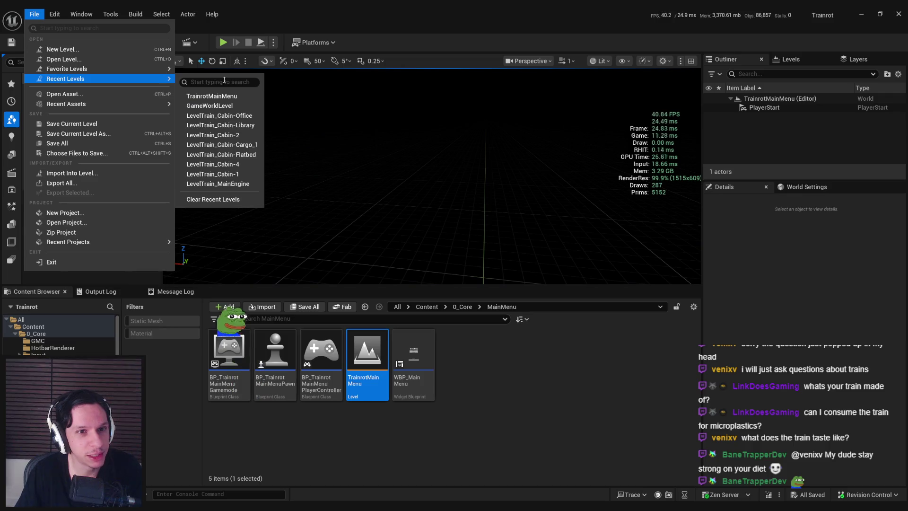
pyautogui.click(210, 106)
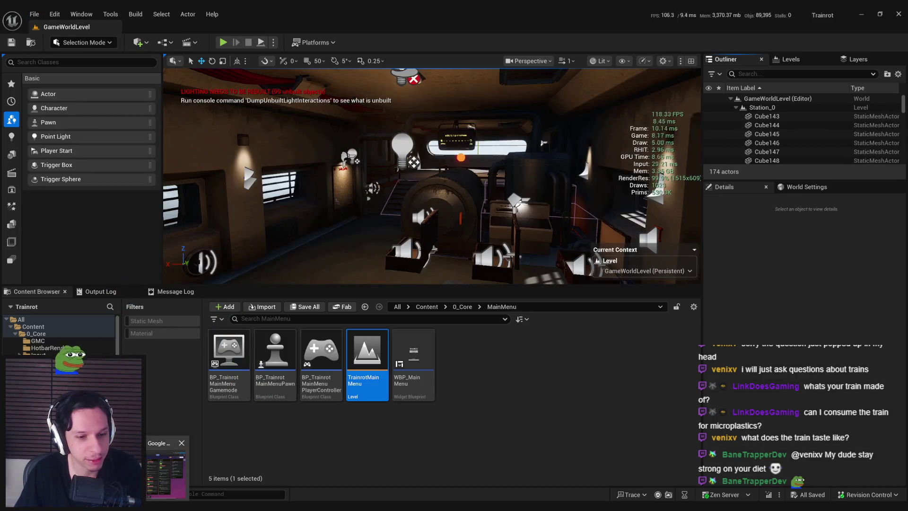
# - Return to the Trello board, scroll the TBD and To-do lists, and open the Monsters card
pyautogui.click(166, 473)
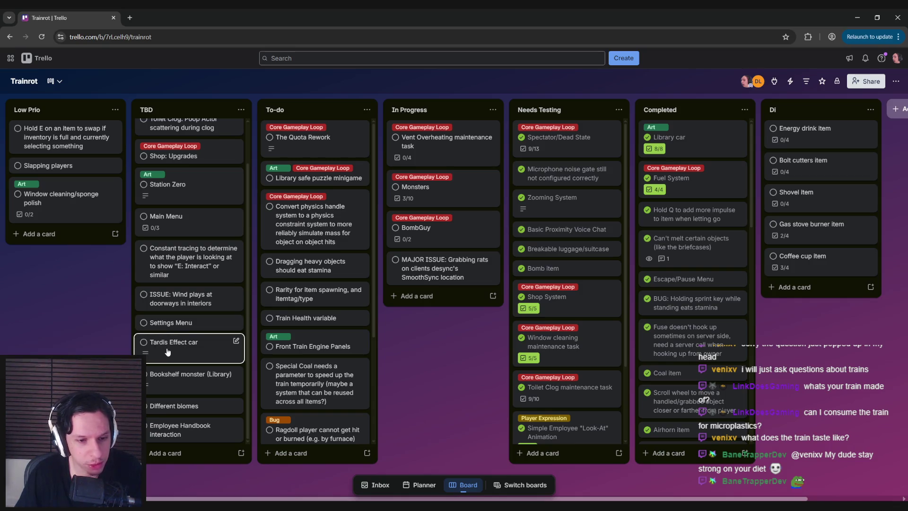
pyautogui.scroll(2, 173, 348)
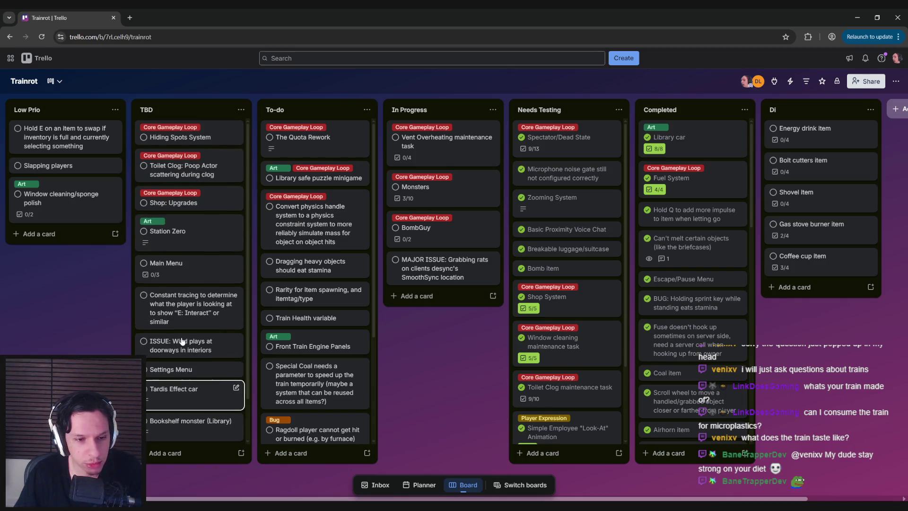
pyautogui.scroll(-3, 298, 327)
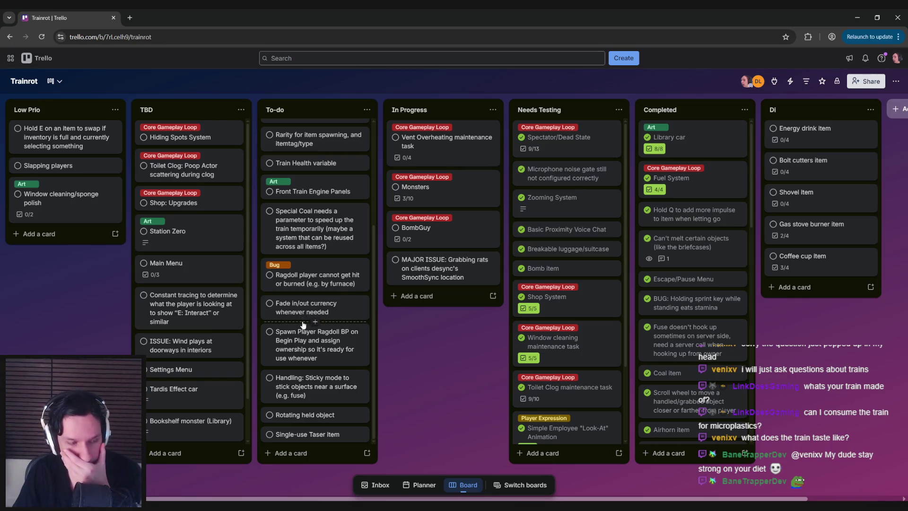
pyautogui.scroll(3, 301, 325)
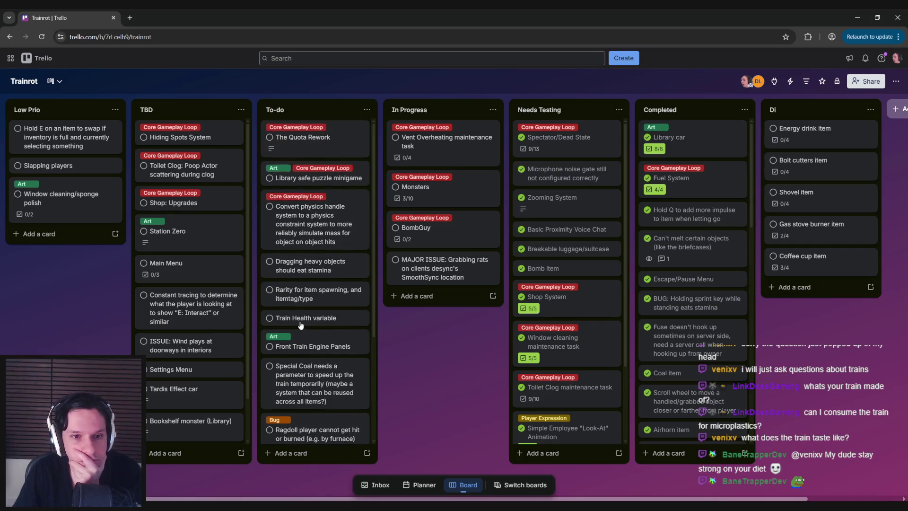
pyautogui.click(426, 191)
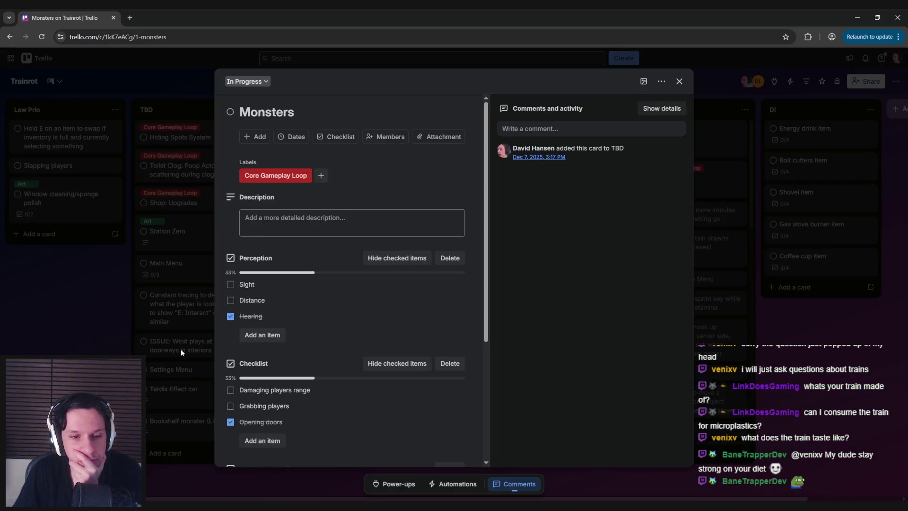
# - Read through the Monsters card's Perception and Checklist checklists, close it, and switch to Unreal
pyautogui.scroll(-5, 208, 349)
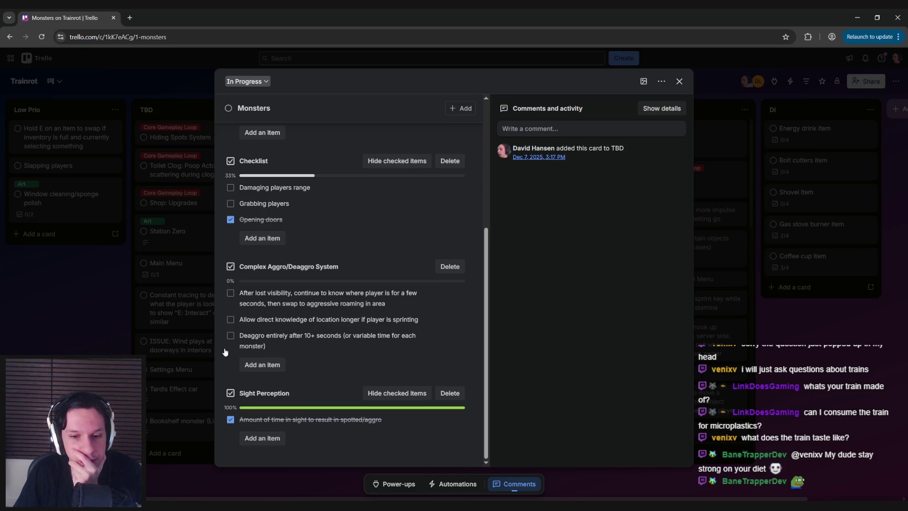
pyautogui.scroll(5, 224, 352)
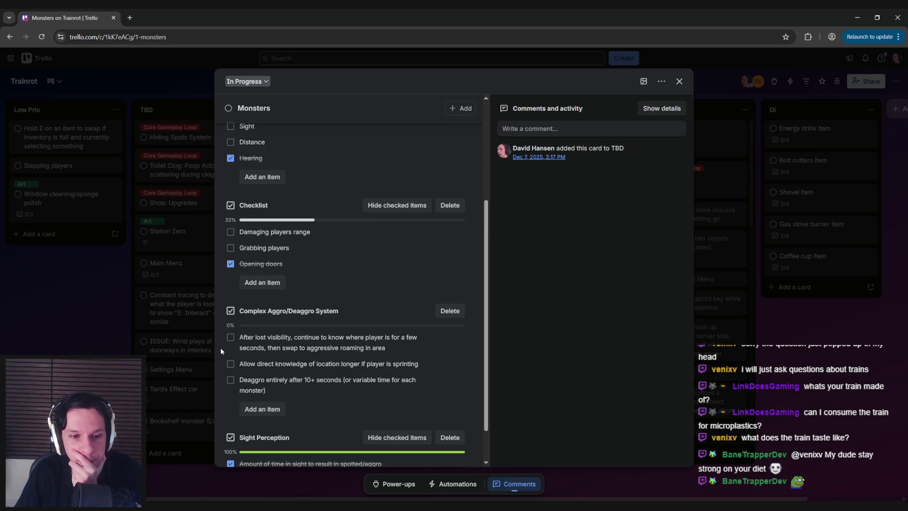
pyautogui.scroll(-3, 220, 351)
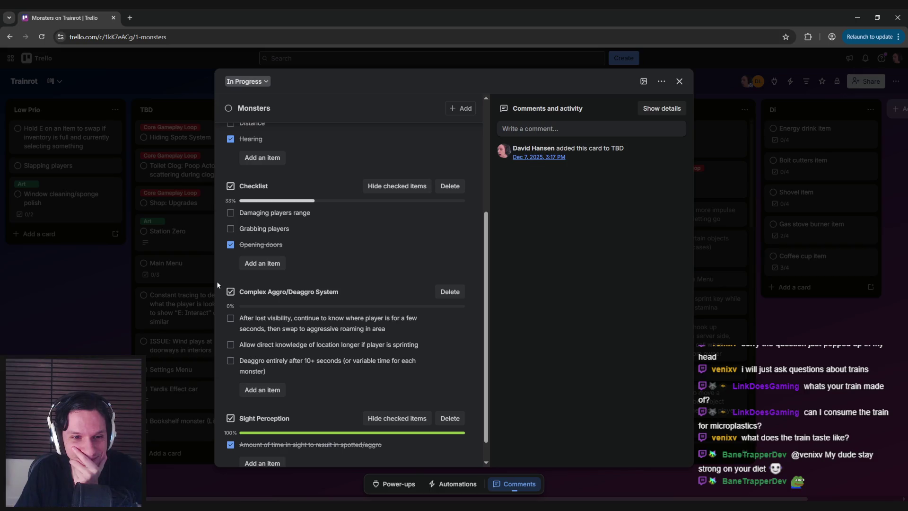
pyautogui.scroll(3, 216, 281)
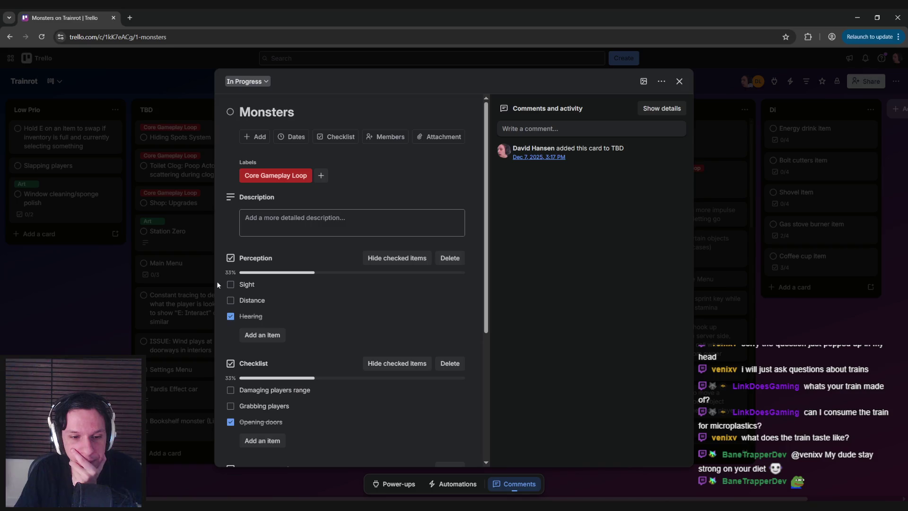
pyautogui.scroll(-2, 217, 281)
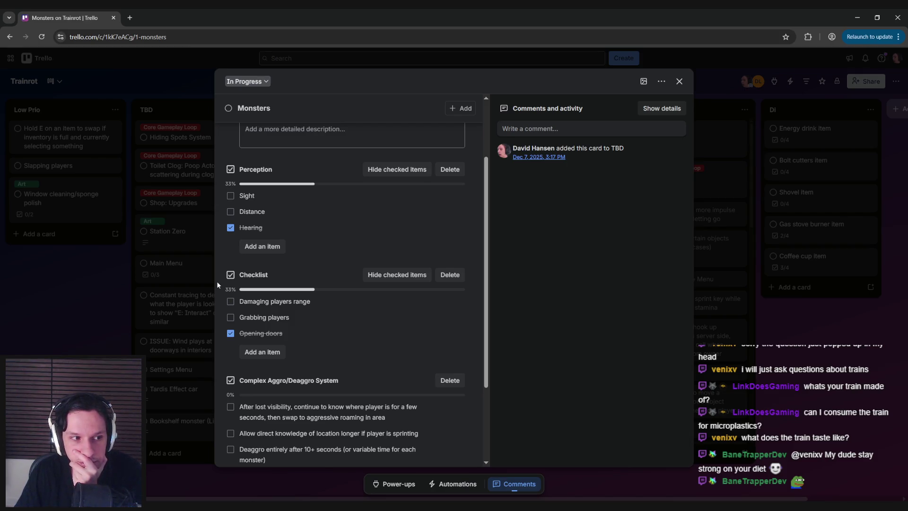
pyautogui.scroll(-3, 216, 281)
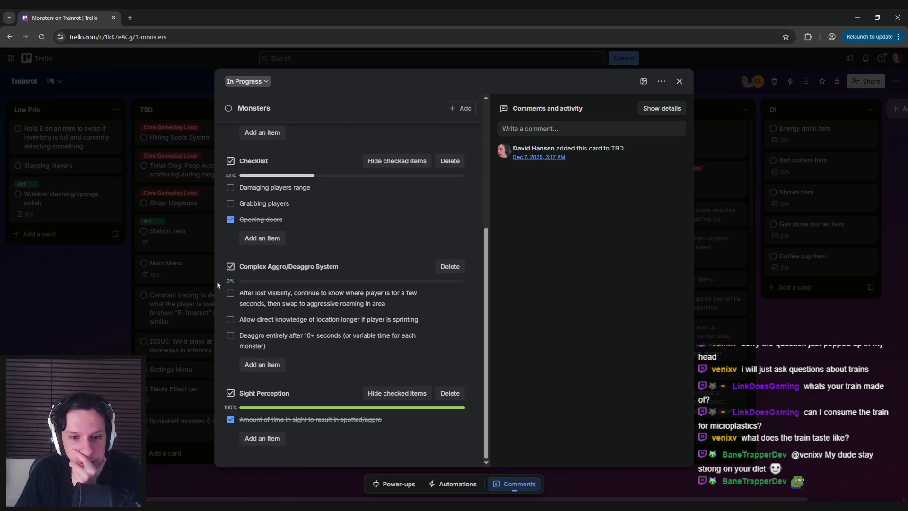
pyautogui.scroll(5, 216, 281)
pyautogui.click(214, 283)
pyautogui.click(306, 484)
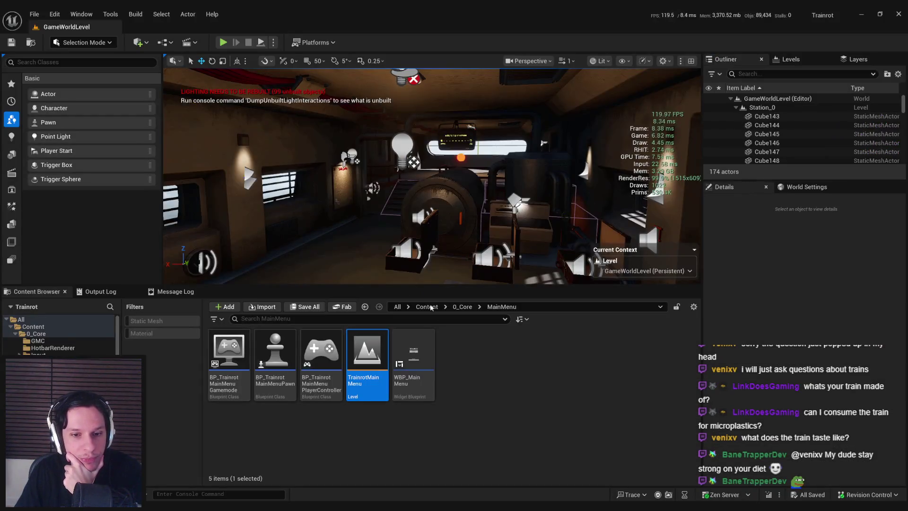
# - Drag NPCAI_Employee233 from 0_Core > NPC into the cabin and start Play
pyautogui.click(462, 307)
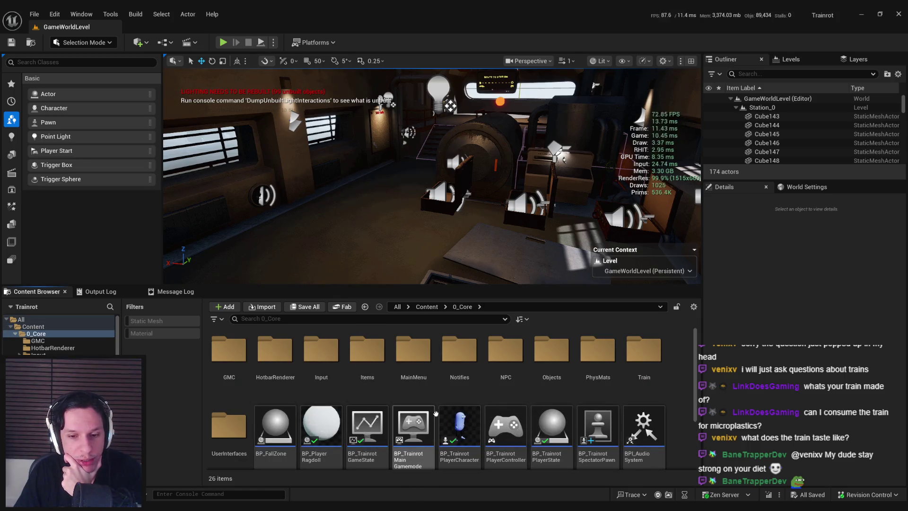
pyautogui.scroll(-1, 435, 412)
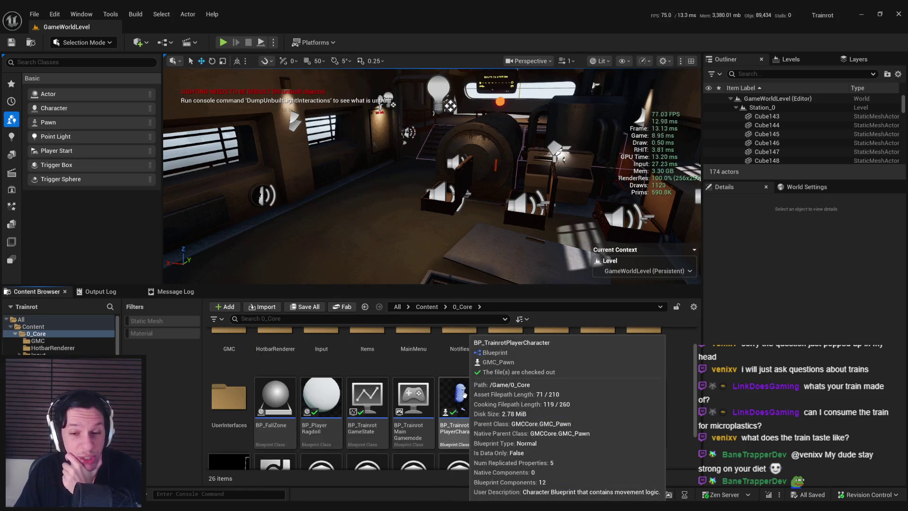
pyautogui.scroll(1, 407, 364)
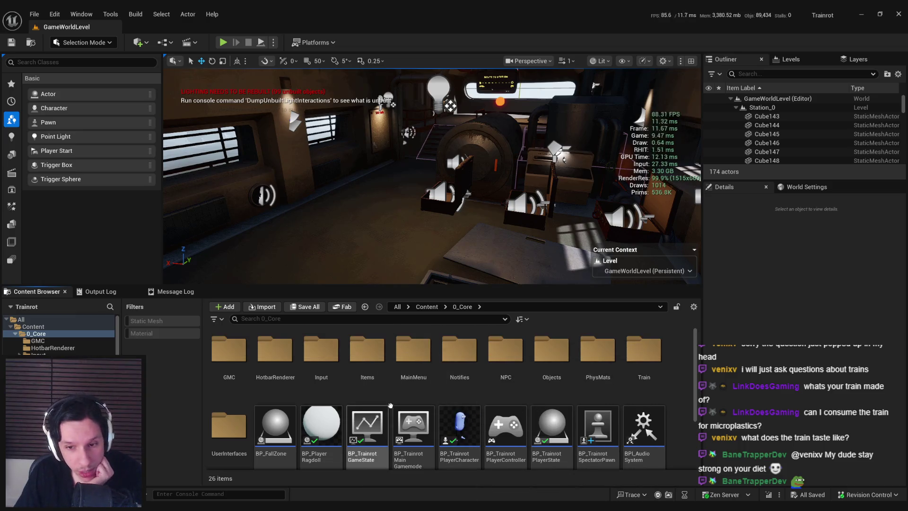
pyautogui.doubleClick(503, 360)
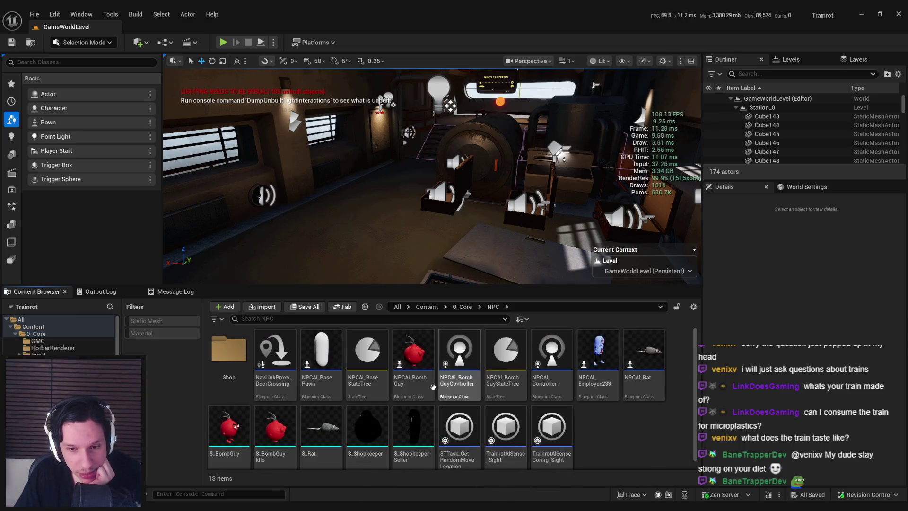
pyautogui.moveTo(598, 355)
pyautogui.mouseDown()
pyautogui.moveTo(360, 186)
pyautogui.moveTo(403, 199)
pyautogui.mouseUp()
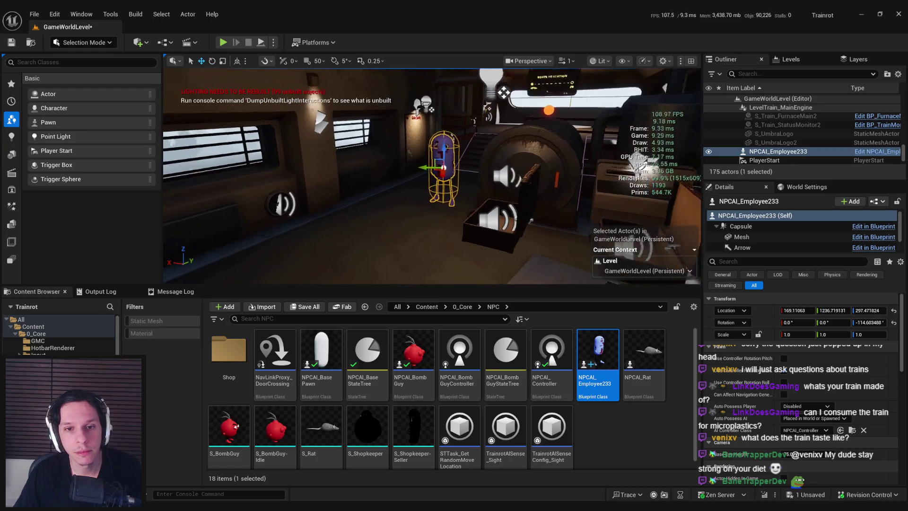
pyautogui.click(223, 42)
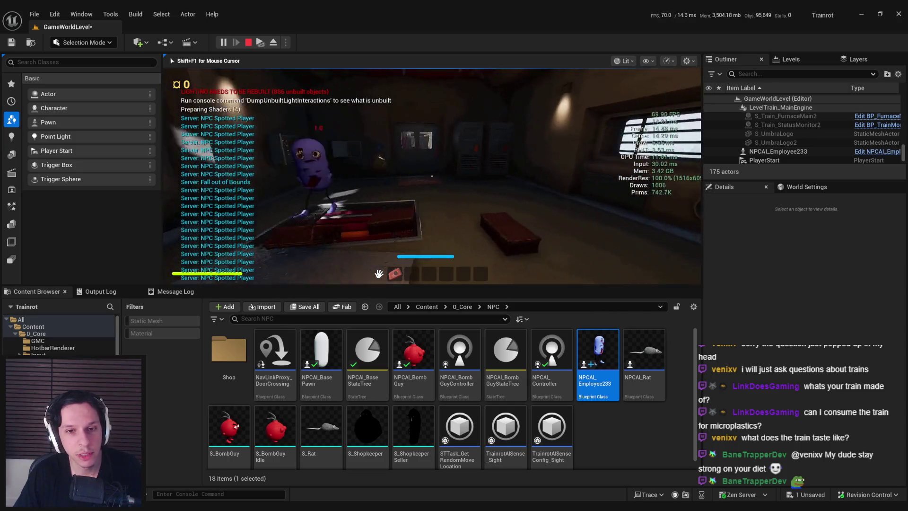
# - Play full-screen while the employee NPC chases the player, then eject with F8
pyautogui.press('F11')
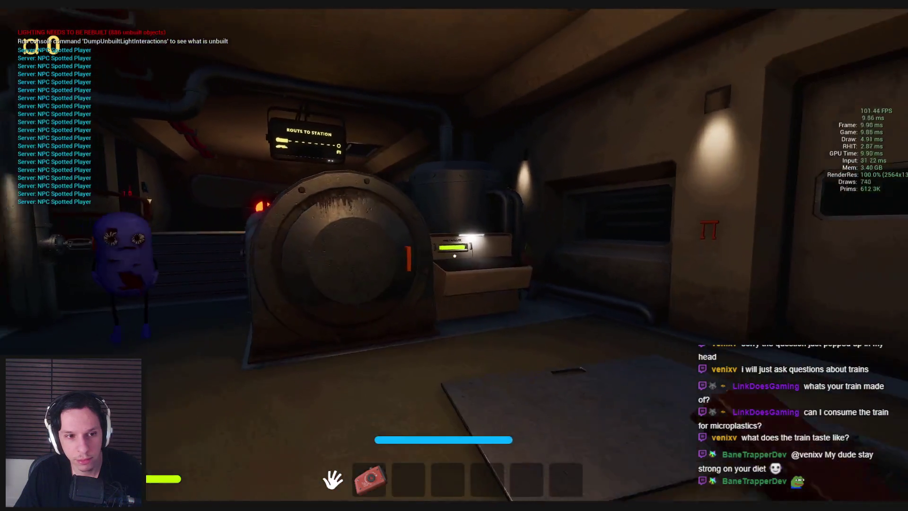
pyautogui.press('F8')
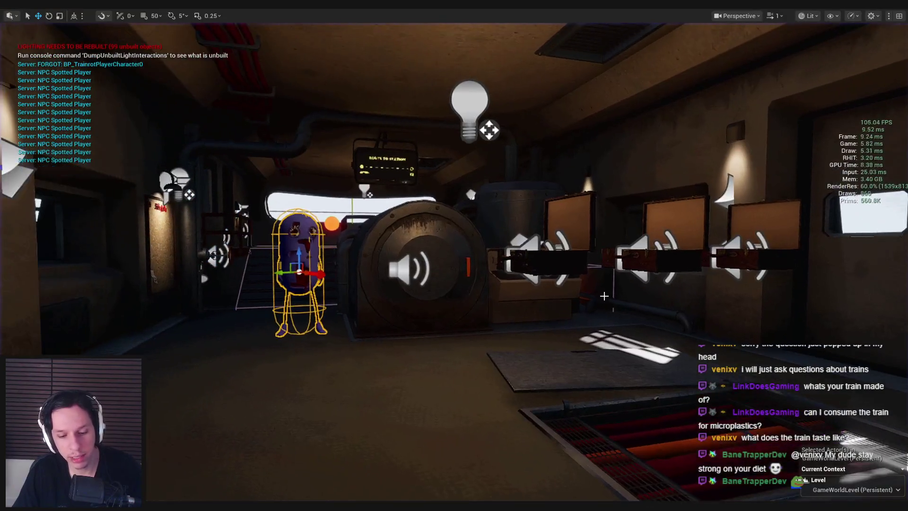
# - Restore the editor layout and open the NPC blueprint graph at the Event Possessed node
pyautogui.press('F11')
pyautogui.doubleClick(601, 391)
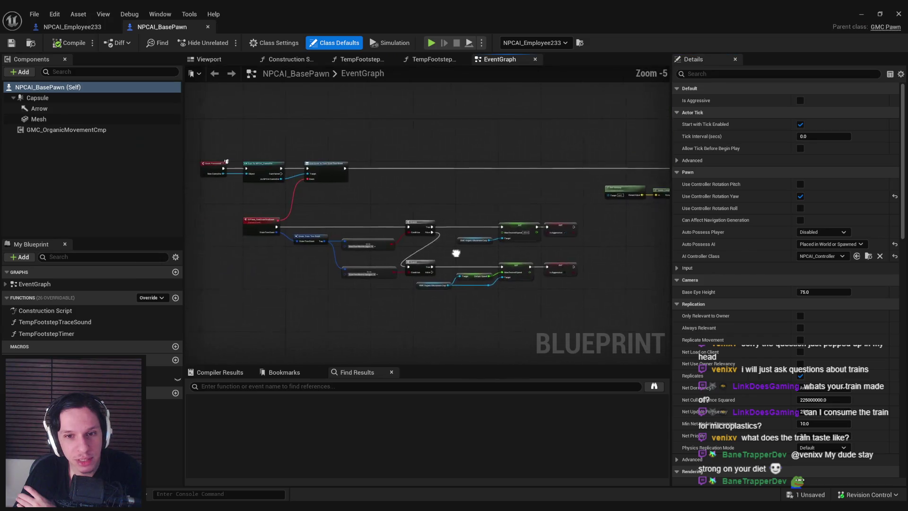
pyautogui.doubleClick(53, 335)
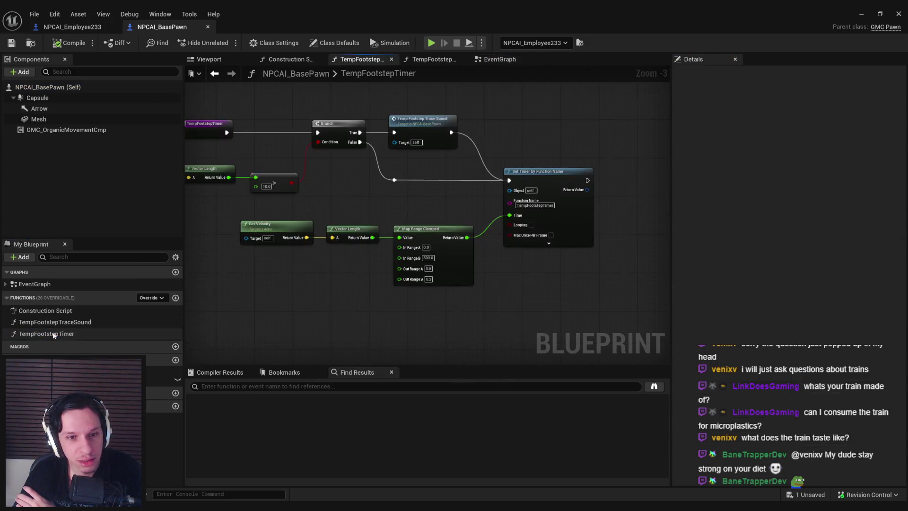
pyautogui.click(6, 284)
pyautogui.doubleClick(46, 295)
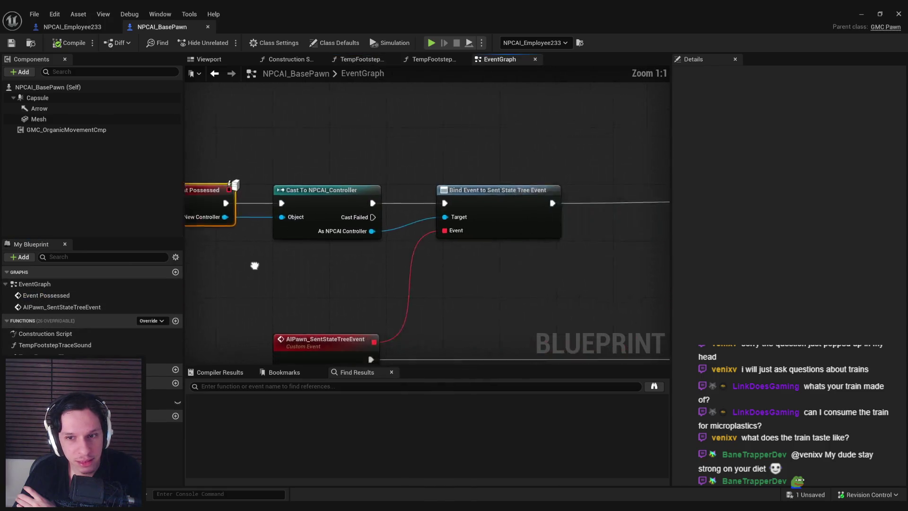
pyautogui.scroll(-5, 407, 269)
pyautogui.scroll(2, 465, 186)
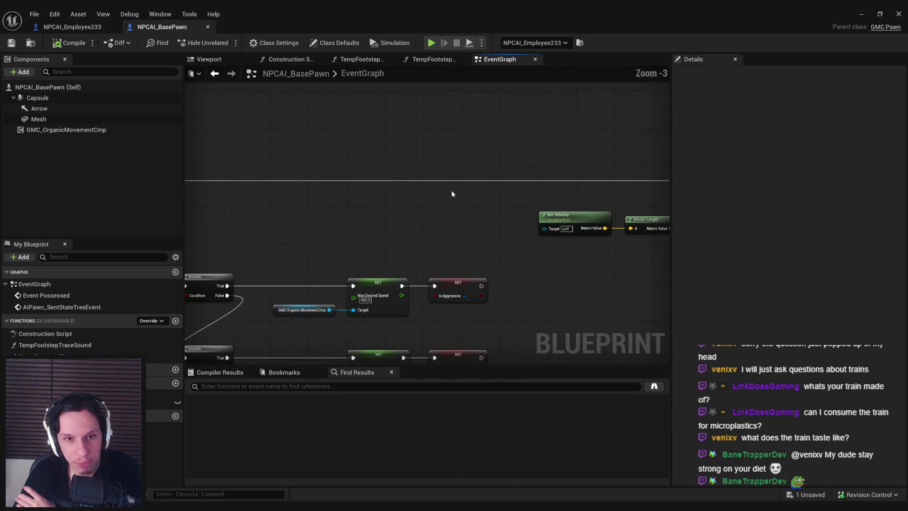
# - Add a Branch after Bind Event and promote its Condition to a PlayTempFootsteps Boolean
pyautogui.moveTo(291, 173)
pyautogui.mouseDown()
pyautogui.moveTo(568, 170)
pyautogui.moveTo(624, 223)
pyautogui.moveTo(390, 195)
pyautogui.moveTo(525, 201)
pyautogui.mouseUp()
pyautogui.write('branch')
pyautogui.press('Return')
pyautogui.rightClick(486, 216)
pyautogui.click(454, 283)
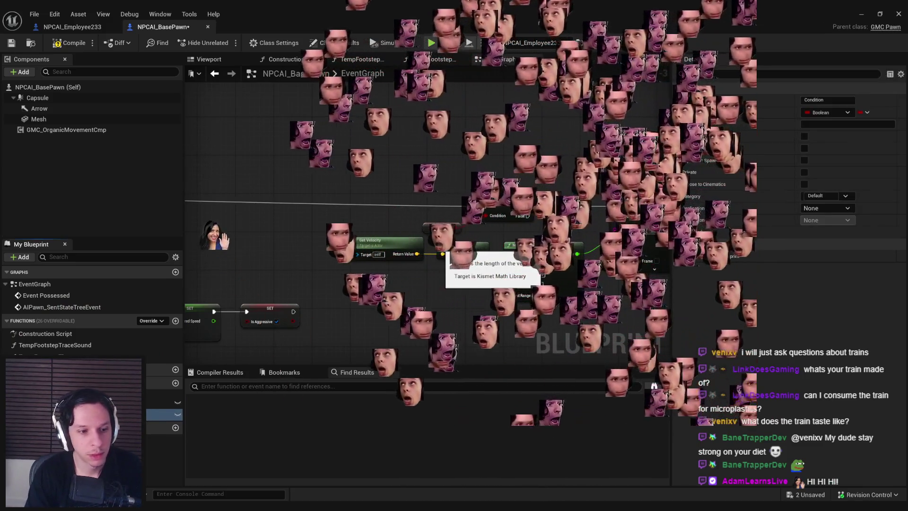
pyautogui.write('PlayTempFootsteps')
pyautogui.press('Return')
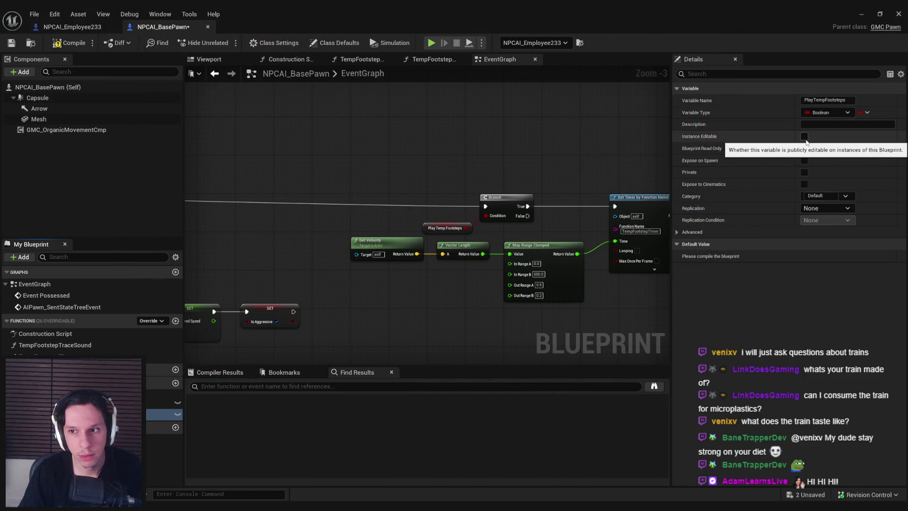
# - Compile, save, and close the NPCAI_BasePawn blueprint
pyautogui.click(74, 46)
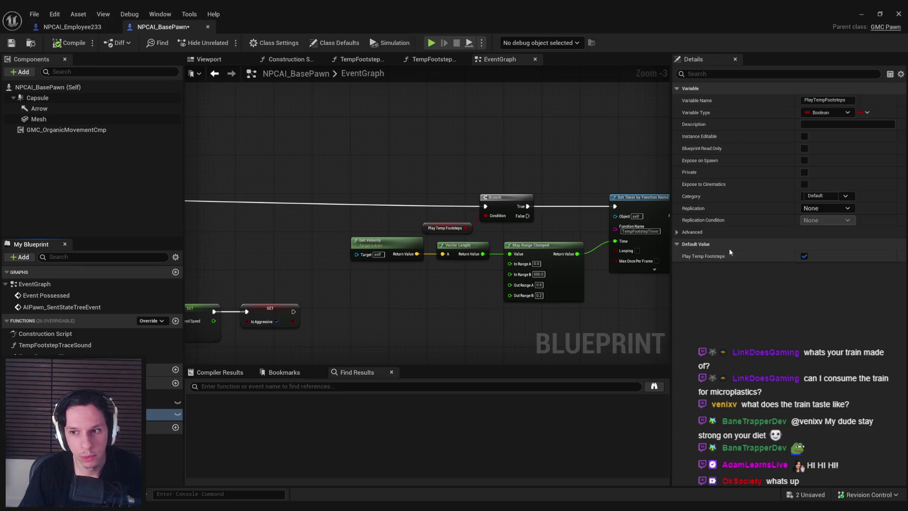
pyautogui.click(12, 42)
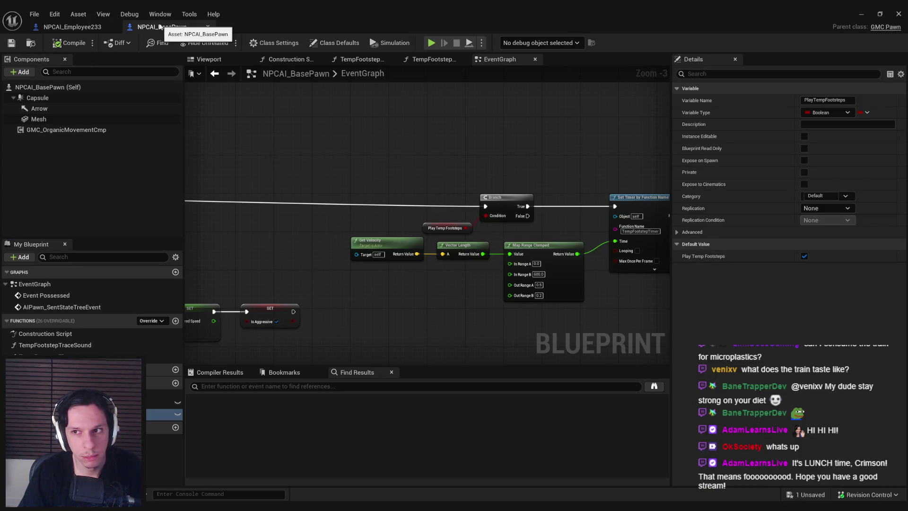
pyautogui.middleClick(159, 27)
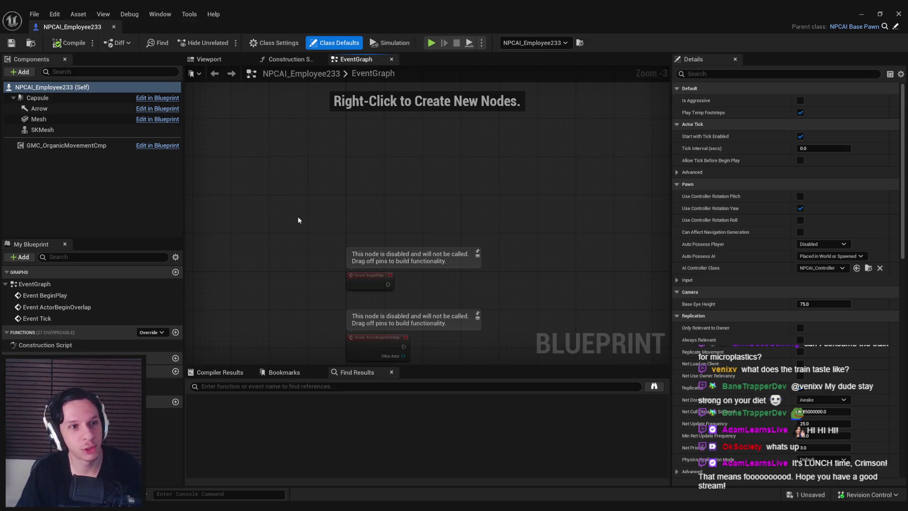
# - Uncheck Play Temp Footsteps in NPCAI_Employee233's Class Defaults, then Play GameWorldLevel
pyautogui.press('Home')
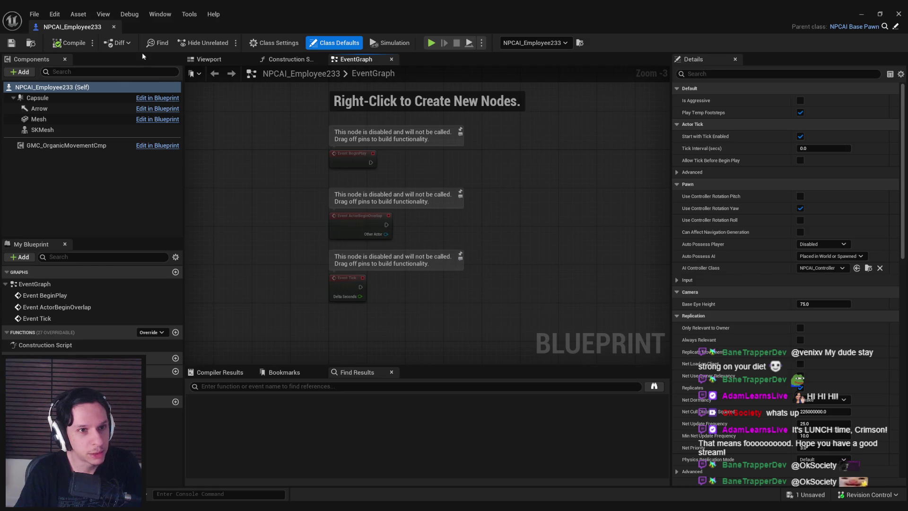
pyautogui.moveTo(268, 186); pyautogui.dragTo(247, 225)
pyautogui.click(149, 197)
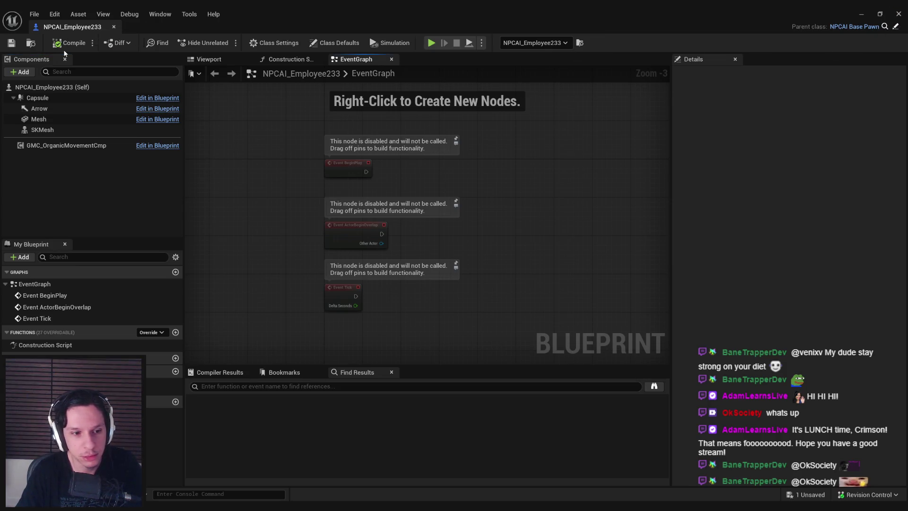
pyautogui.click(350, 43)
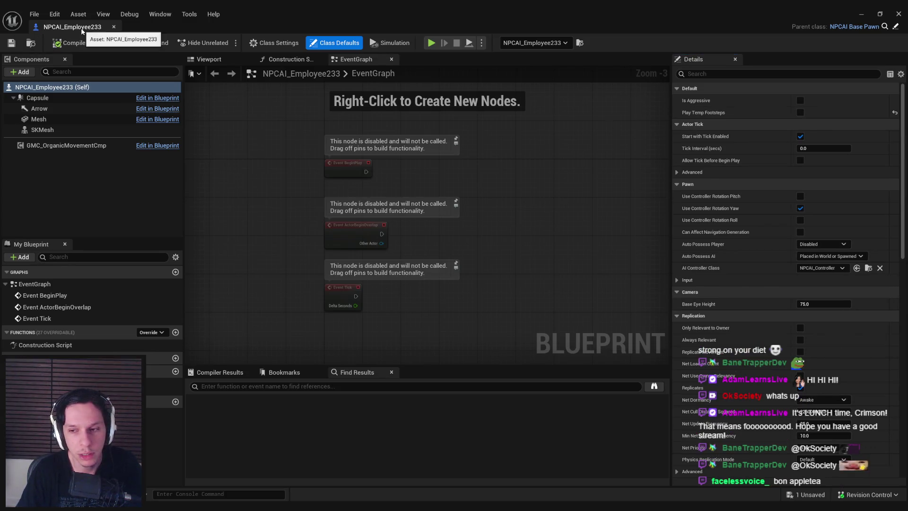
pyautogui.click(31, 42)
pyautogui.click(223, 43)
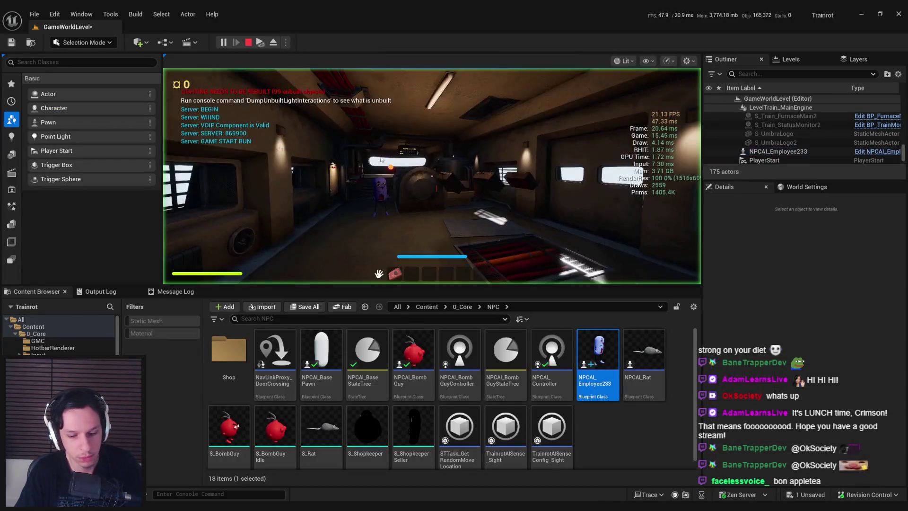
# - Play full-screen, walking about and picking up then dropping the suitcase
pyautogui.press('F11')
pyautogui.press('w')
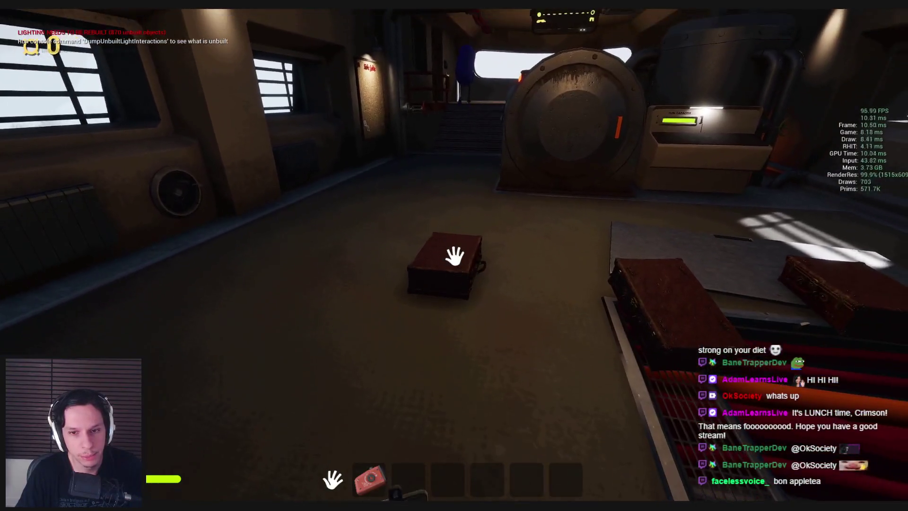
pyautogui.press('s')
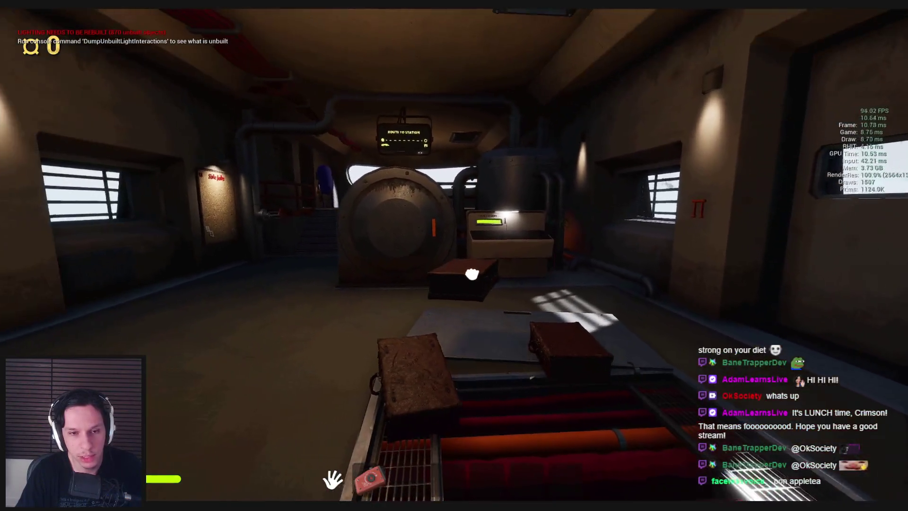
pyautogui.click(471, 275)
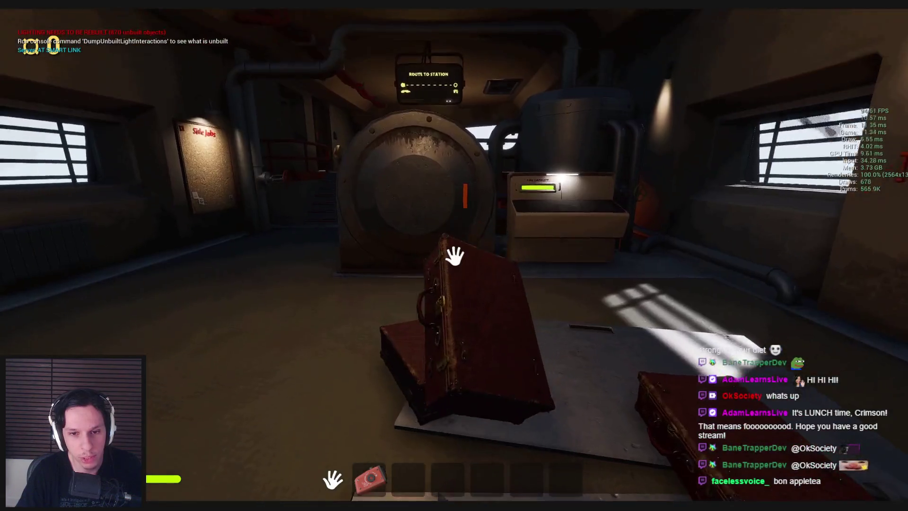
pyautogui.click(454, 256)
pyautogui.press('w')
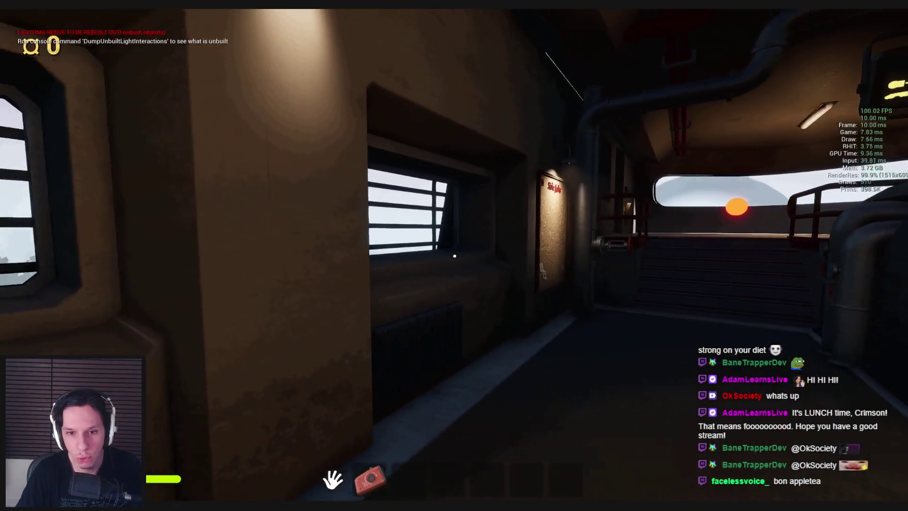
pyautogui.press('s')
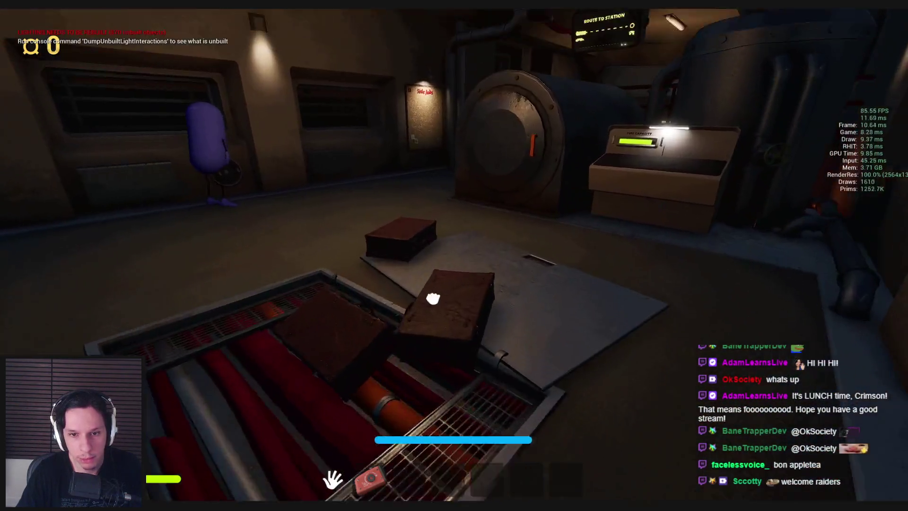
# - Grab, swap, and drop crates by the generator, then exit play back to the full editor
pyautogui.click(455, 256)
pyautogui.click(360, 378)
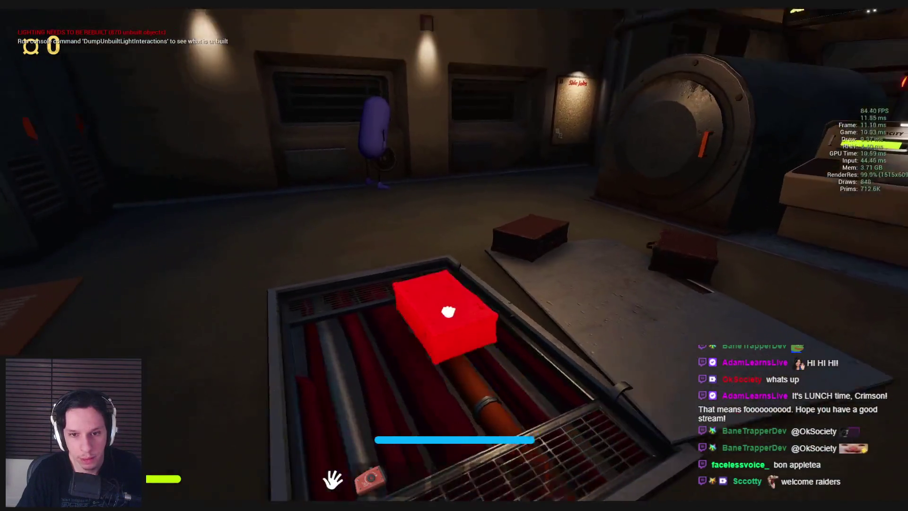
pyautogui.click(450, 308)
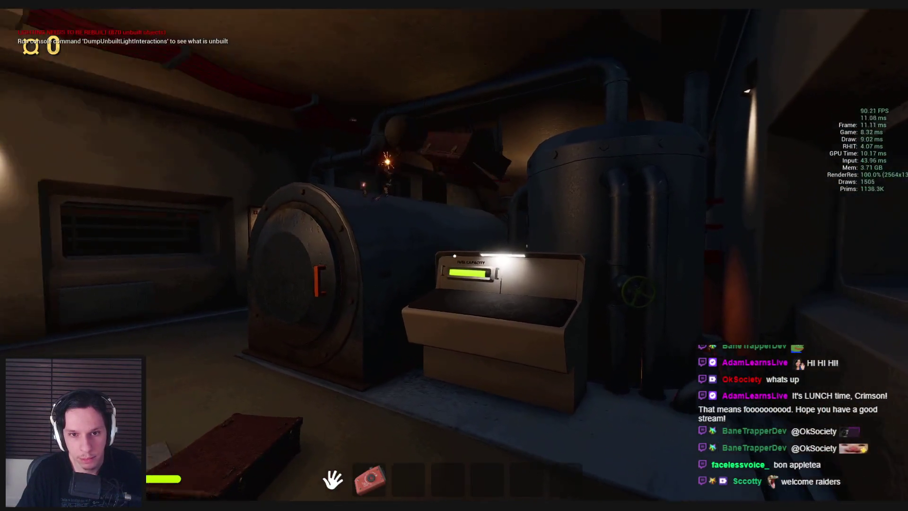
pyautogui.click(454, 256)
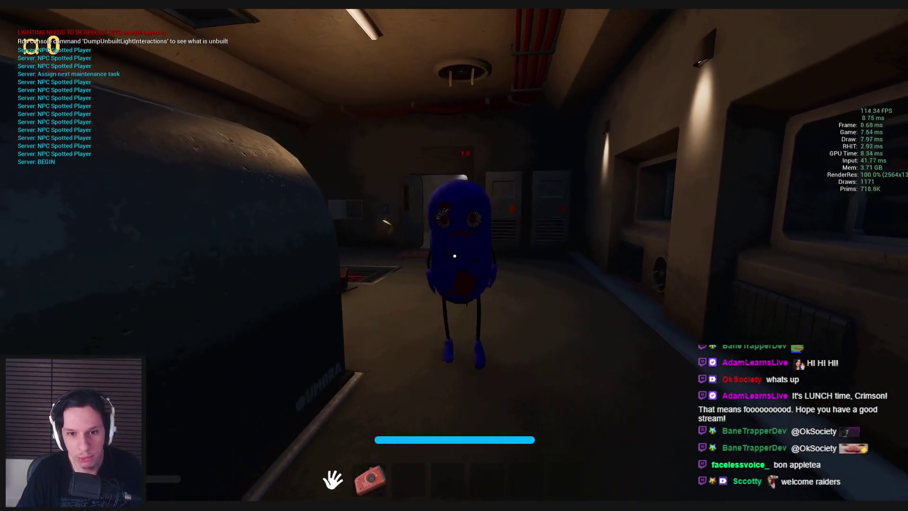
pyautogui.press('F8')
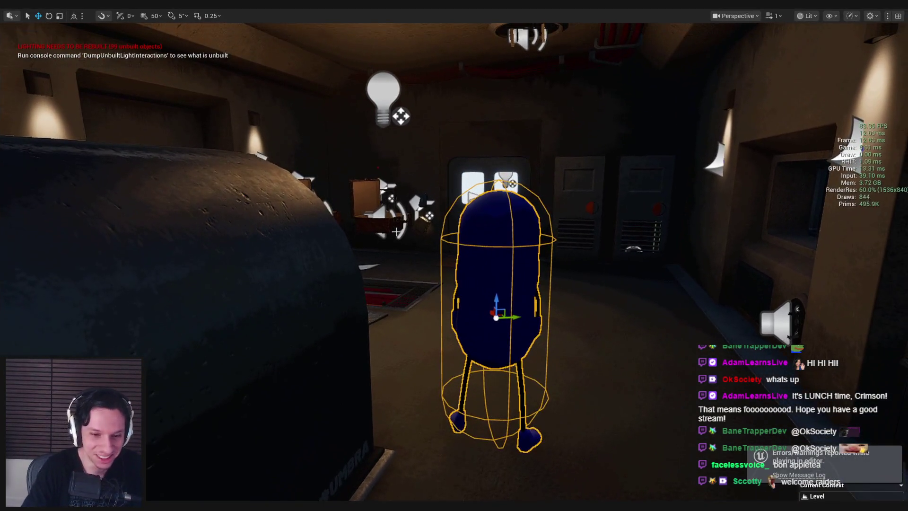
pyautogui.press('Escape')
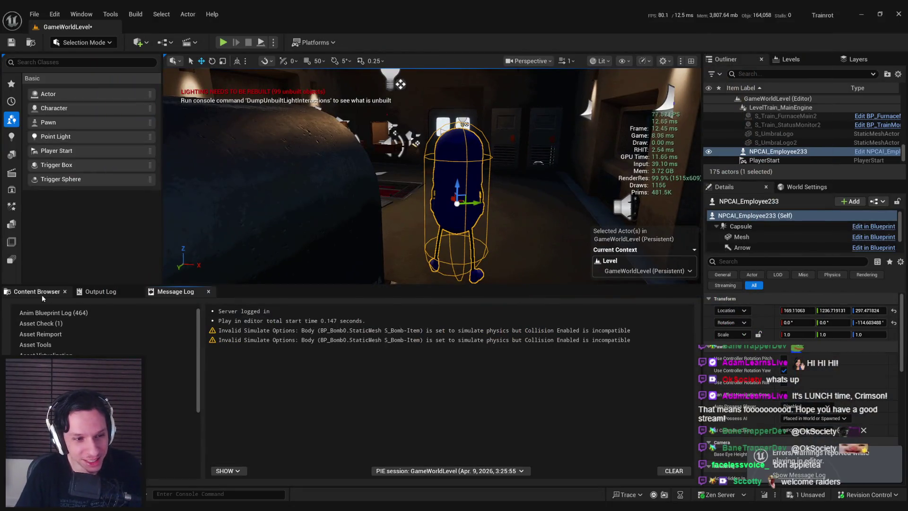
# - Show the 0_Core/NPC folder, save the level, and open the NPCAI_Employee233 blueprint
pyautogui.click(47, 294)
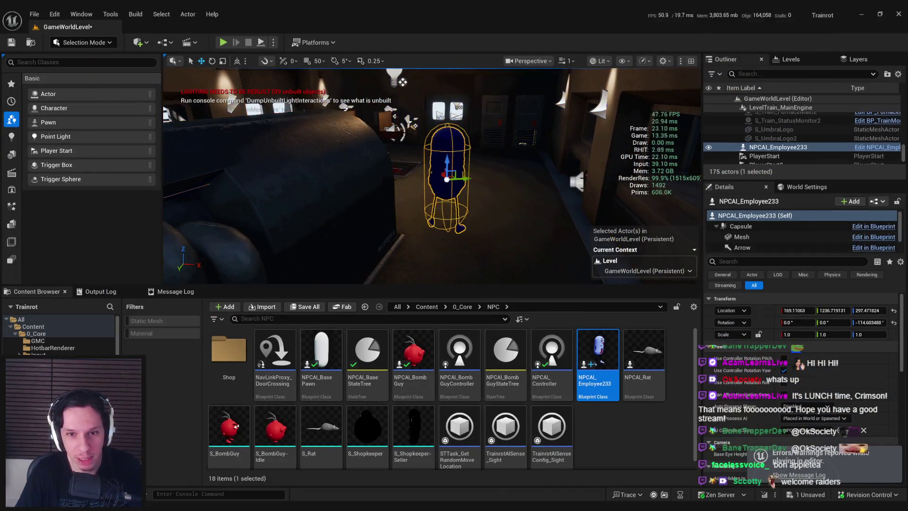
pyautogui.hotkey('ctrl', 's')
pyautogui.click(601, 426)
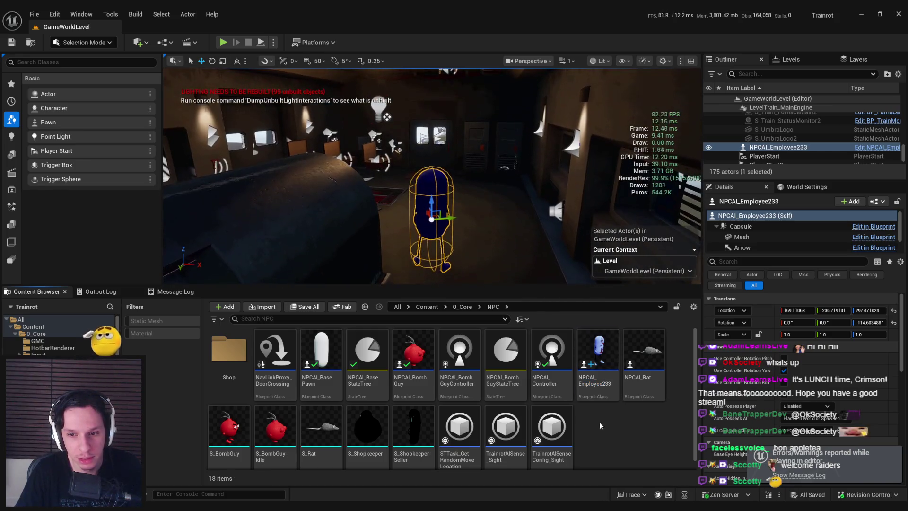
pyautogui.click(598, 378)
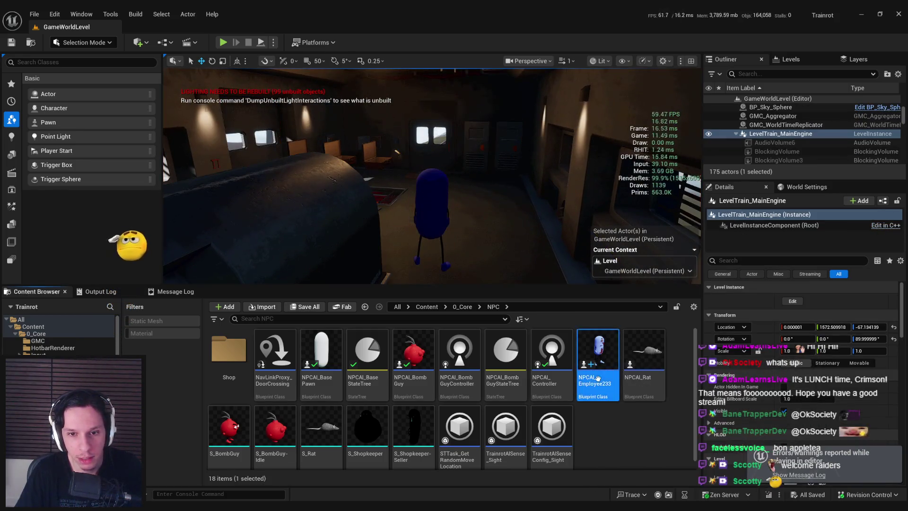
pyautogui.doubleClick(598, 379)
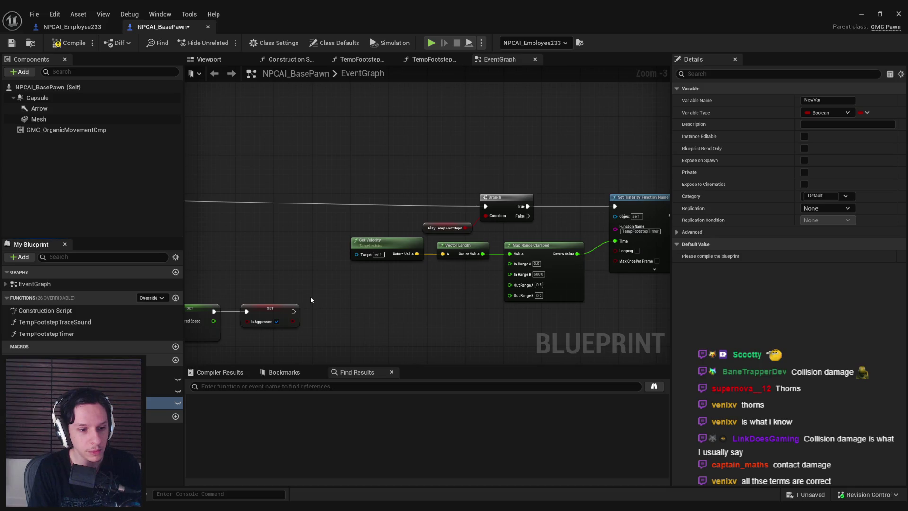
# - Name the Boolean bDealsContactDamage, give it a Contact Damage category, then compile and save
pyautogui.press('Return')
pyautogui.click(69, 42)
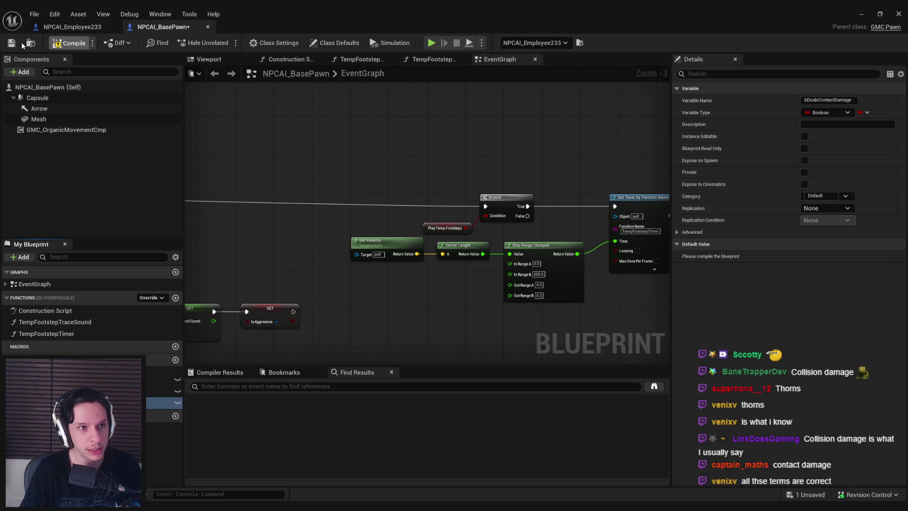
pyautogui.click(12, 43)
pyautogui.click(821, 196)
pyautogui.write('Cantact Damage')
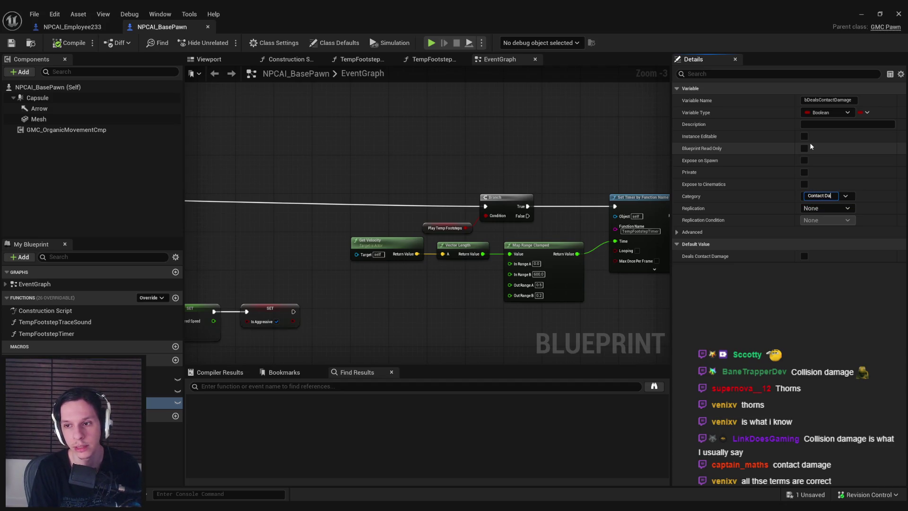
pyautogui.press('Return')
pyautogui.click(69, 42)
pyautogui.click(12, 43)
# - Nest the category under Damaging to make Damaging|Contact Damage, and save
pyautogui.click(808, 196)
pyautogui.write('Dama')
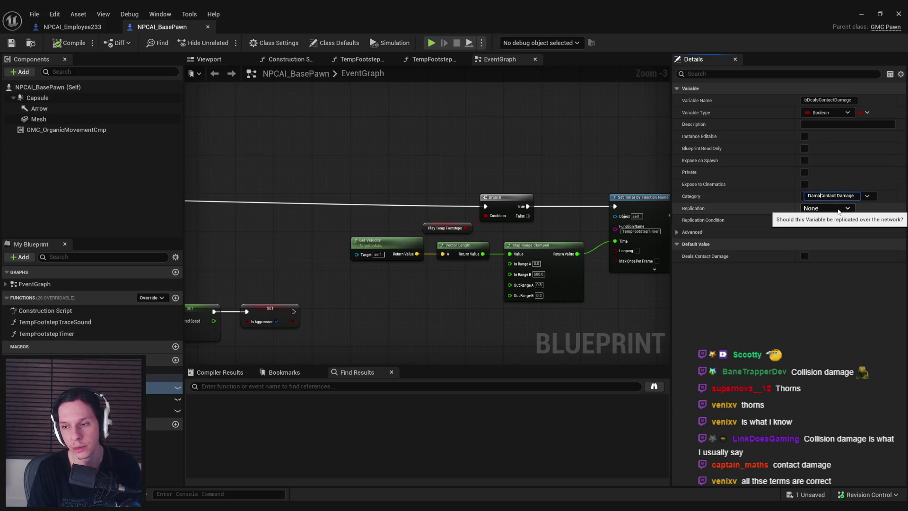
pyautogui.write('ging|')
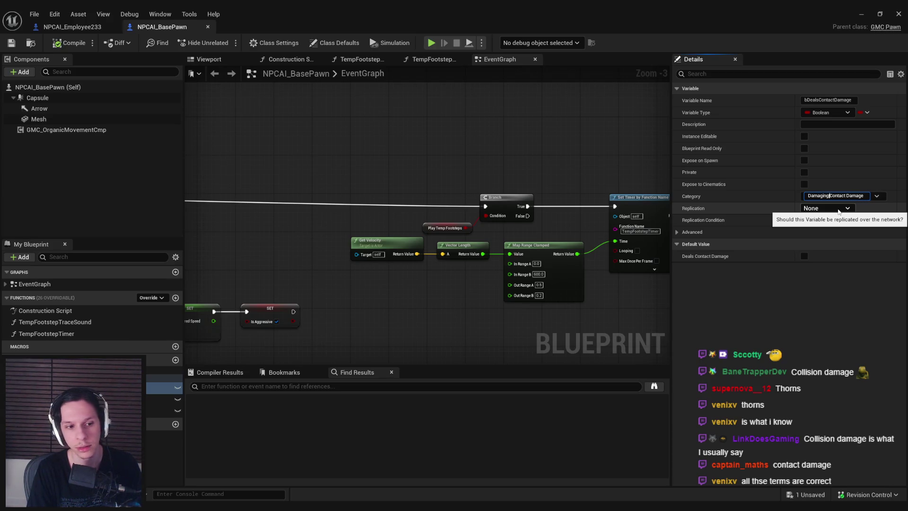
pyautogui.press('Return')
pyautogui.click(11, 43)
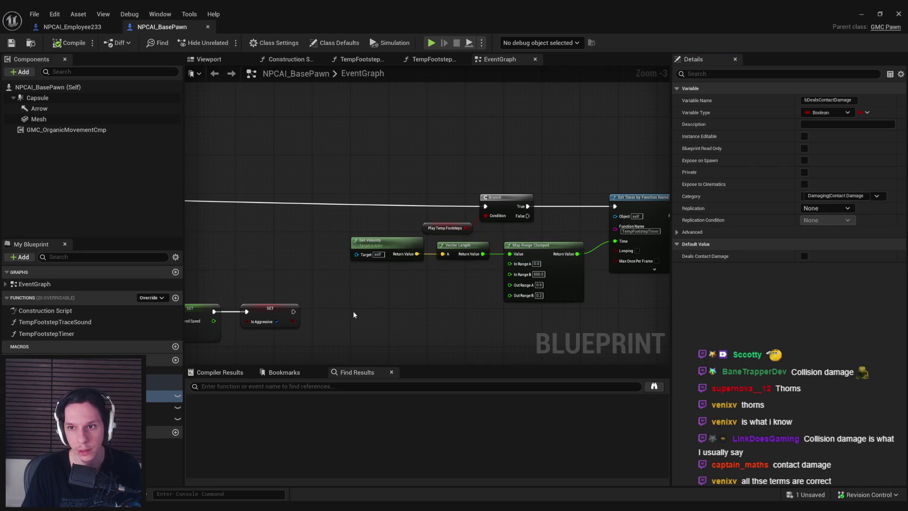
# - Add a ContactDamageAmount Float variable in the Contact Damage category, then compile and save
pyautogui.click(176, 359)
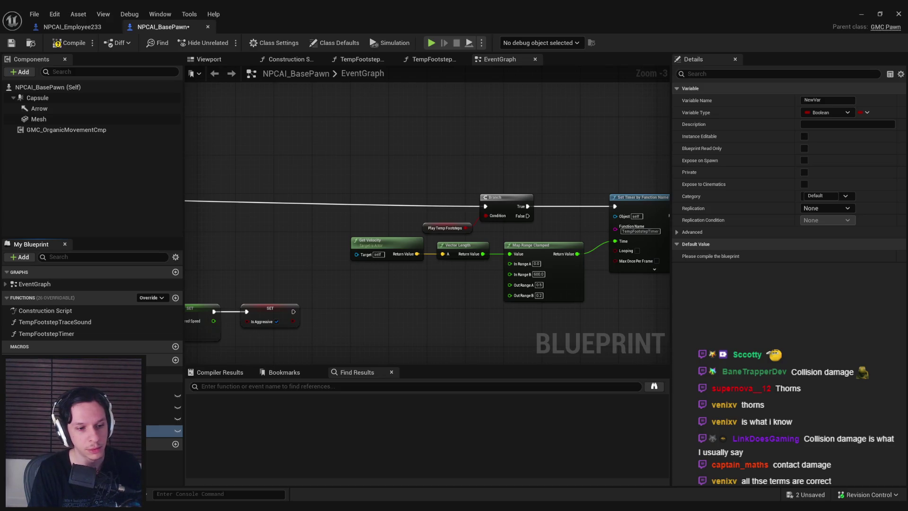
pyautogui.press('Return')
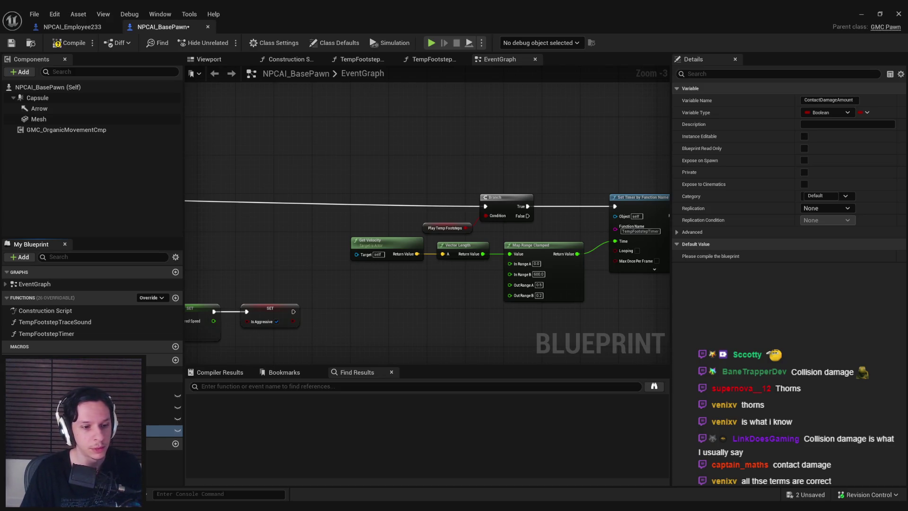
pyautogui.moveTo(165, 431); pyautogui.dragTo(161, 383)
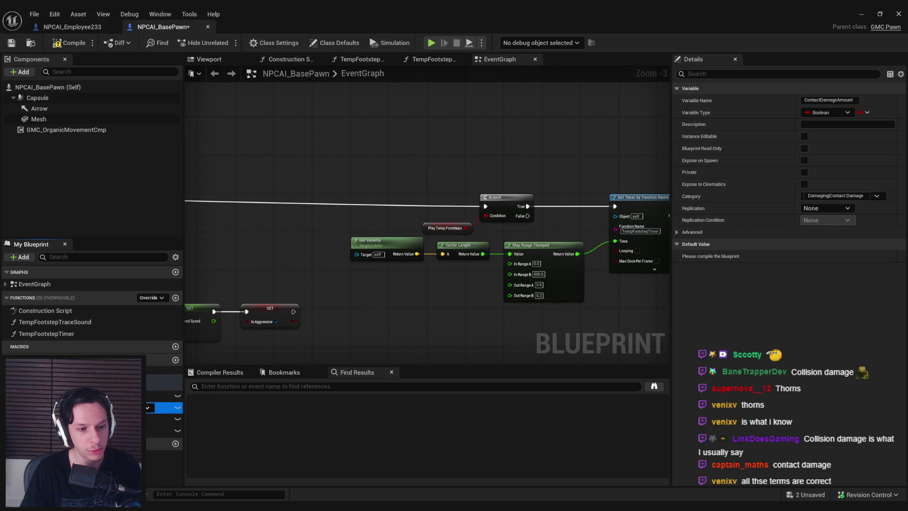
pyautogui.click(828, 113)
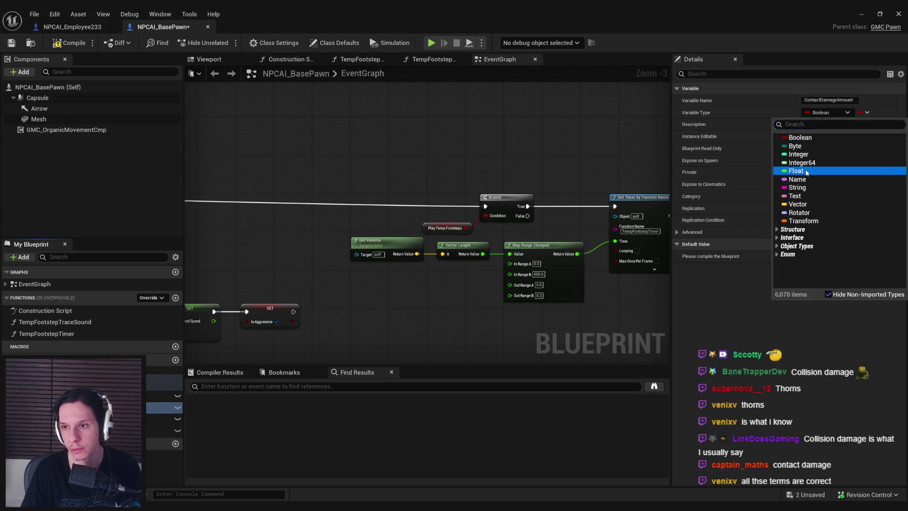
pyautogui.click(796, 171)
pyautogui.click(69, 43)
pyautogui.hotkey('ctrl', 's')
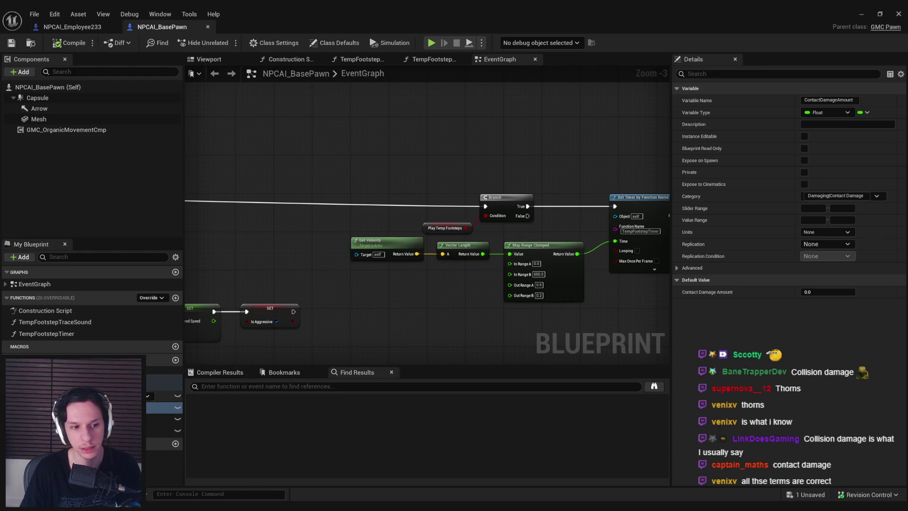
# - Move a group of event graph nodes lower to tidy the layout
pyautogui.moveTo(327, 204); pyautogui.dragTo(396, 279)
pyautogui.moveTo(341, 282)
pyautogui.mouseDown()
pyautogui.moveTo(310, 297)
pyautogui.moveTo(486, 206)
pyautogui.moveTo(348, 209)
pyautogui.moveTo(391, 209)
pyautogui.mouseUp()
pyautogui.scroll(-3, 486, 205)
pyautogui.scroll(1, 391, 208)
pyautogui.moveTo(286, 221); pyautogui.dragTo(330, 122)
pyautogui.moveTo(563, 272)
pyautogui.mouseDown()
pyautogui.moveTo(237, 195)
pyautogui.moveTo(237, 223)
pyautogui.mouseUp()
pyautogui.click(376, 215)
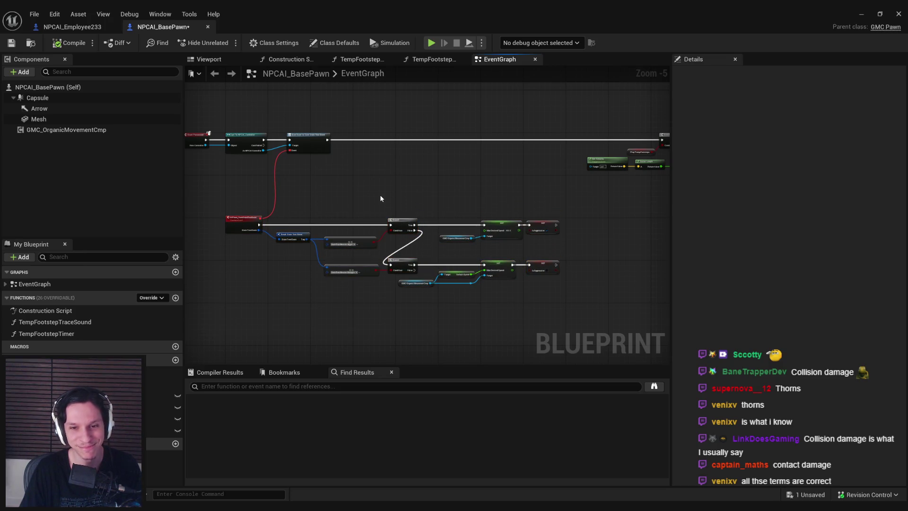
# - Save, then shift the right-side node group further left in the event graph
pyautogui.hotkey('ctrl', 's')
pyautogui.scroll(-1, 378, 164)
pyautogui.scroll(4, 457, 161)
pyautogui.scroll(-3, 457, 161)
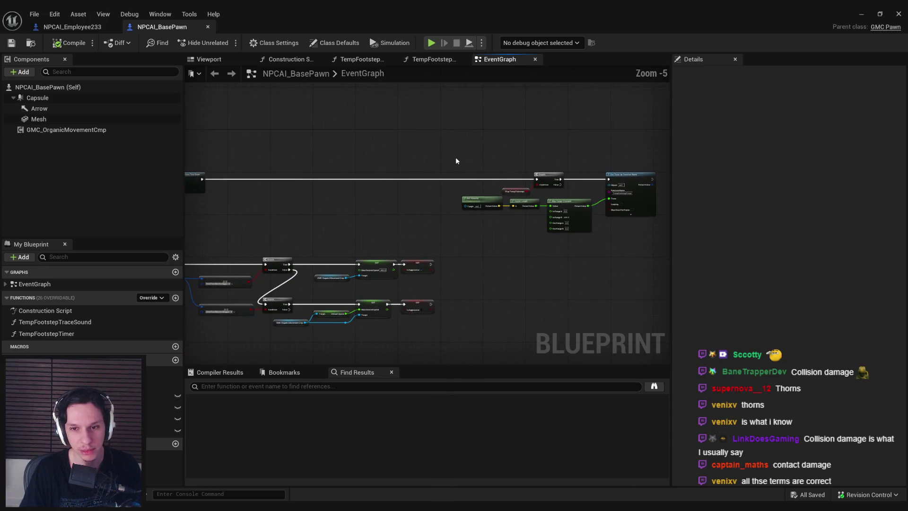
pyautogui.moveTo(457, 160); pyautogui.dragTo(649, 234)
pyautogui.moveTo(626, 192); pyautogui.dragTo(377, 190)
pyautogui.click(326, 170)
# - Nudge the Get Velocity, Vector Length and Map Range Clamped nodes slightly lower
pyautogui.scroll(3, 326, 170)
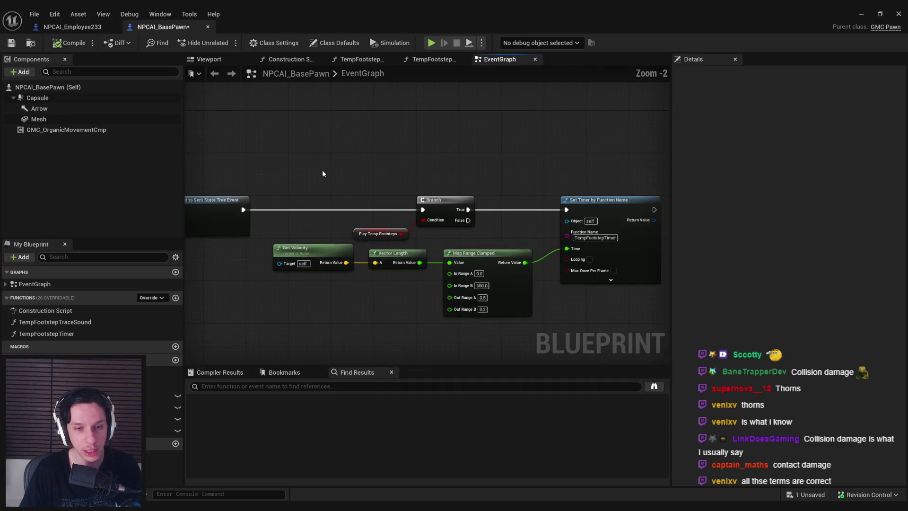
pyautogui.hotkey('ctrl', 's')
pyautogui.moveTo(476, 291); pyautogui.dragTo(306, 223)
pyautogui.moveTo(501, 250); pyautogui.dragTo(501, 256)
pyautogui.click(538, 274)
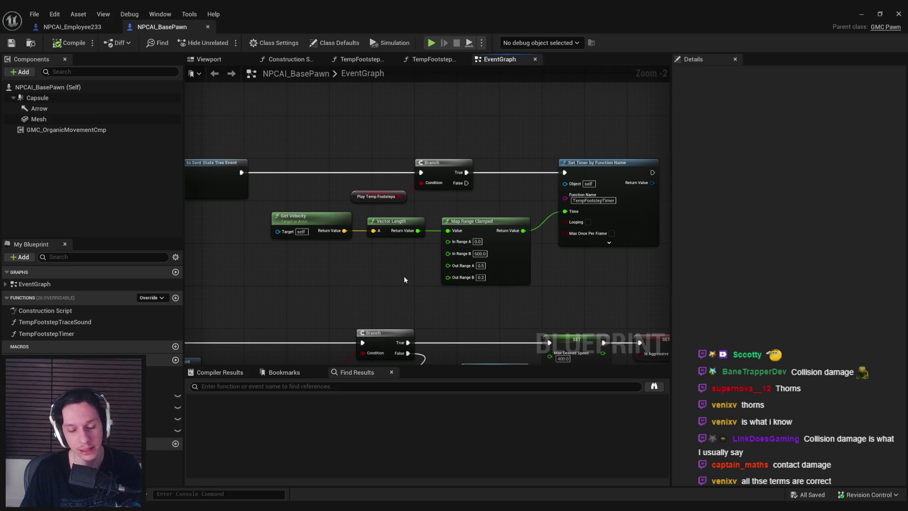
# - Review the graph, shift the velocity nodes slightly down, and save the blueprint
pyautogui.moveTo(398, 276); pyautogui.dragTo(479, 224)
pyautogui.scroll(1, 427, 254)
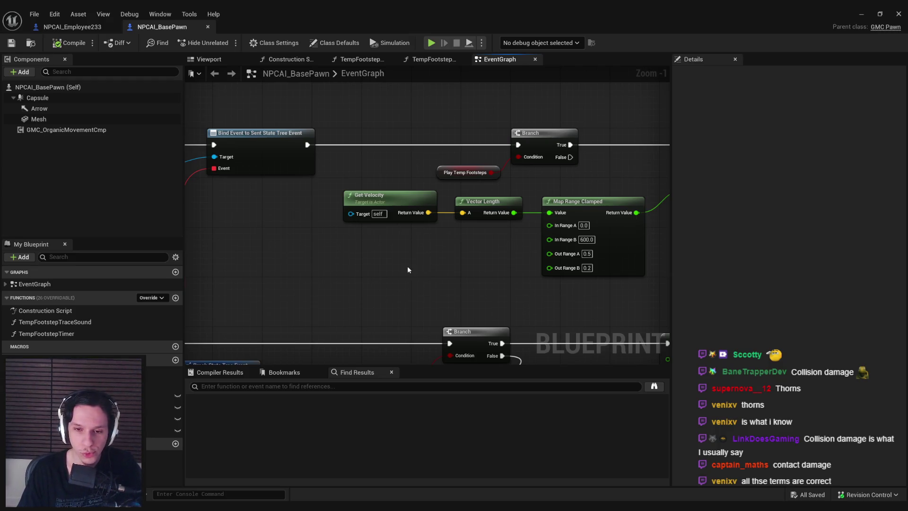
pyautogui.scroll(-3, 408, 269)
pyautogui.scroll(-1, 438, 239)
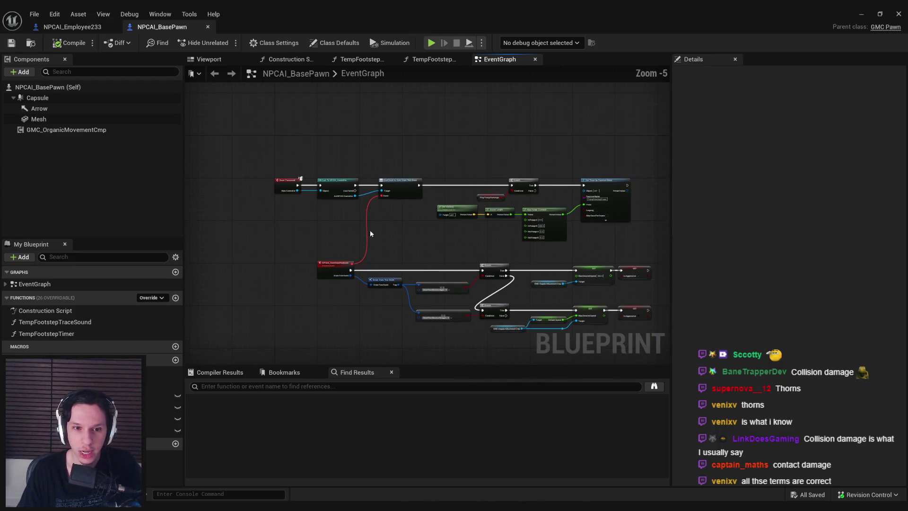
pyautogui.scroll(1, 371, 228)
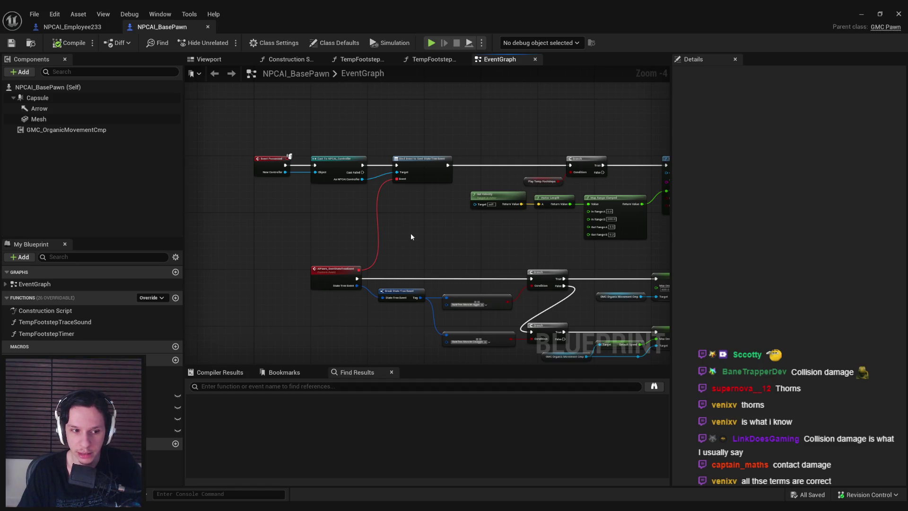
pyautogui.moveTo(411, 233); pyautogui.dragTo(291, 223)
pyautogui.scroll(1, 389, 225)
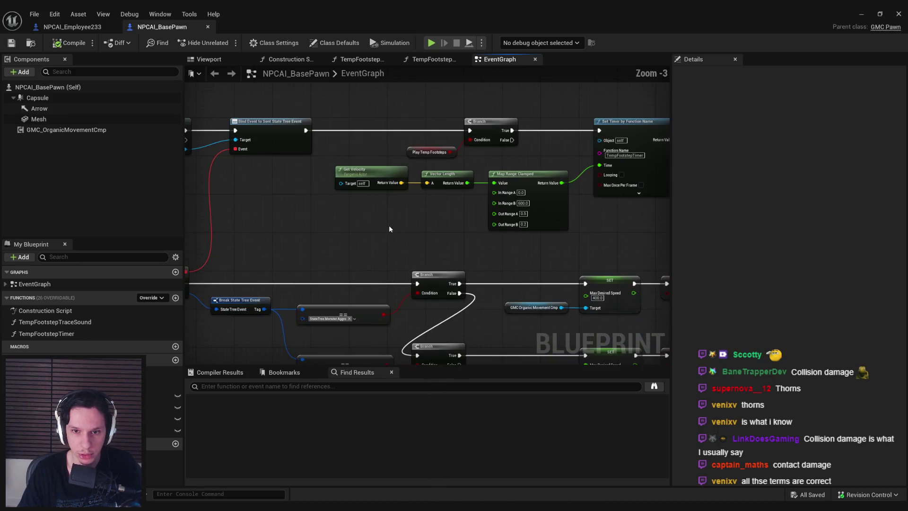
pyautogui.scroll(-1, 389, 226)
pyautogui.scroll(1, 445, 218)
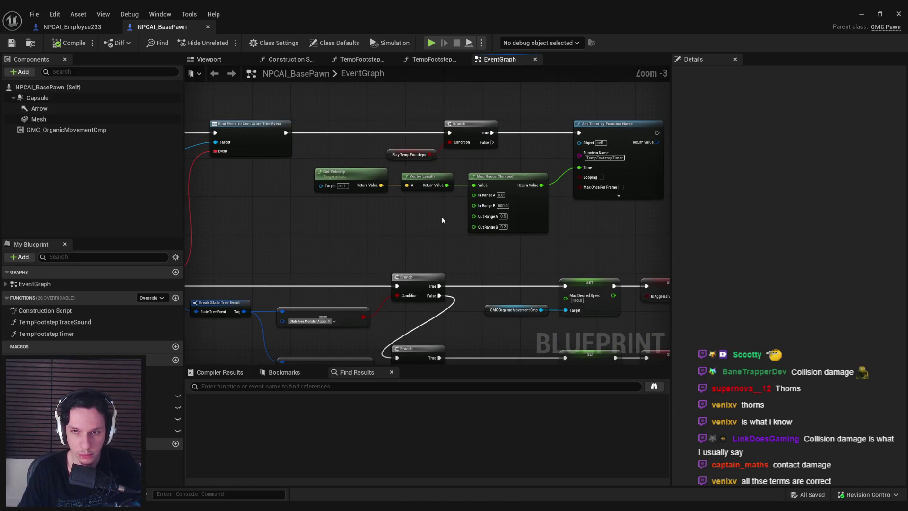
pyautogui.scroll(-2, 439, 220)
pyautogui.moveTo(440, 220); pyautogui.dragTo(541, 246)
pyautogui.scroll(2, 426, 254)
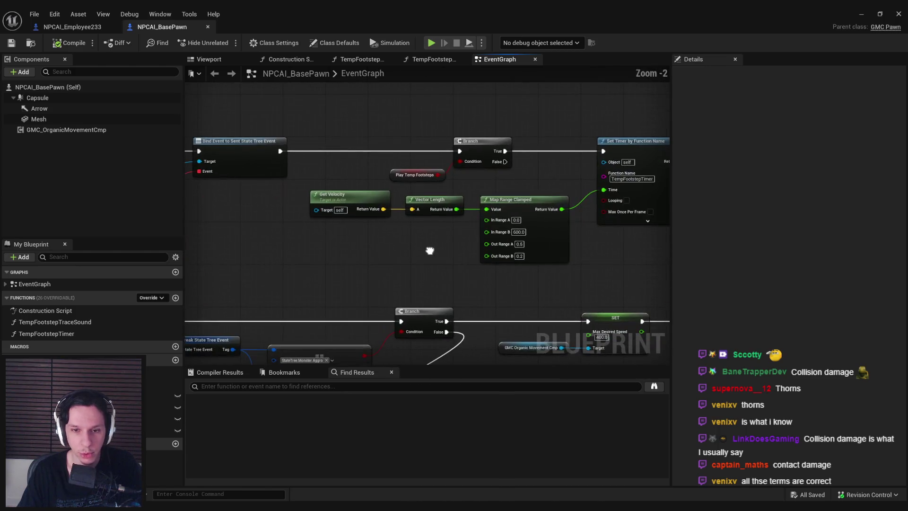
pyautogui.scroll(-1, 430, 250)
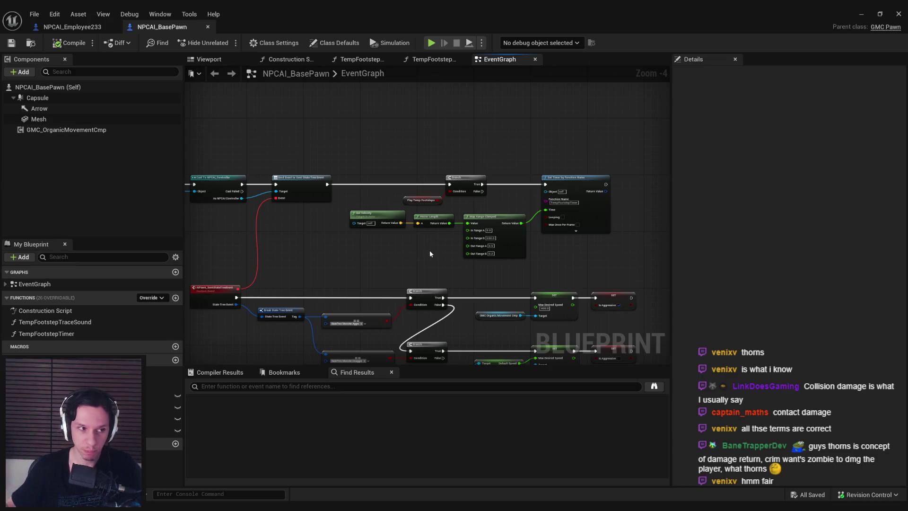
pyautogui.moveTo(473, 269)
pyautogui.mouseDown()
pyautogui.moveTo(352, 210)
pyautogui.moveTo(362, 238)
pyautogui.mouseUp()
pyautogui.click(11, 43)
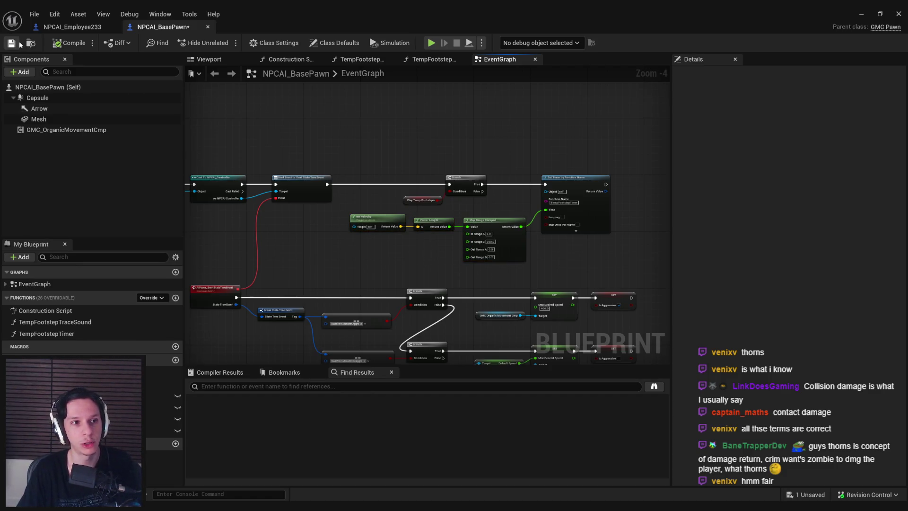
# - Inspect the Event Possessed and Cast To NPCAI_Controller chains, then switch to NPCAI_Employee233
pyautogui.scroll(4, 384, 218)
pyautogui.scroll(-1, 386, 217)
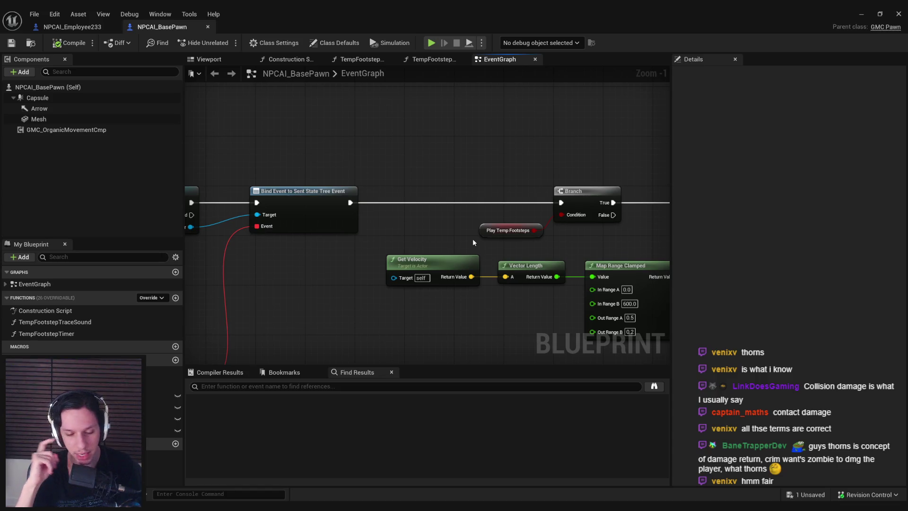
pyautogui.scroll(-3, 460, 227)
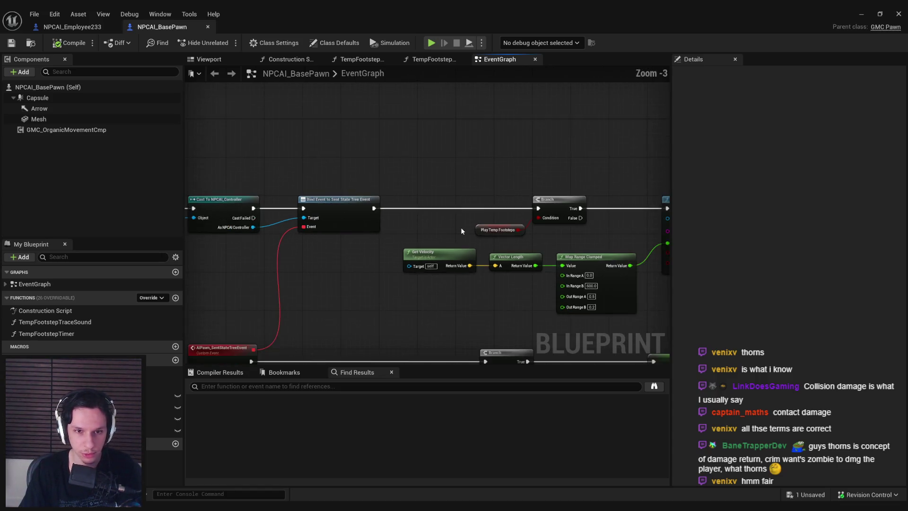
pyautogui.scroll(2, 490, 249)
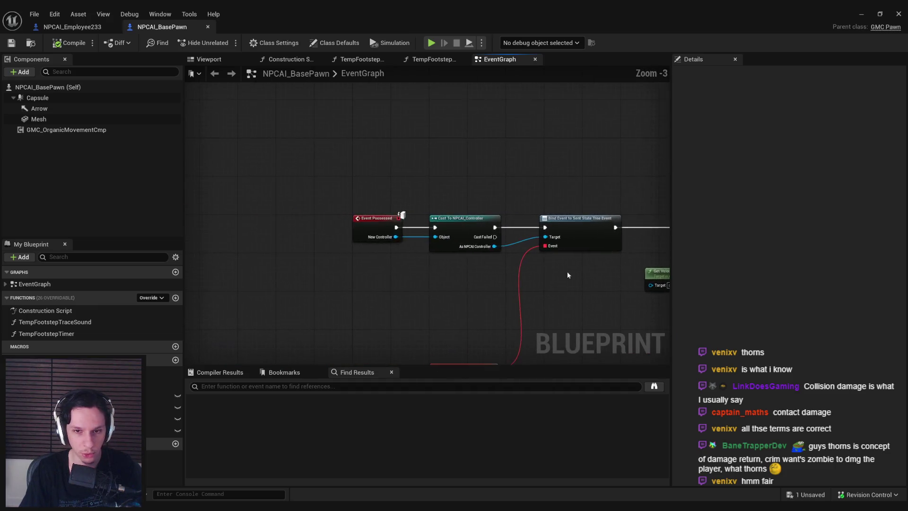
pyautogui.scroll(-3, 478, 274)
pyautogui.scroll(2, 418, 249)
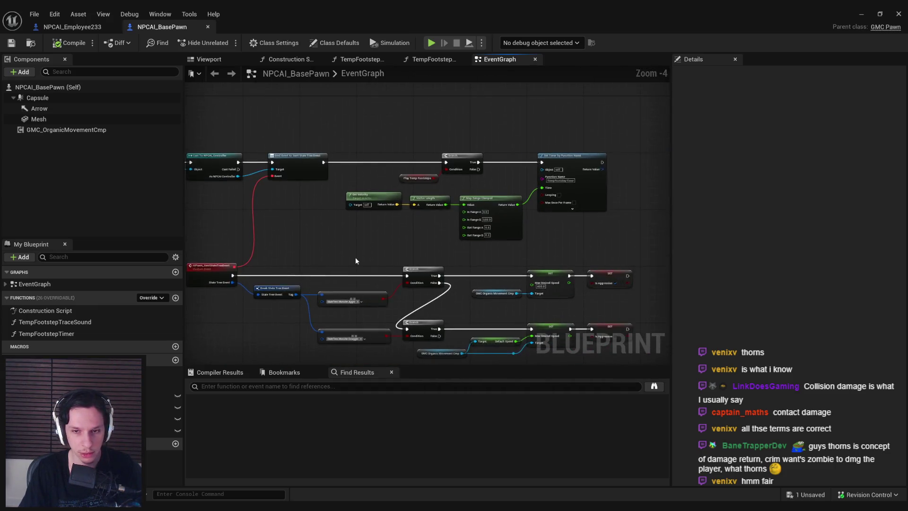
pyautogui.moveTo(393, 237)
pyautogui.mouseDown()
pyautogui.moveTo(498, 234)
pyautogui.moveTo(430, 231)
pyautogui.moveTo(480, 236)
pyautogui.moveTo(368, 259)
pyautogui.moveTo(348, 280)
pyautogui.moveTo(406, 225)
pyautogui.mouseUp()
pyautogui.scroll(1, 426, 220)
pyautogui.scroll(-1, 348, 280)
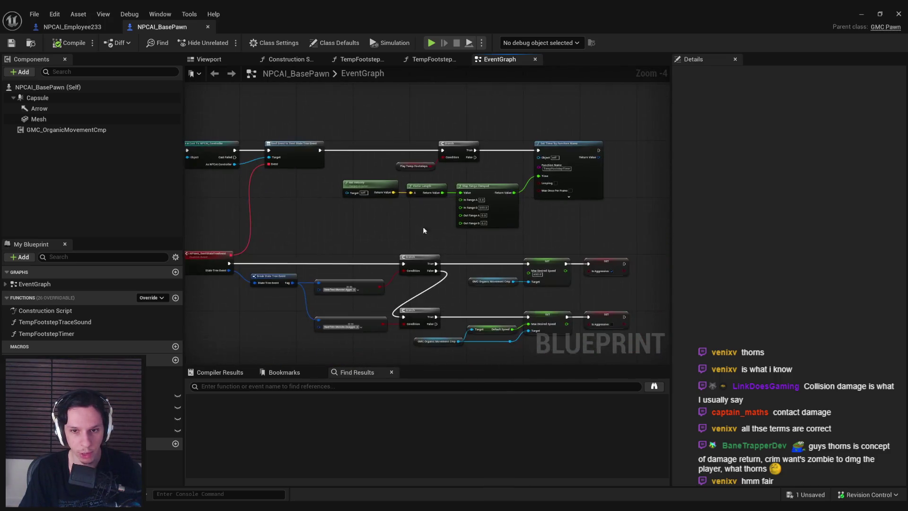
pyautogui.scroll(1, 406, 225)
pyautogui.moveTo(466, 222); pyautogui.dragTo(469, 232)
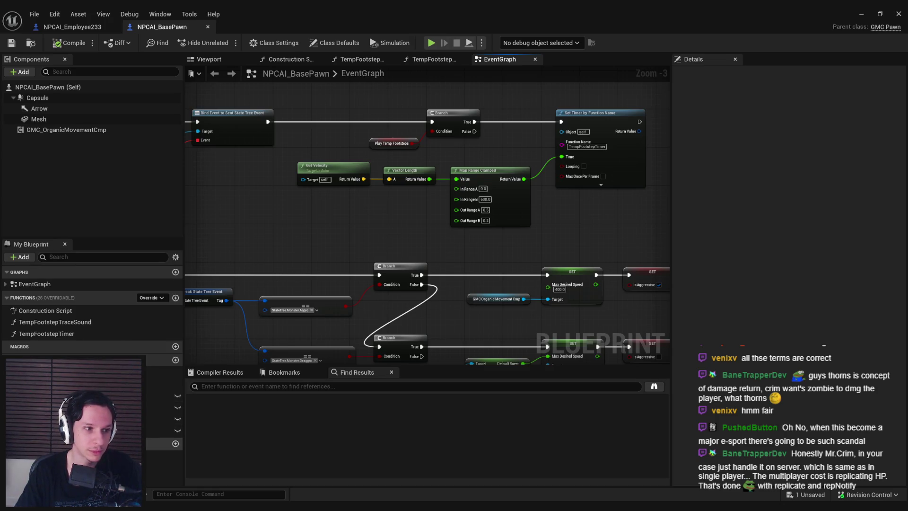
pyautogui.moveTo(296, 262); pyautogui.dragTo(413, 283)
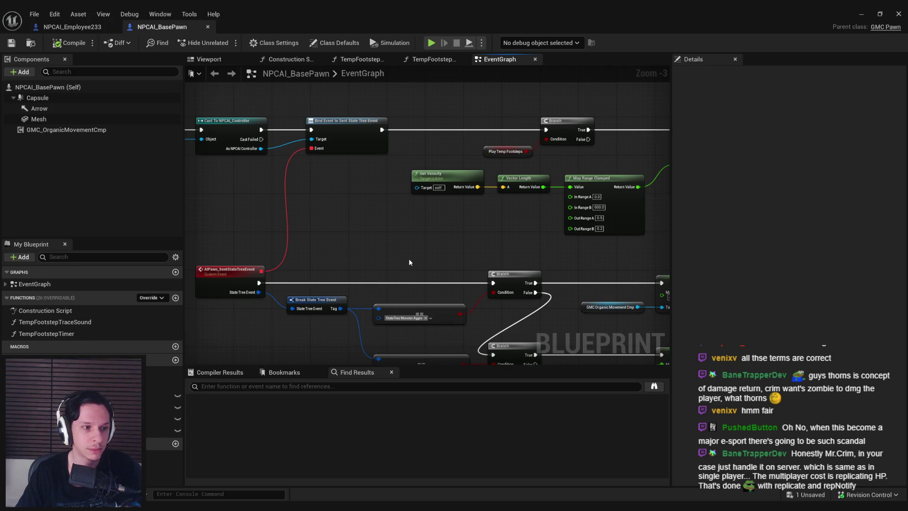
pyautogui.moveTo(239, 207)
pyautogui.mouseDown()
pyautogui.moveTo(272, 229)
pyautogui.moveTo(290, 257)
pyautogui.mouseUp()
pyautogui.scroll(-2, 291, 260)
pyautogui.scroll(2, 270, 254)
pyautogui.click(108, 27)
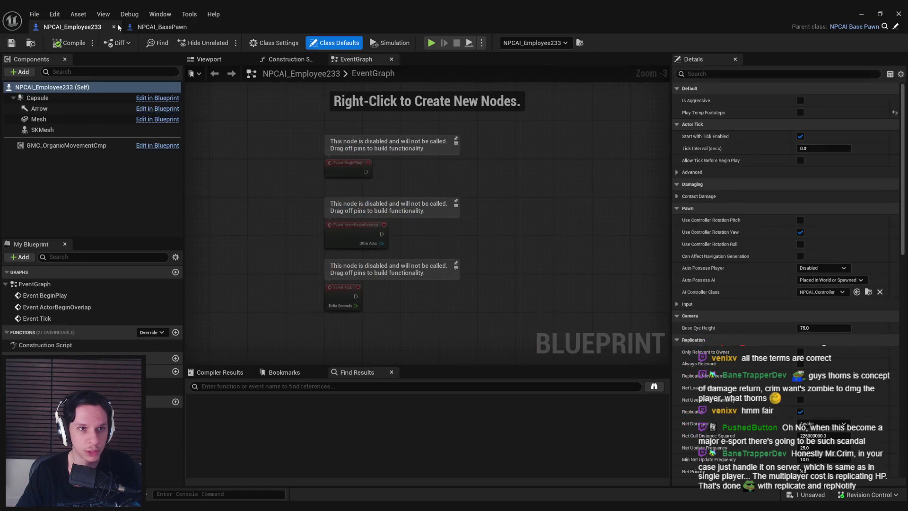
# - Back in NPCAI_BasePawn, move both SET Is Aggressive nodes slightly right and save
pyautogui.click(166, 28)
pyautogui.scroll(-4, 291, 264)
pyautogui.scroll(2, 314, 244)
pyautogui.scroll(2, 314, 244)
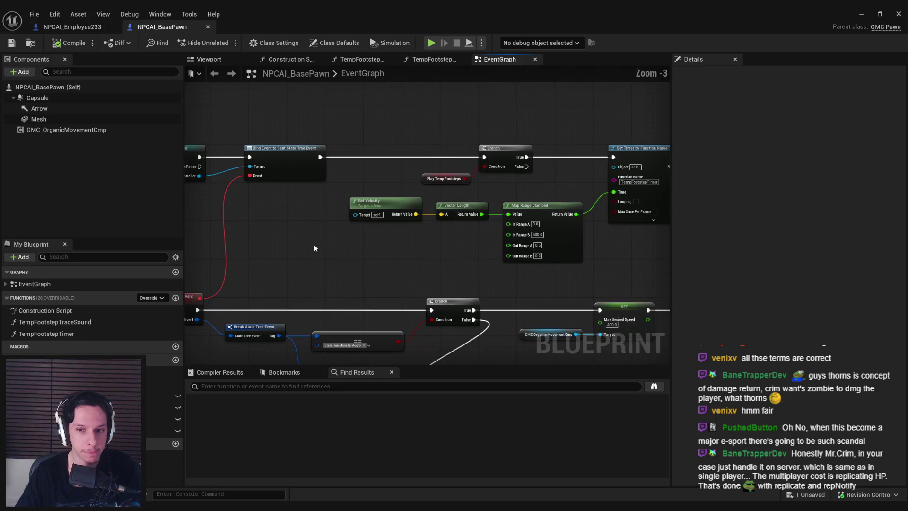
pyautogui.moveTo(492, 190)
pyautogui.mouseDown()
pyautogui.moveTo(483, 308)
pyautogui.moveTo(485, 290)
pyautogui.mouseUp()
pyautogui.click(486, 264)
pyautogui.click(13, 43)
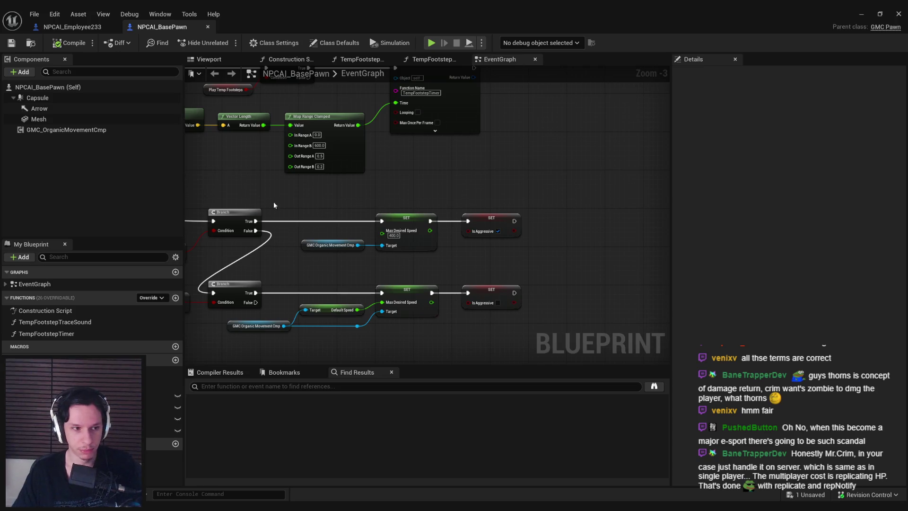
# - Shift Play Temp Footsteps and the Vector Length node slightly right, then save
pyautogui.moveTo(274, 201); pyautogui.dragTo(501, 220)
pyautogui.scroll(-2, 497, 219)
pyautogui.scroll(3, 436, 258)
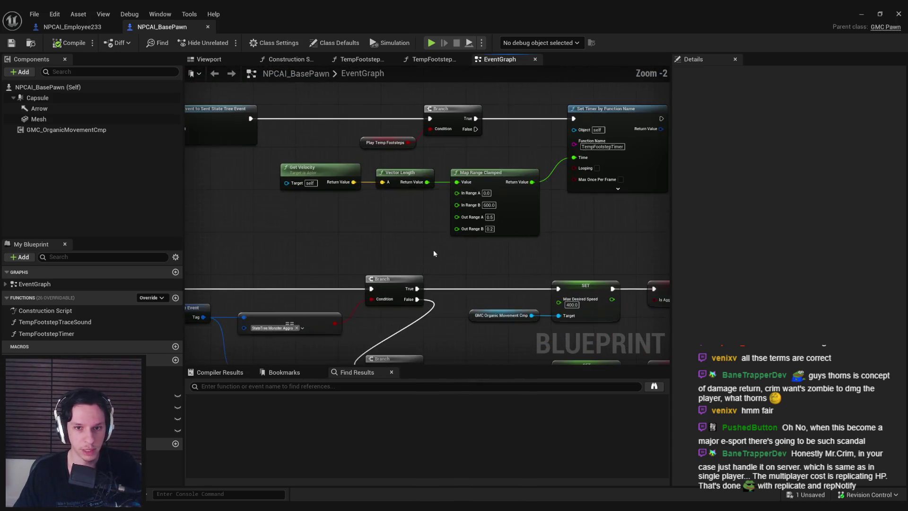
pyautogui.moveTo(414, 227); pyautogui.dragTo(435, 268)
pyautogui.scroll(1, 433, 206)
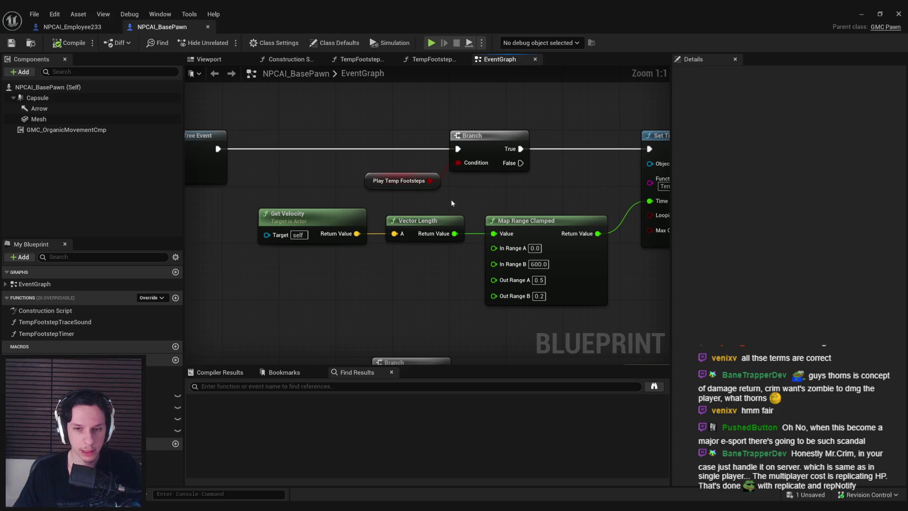
pyautogui.moveTo(472, 152); pyautogui.dragTo(503, 153)
pyautogui.click(433, 184)
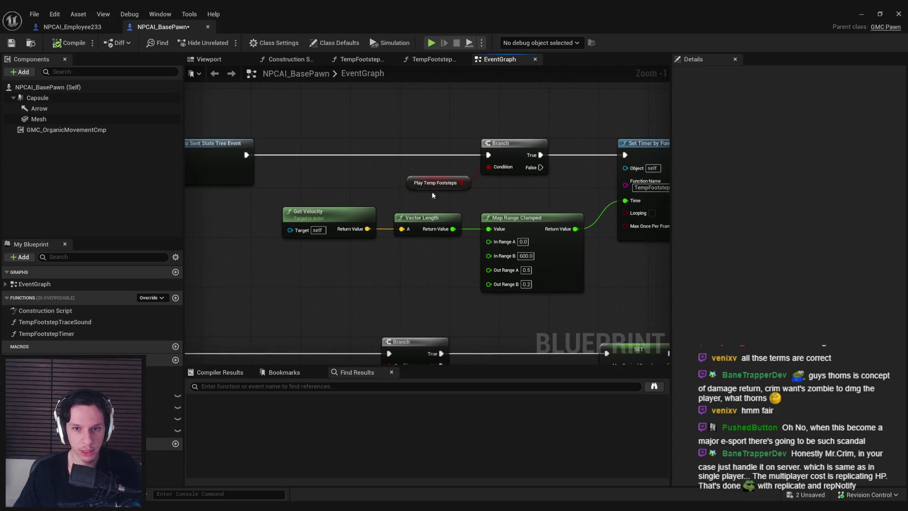
pyautogui.click(425, 159)
pyautogui.moveTo(422, 218); pyautogui.dragTo(425, 218)
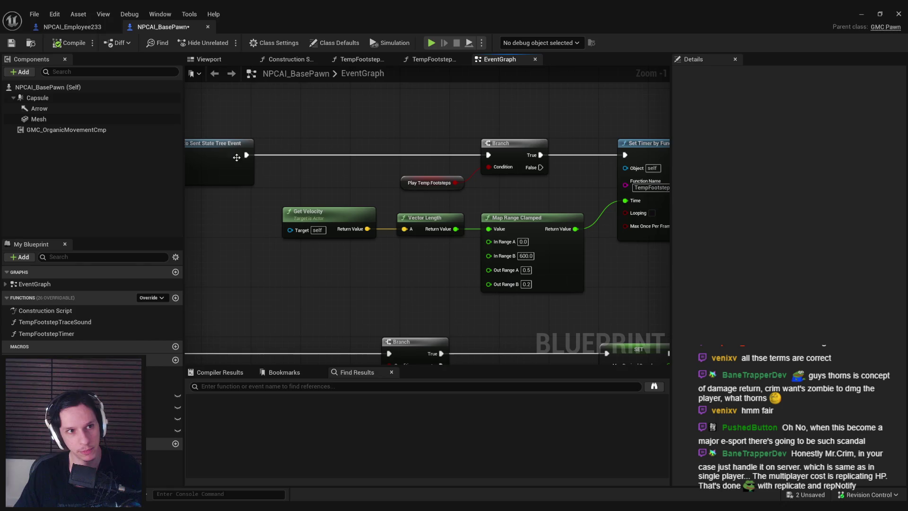
pyautogui.click(11, 42)
# - Bring up the list of overridable functions
pyautogui.scroll(-1, 268, 246)
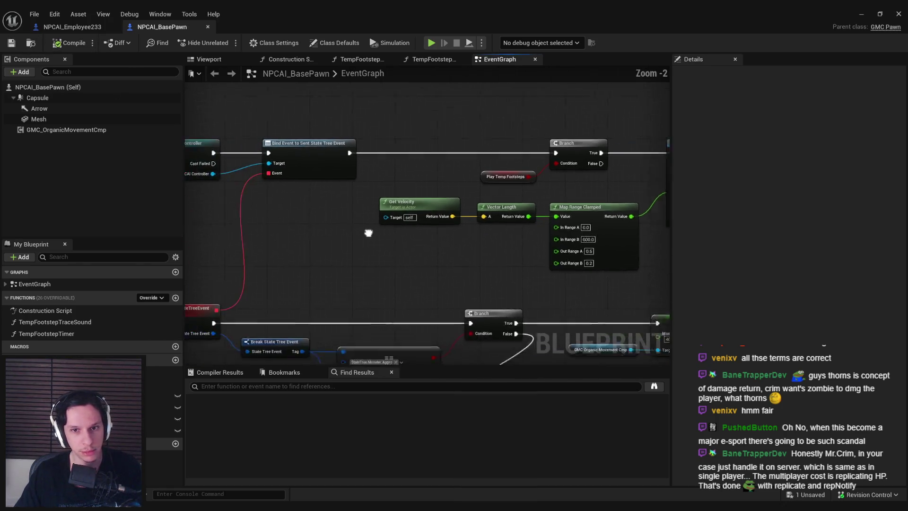
pyautogui.scroll(-2, 331, 250)
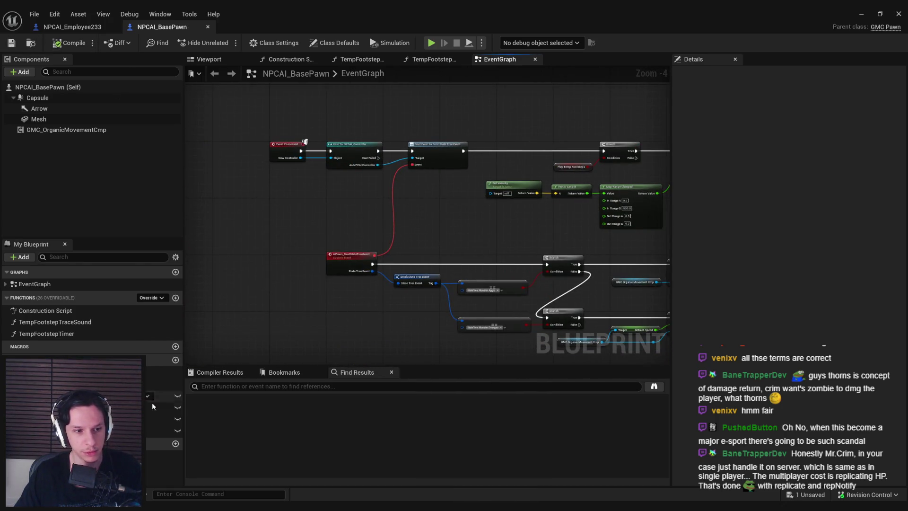
pyautogui.click(149, 298)
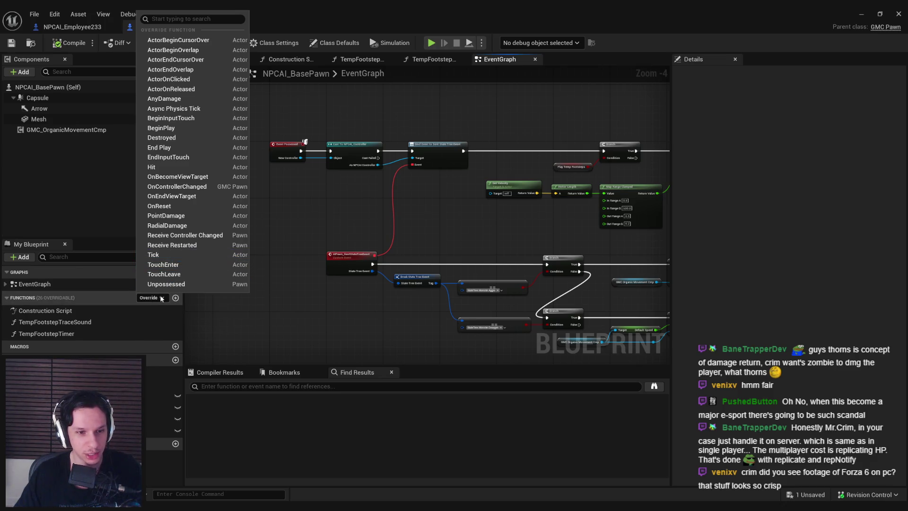
pyautogui.click(155, 300)
pyautogui.click(155, 300)
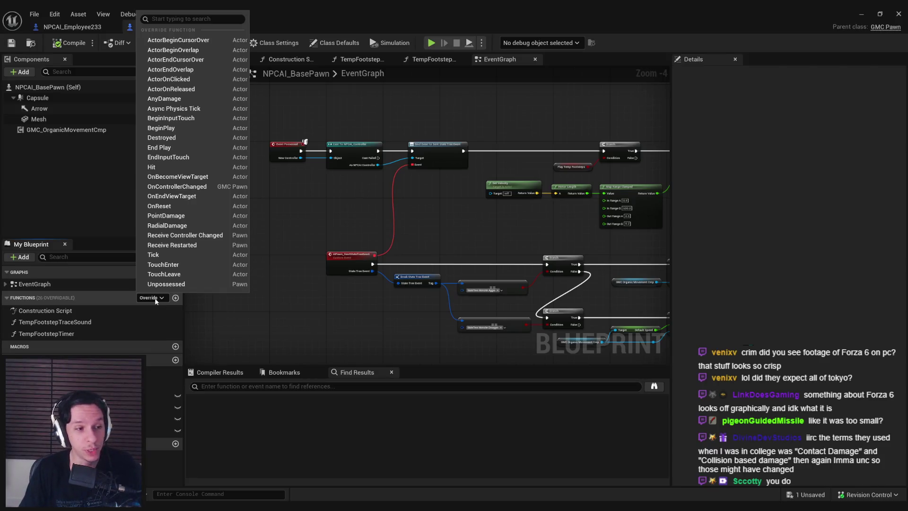
pyautogui.click(156, 300)
pyautogui.click(156, 300)
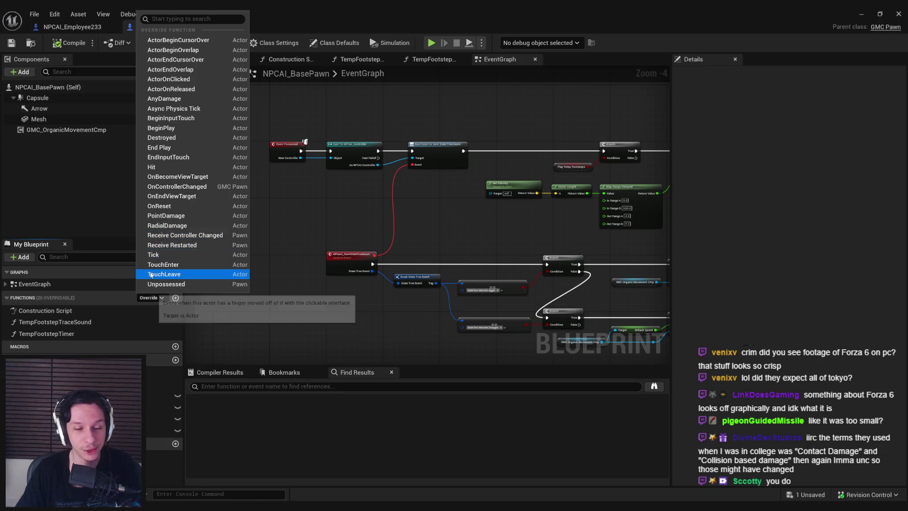
pyautogui.click(152, 298)
pyautogui.click(155, 298)
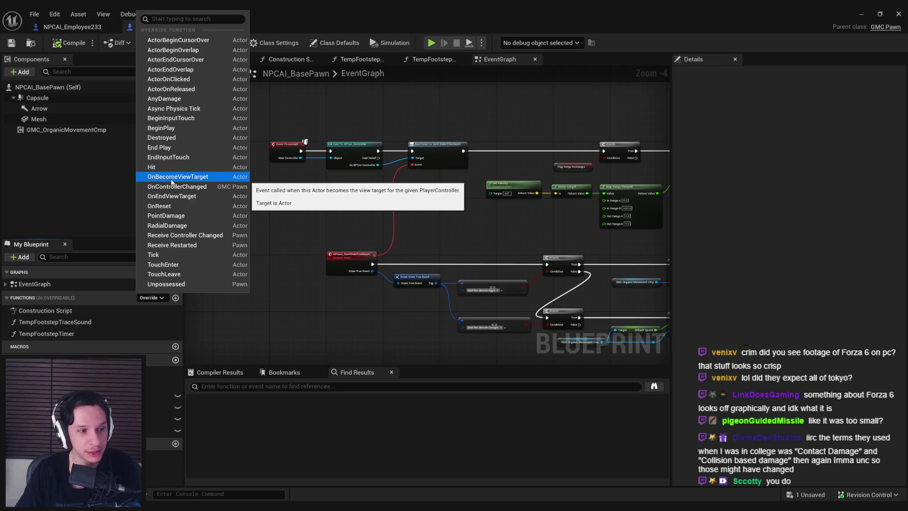
pyautogui.click(155, 296)
pyautogui.click(155, 298)
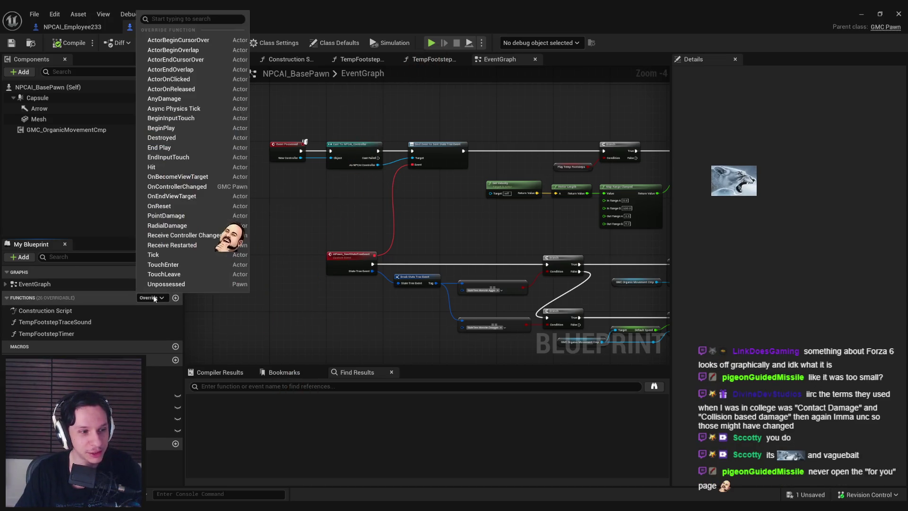
pyautogui.click(155, 297)
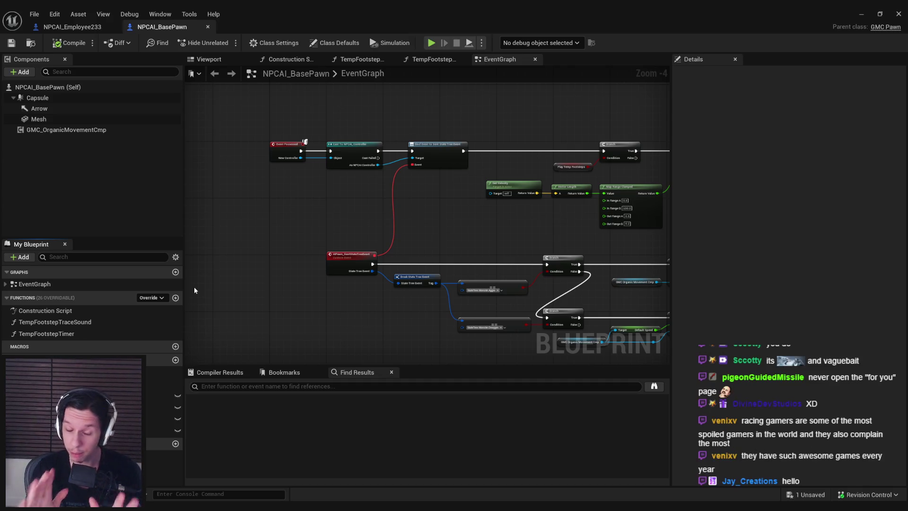
pyautogui.click(436, 306)
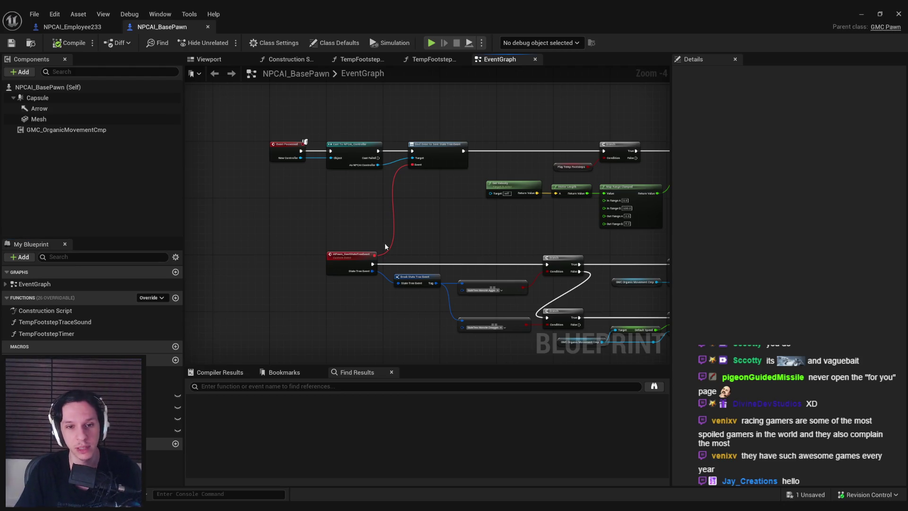
pyautogui.scroll(1, 400, 232)
pyautogui.scroll(-1, 400, 232)
pyautogui.scroll(-1, 399, 231)
pyautogui.scroll(-1, 345, 211)
pyautogui.scroll(1, 342, 211)
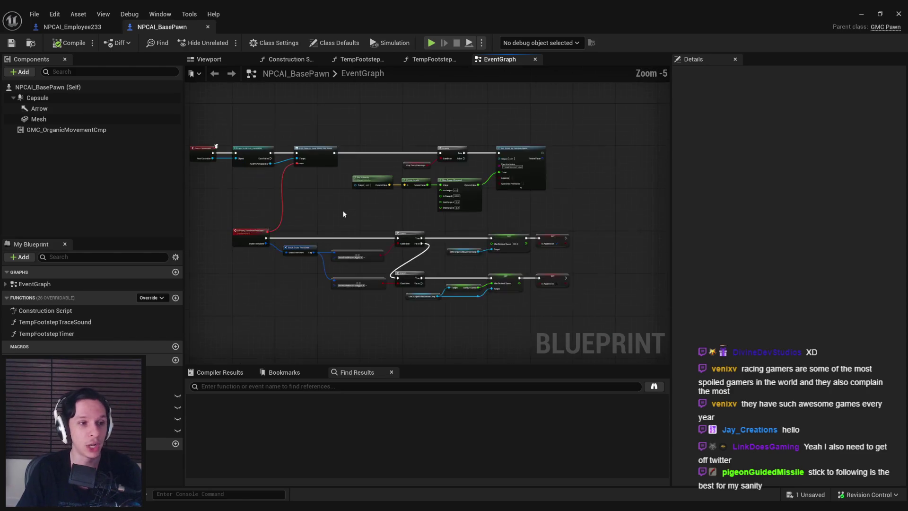
pyautogui.scroll(1, 343, 211)
pyautogui.scroll(-2, 343, 215)
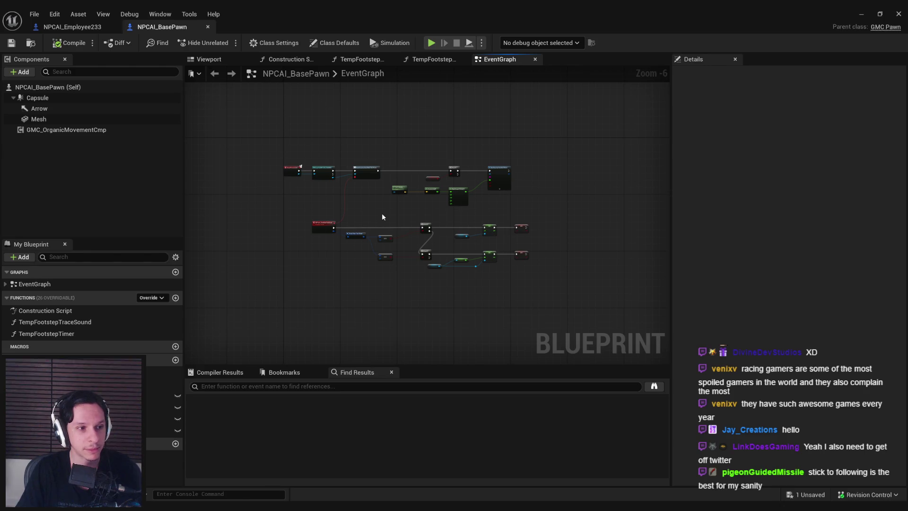
pyautogui.click(788, 458)
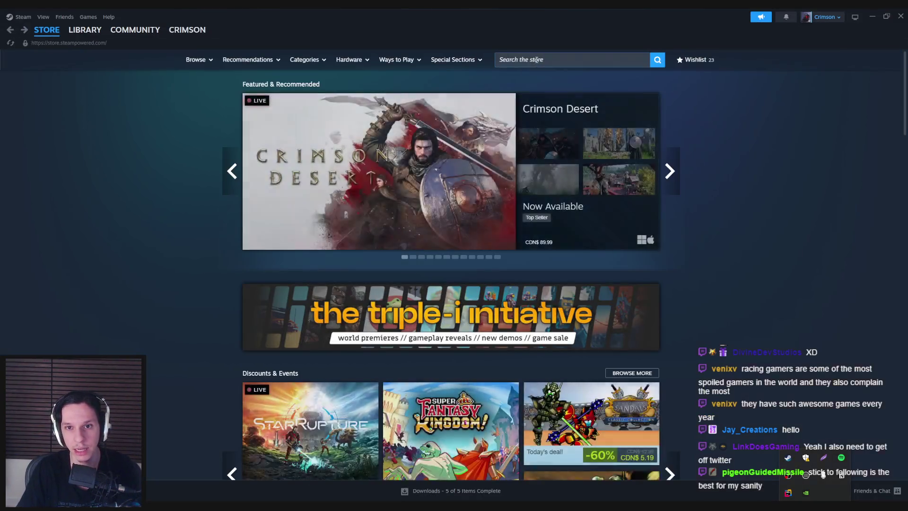
# - Search the Steam store for 'speedsh' and open the SPEEDSHOT page
pyautogui.click(536, 60)
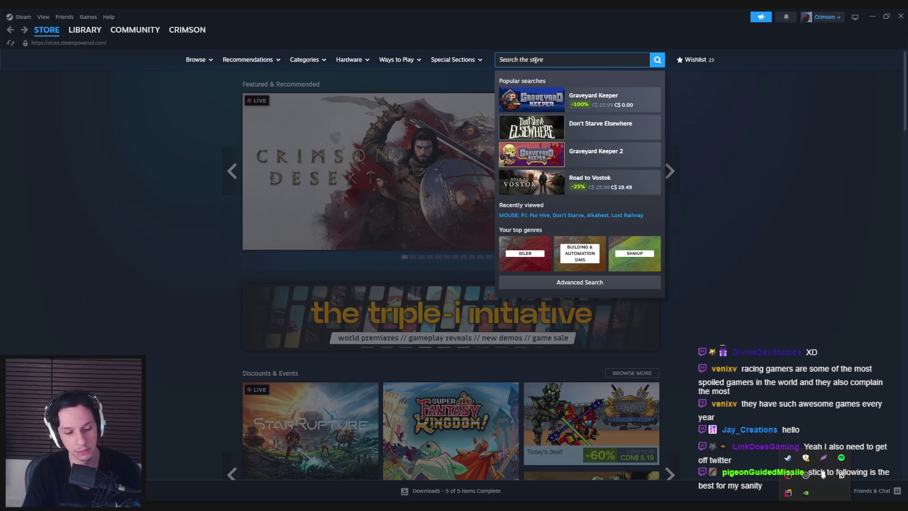
pyautogui.write('spe')
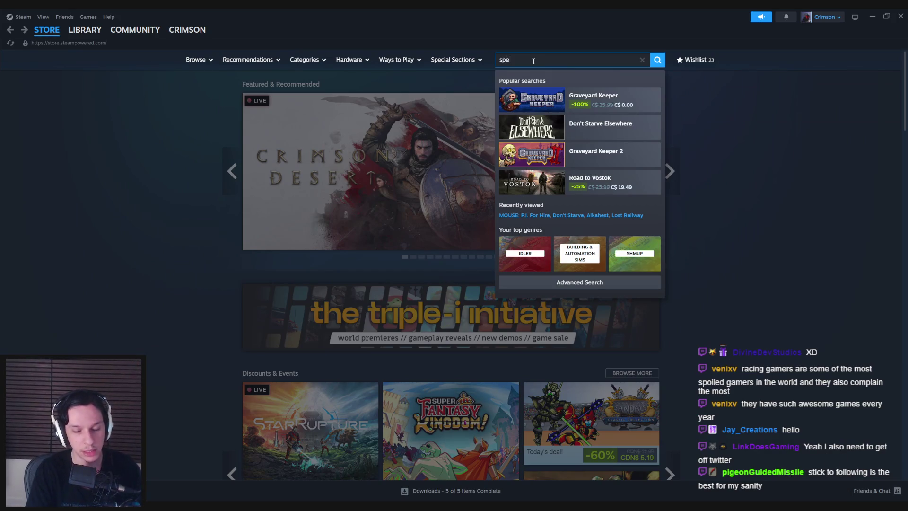
pyautogui.write('edsh')
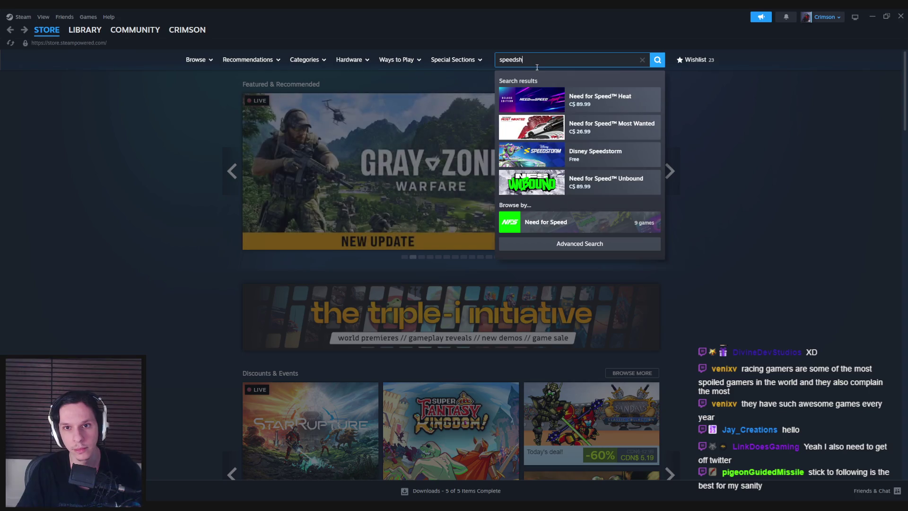
pyautogui.click(587, 99)
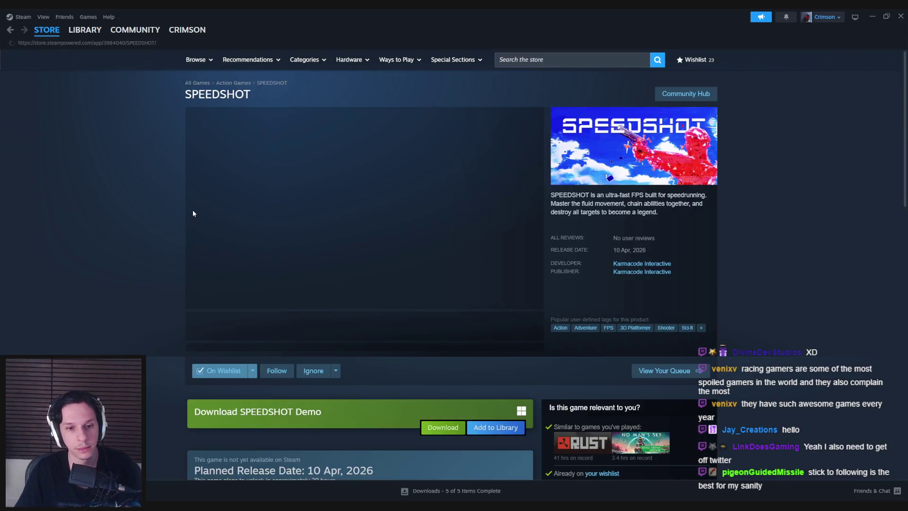
# - Scroll through the SPEEDSHOT store page, then return to the Unreal Editor
pyautogui.scroll(-3, 192, 210)
pyautogui.scroll(2, 186, 212)
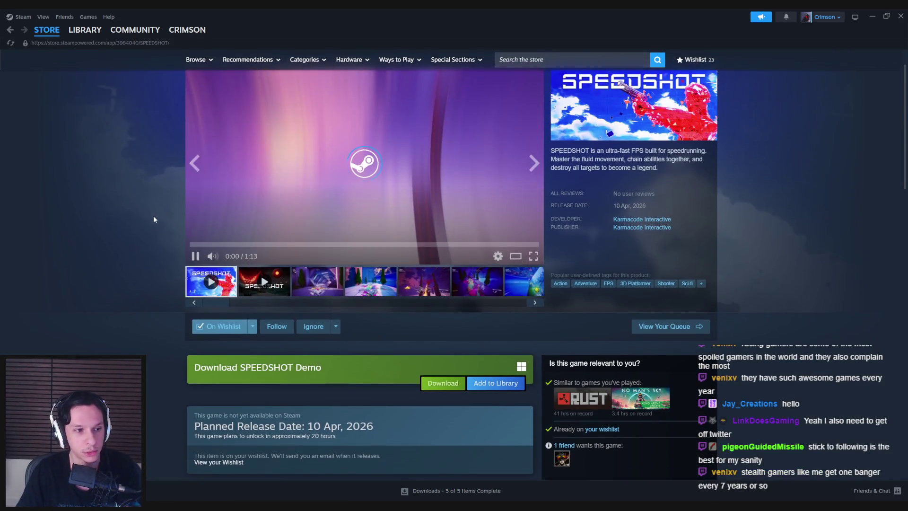
pyautogui.scroll(-2, 145, 254)
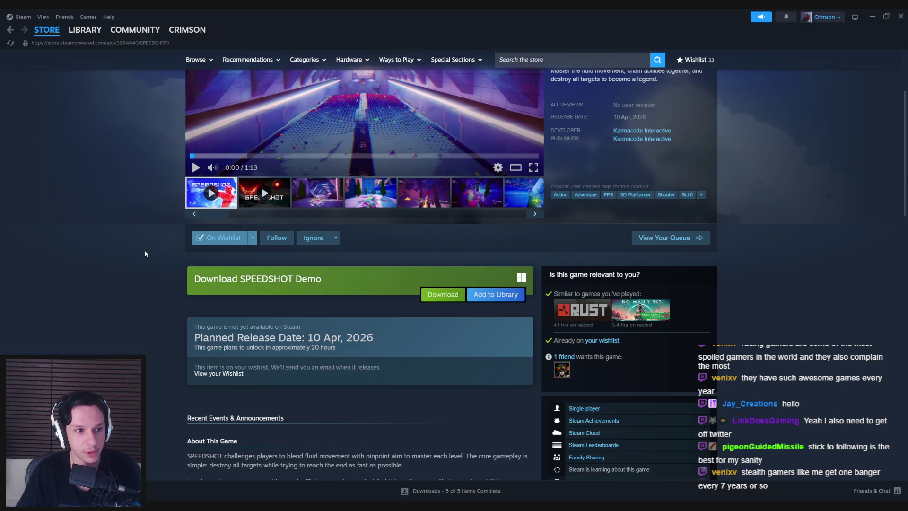
pyautogui.scroll(-3, 146, 254)
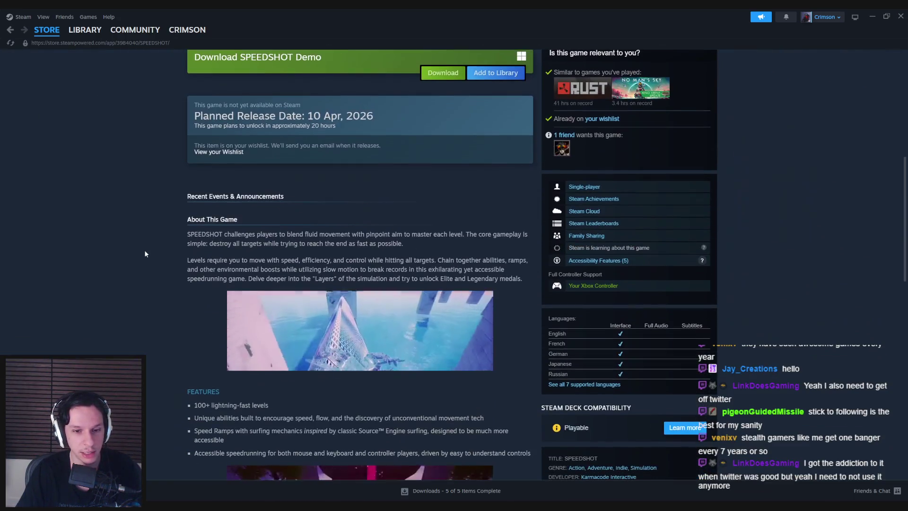
pyautogui.scroll(6, 145, 254)
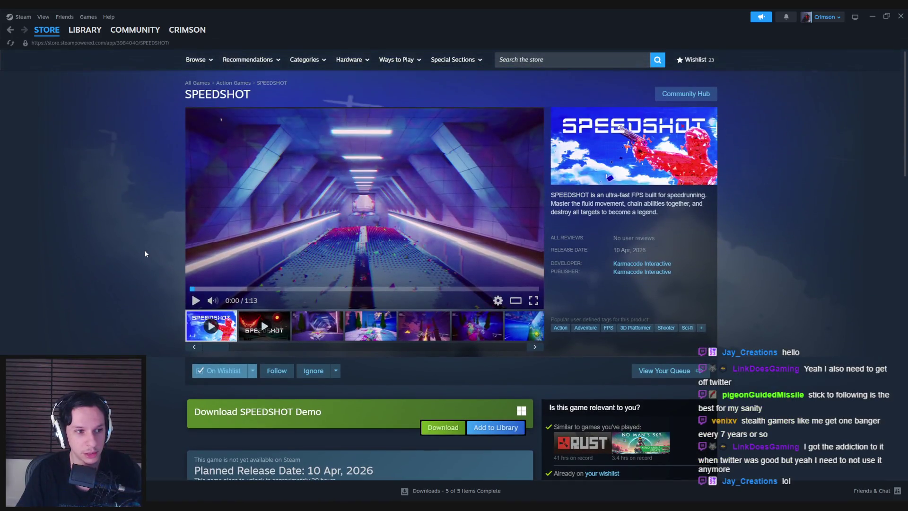
pyautogui.scroll(-4, 146, 254)
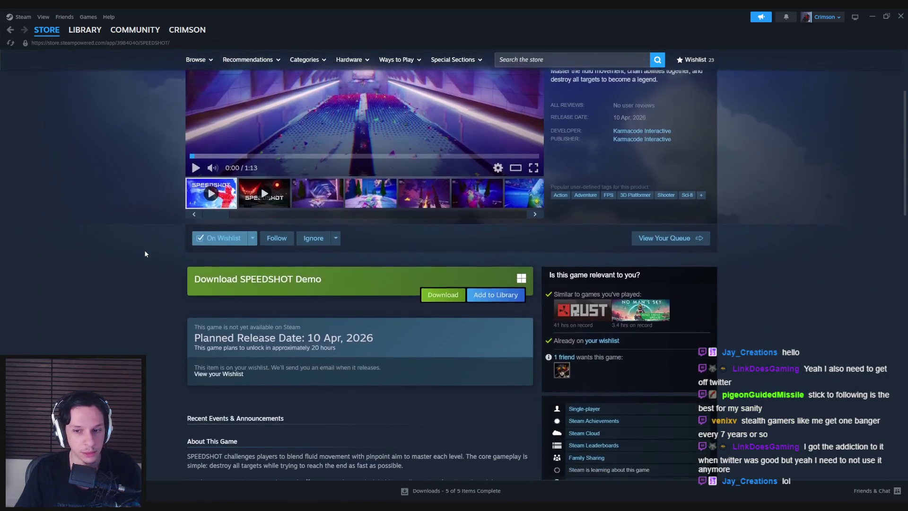
pyautogui.scroll(4, 145, 254)
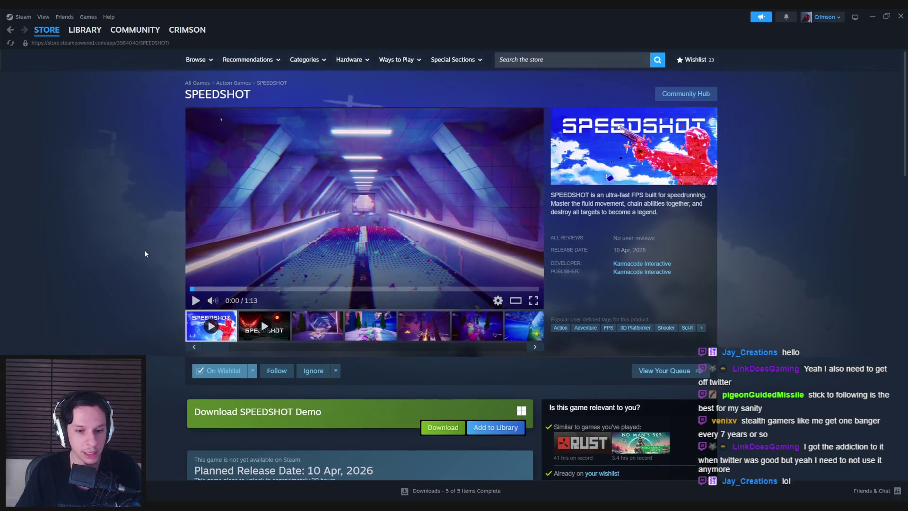
pyautogui.scroll(-1, 146, 254)
pyautogui.scroll(-1, 145, 254)
pyautogui.scroll(1, 145, 254)
pyautogui.scroll(-1, 145, 254)
pyautogui.scroll(1, 145, 254)
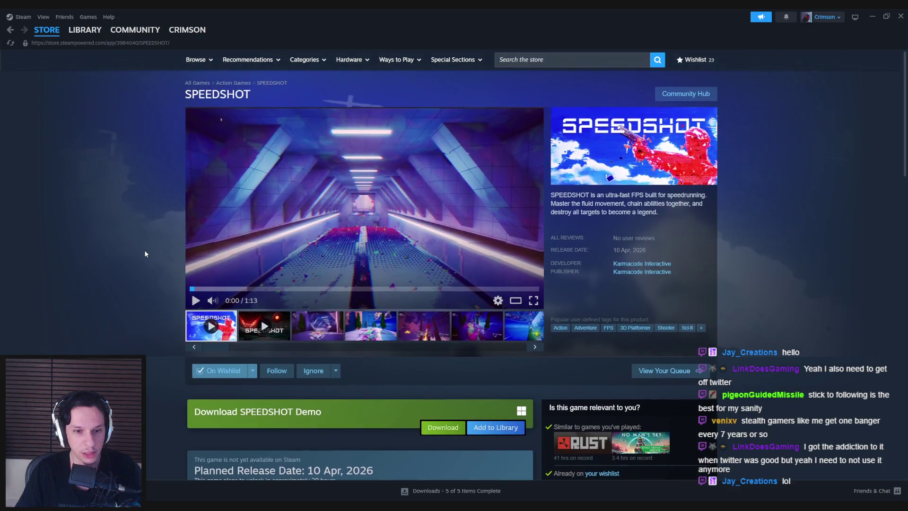
pyautogui.hotkey('alt', 'Tab')
pyautogui.scroll(4, 330, 255)
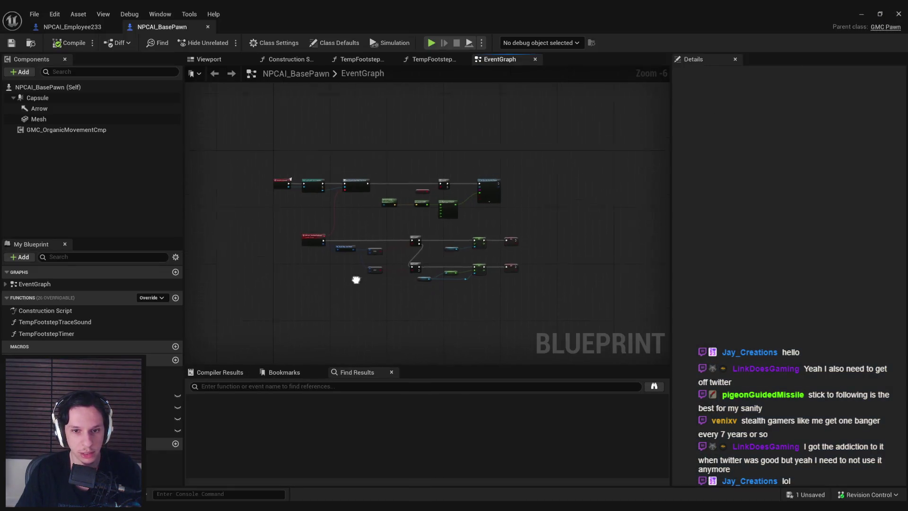
pyautogui.scroll(-1, 330, 255)
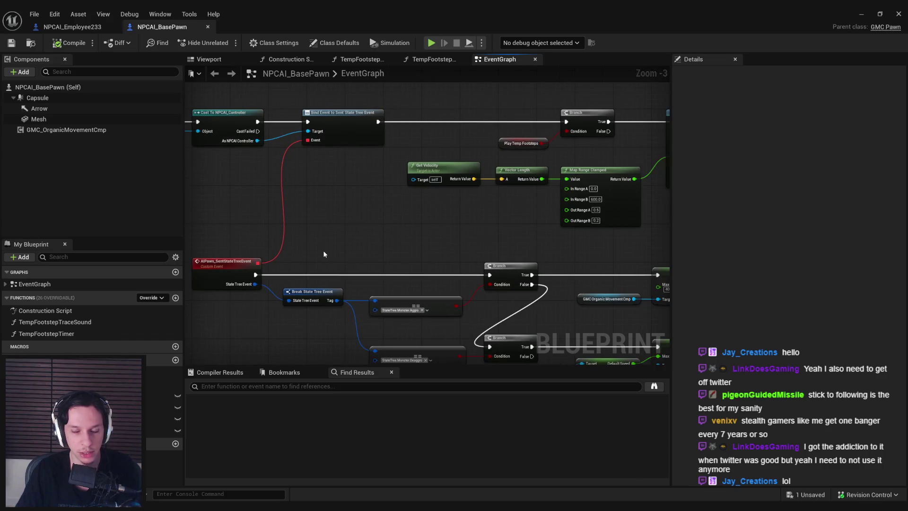
pyautogui.scroll(-1, 325, 254)
pyautogui.scroll(1, 324, 255)
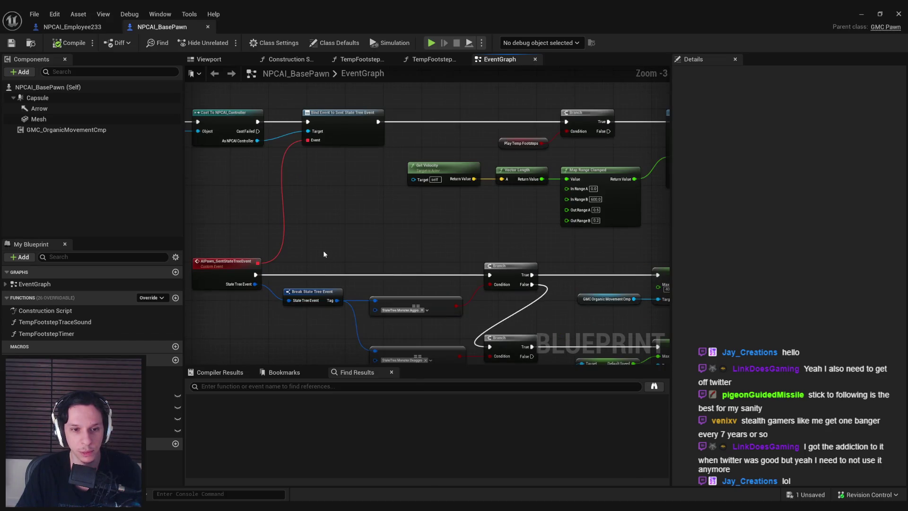
pyautogui.scroll(-1, 324, 254)
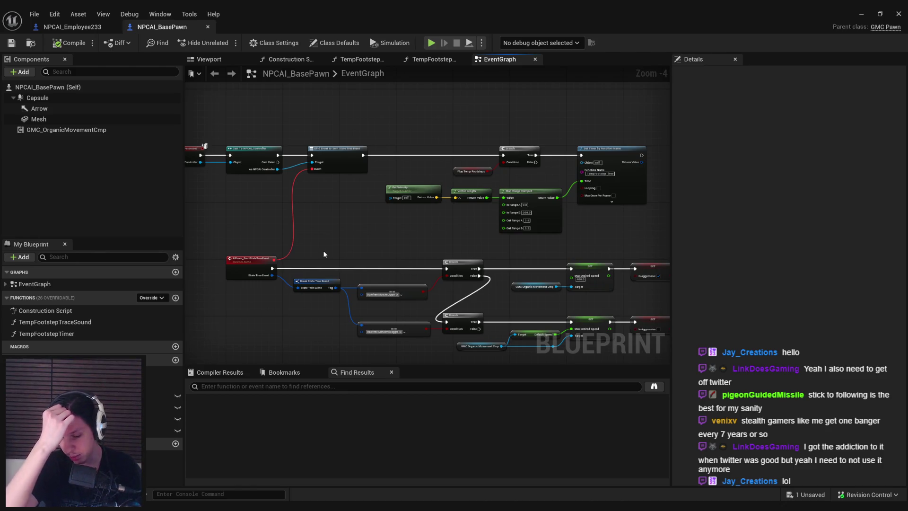
pyautogui.scroll(2, 325, 251)
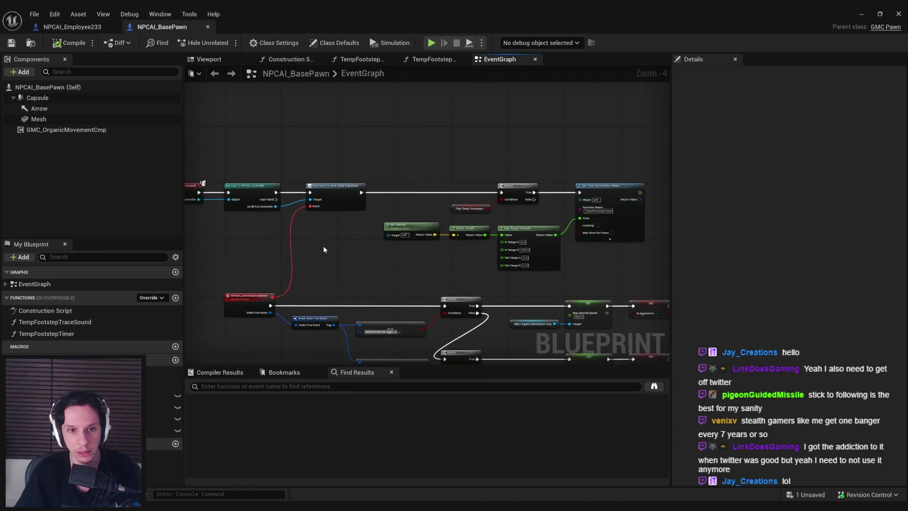
pyautogui.scroll(-2, 329, 234)
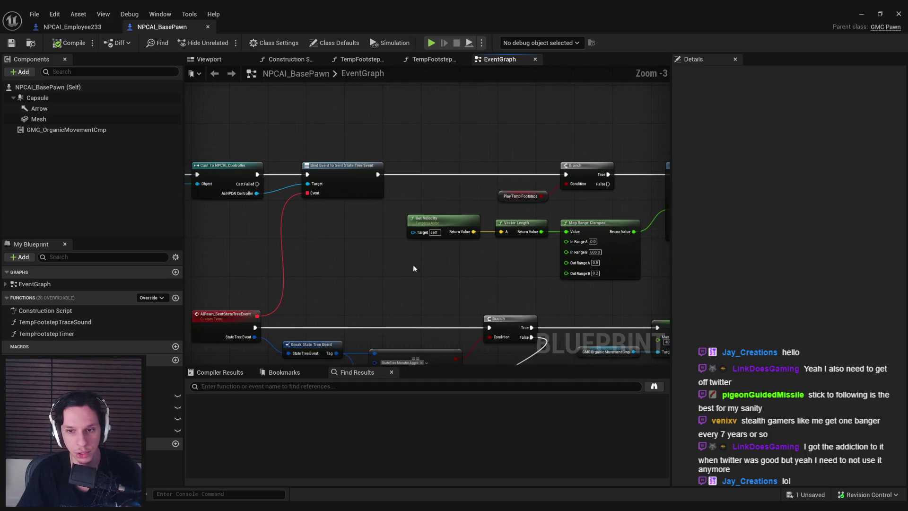
pyautogui.scroll(2, 420, 283)
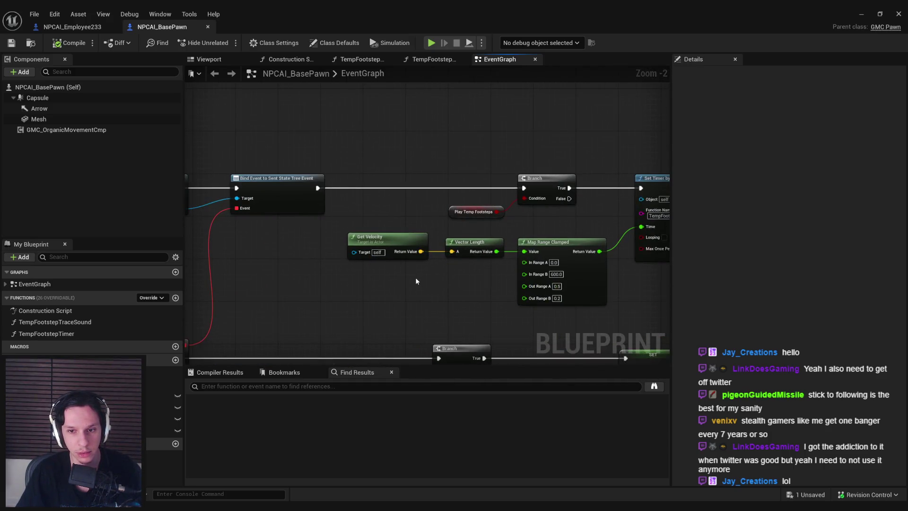
pyautogui.scroll(-2, 415, 278)
pyautogui.scroll(1, 311, 284)
pyautogui.moveTo(300, 280)
pyautogui.mouseDown()
pyautogui.moveTo(437, 263)
pyautogui.moveTo(398, 201)
pyautogui.mouseUp()
pyautogui.scroll(1, 375, 207)
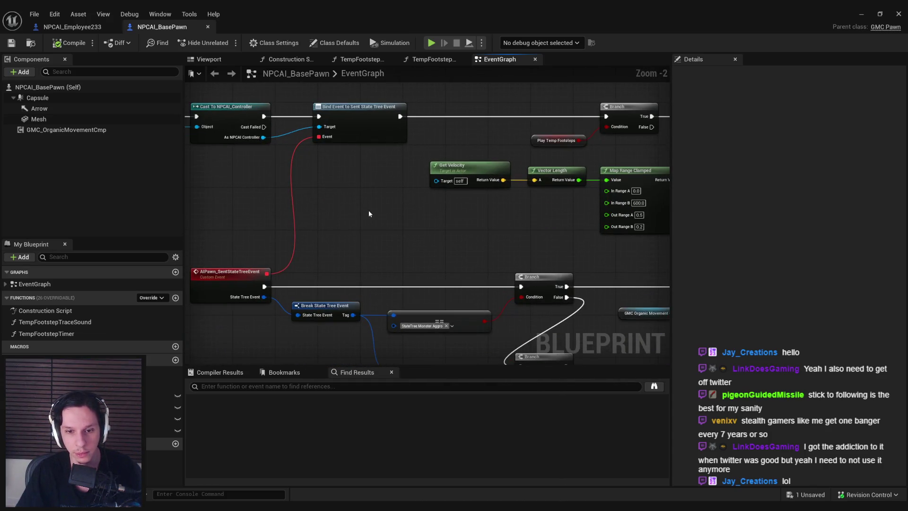
pyautogui.scroll(-2, 331, 227)
pyautogui.scroll(1, 408, 237)
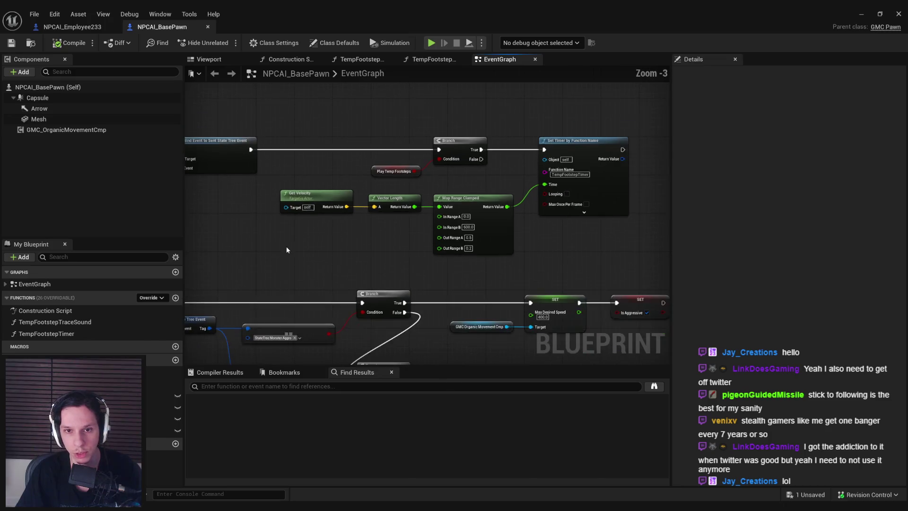
pyautogui.moveTo(287, 250); pyautogui.dragTo(571, 249)
pyautogui.moveTo(398, 223); pyautogui.dragTo(330, 229)
pyautogui.scroll(-1, 331, 228)
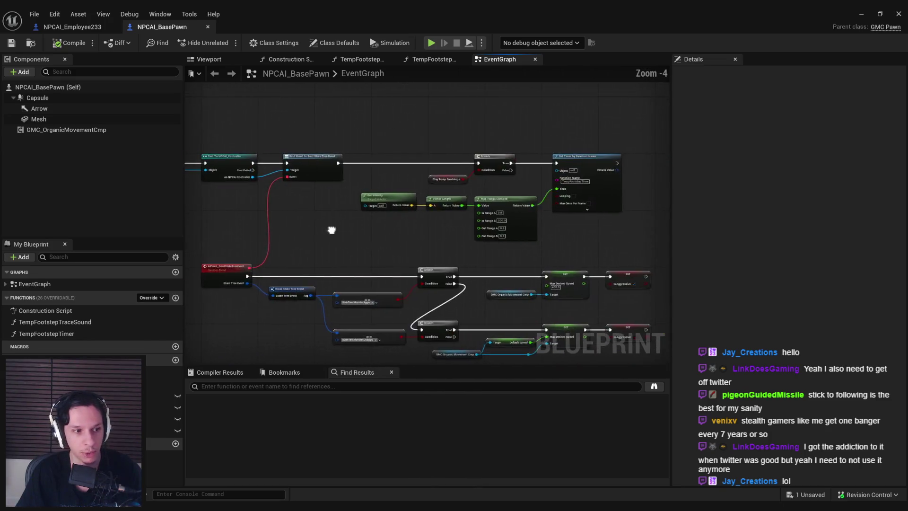
pyautogui.scroll(2, 331, 229)
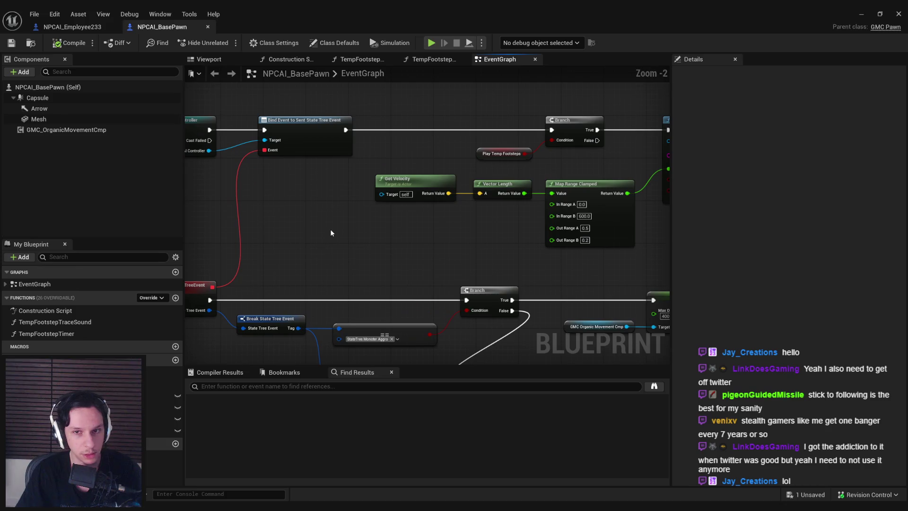
pyautogui.moveTo(303, 233)
pyautogui.mouseDown()
pyautogui.moveTo(436, 230)
pyautogui.moveTo(366, 237)
pyautogui.mouseUp()
pyautogui.scroll(-2, 478, 232)
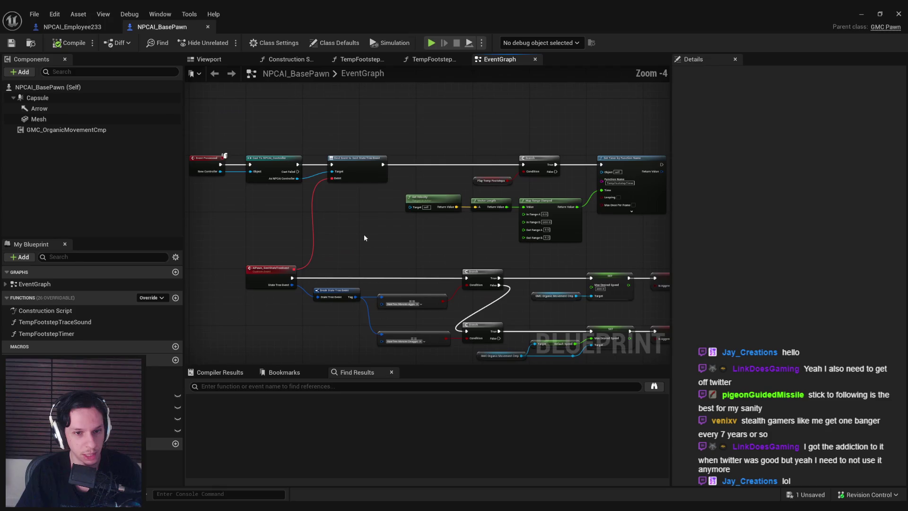
pyautogui.scroll(1, 295, 227)
pyautogui.scroll(2, 410, 232)
pyautogui.scroll(-1, 326, 259)
pyautogui.moveTo(326, 259)
pyautogui.mouseDown()
pyautogui.moveTo(459, 247)
pyautogui.moveTo(377, 226)
pyautogui.moveTo(384, 219)
pyautogui.mouseUp()
pyautogui.scroll(-1, 459, 247)
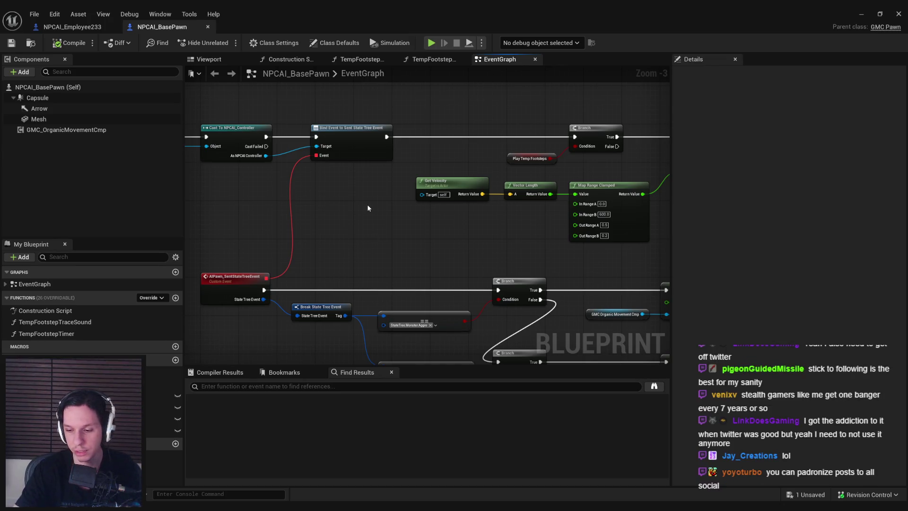
pyautogui.scroll(-2, 323, 241)
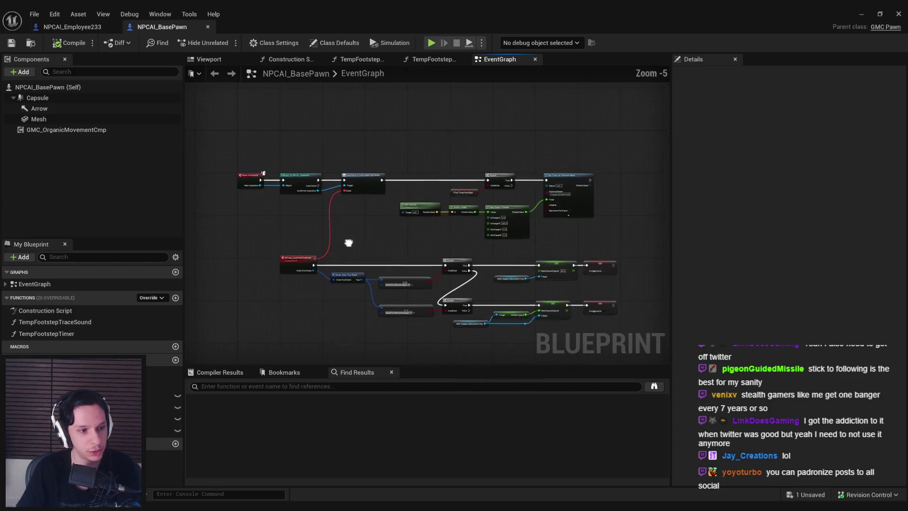
pyautogui.scroll(2, 345, 254)
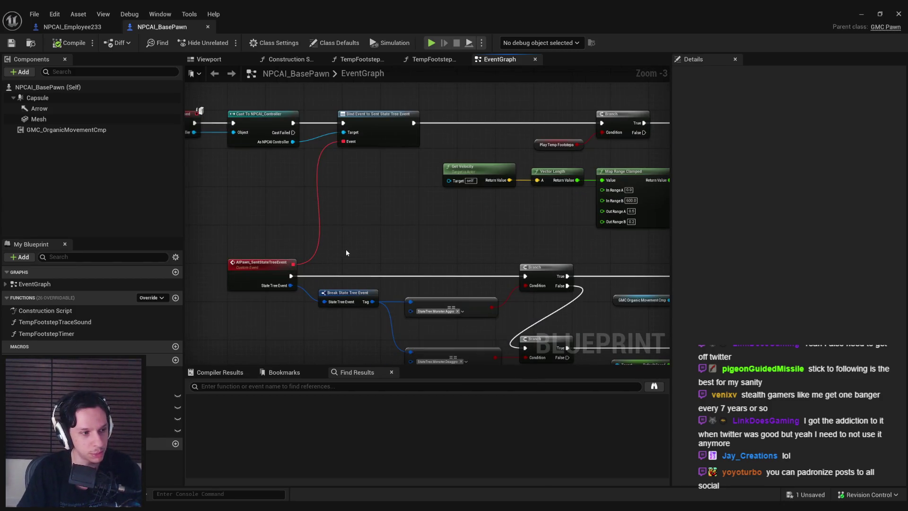
pyautogui.scroll(-3, 347, 219)
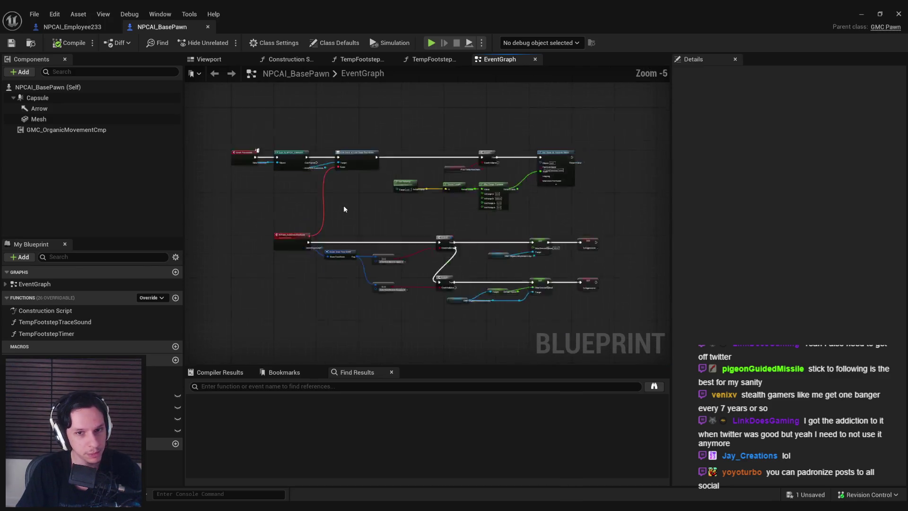
pyautogui.scroll(3, 344, 209)
pyautogui.scroll(-2, 342, 205)
pyautogui.moveTo(342, 206); pyautogui.dragTo(359, 182)
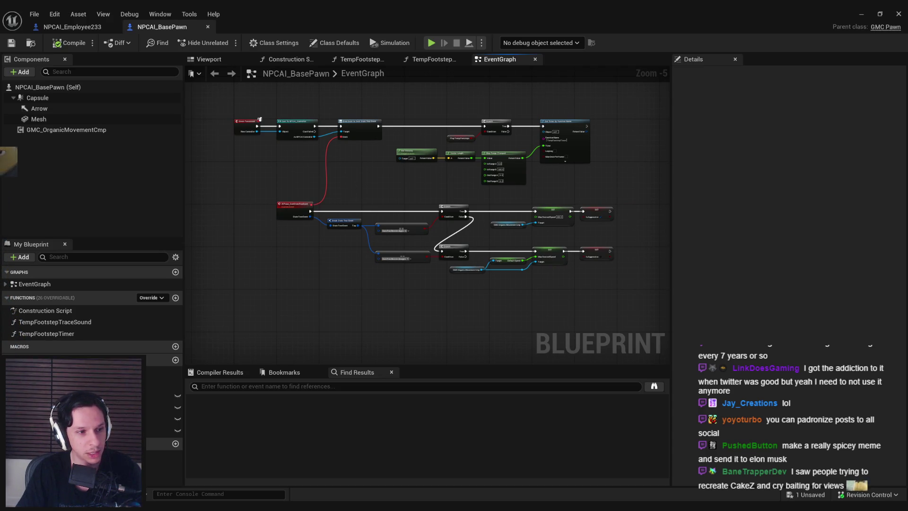
pyautogui.scroll(2, 331, 198)
pyautogui.scroll(-1, 373, 198)
pyautogui.scroll(1, 373, 197)
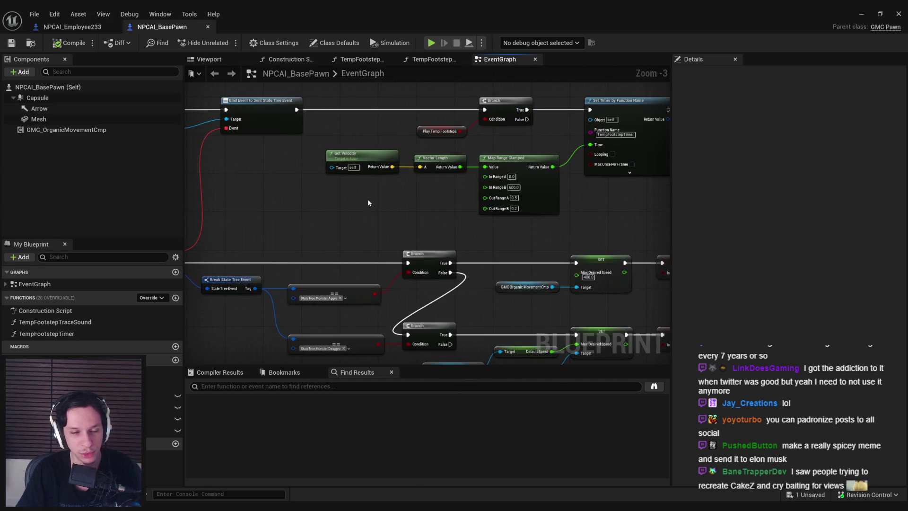
pyautogui.scroll(-2, 353, 198)
pyautogui.scroll(2, 353, 199)
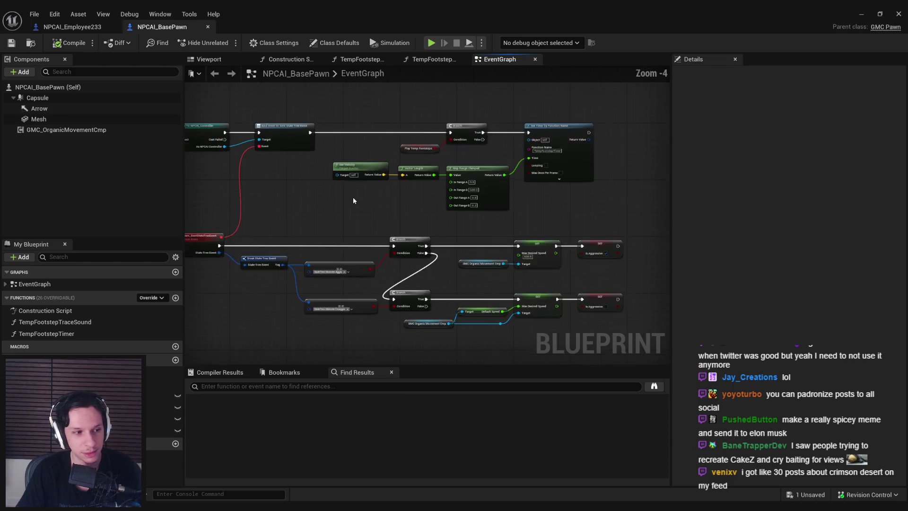
pyautogui.scroll(-1, 353, 199)
pyautogui.moveTo(353, 199)
pyautogui.mouseDown()
pyautogui.moveTo(426, 203)
pyautogui.moveTo(367, 215)
pyautogui.moveTo(489, 219)
pyautogui.moveTo(477, 228)
pyautogui.mouseUp()
pyautogui.scroll(2, 448, 270)
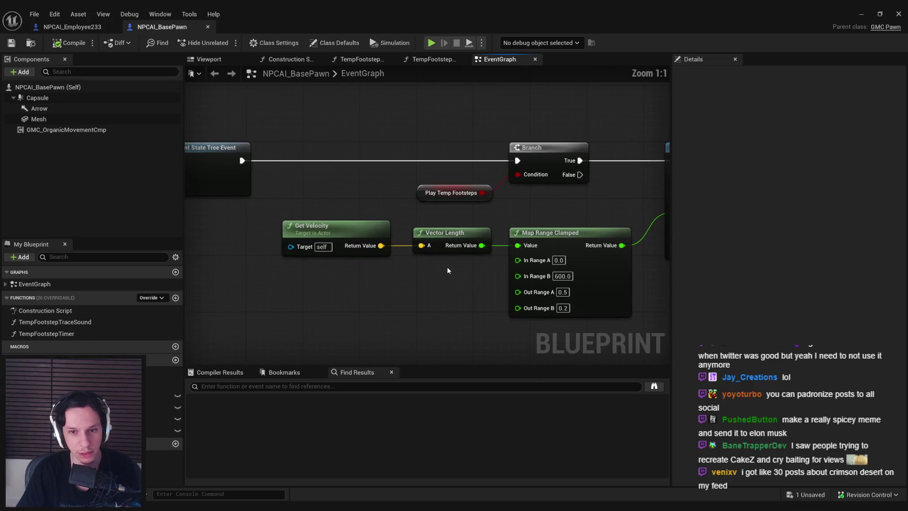
pyautogui.scroll(-1, 448, 269)
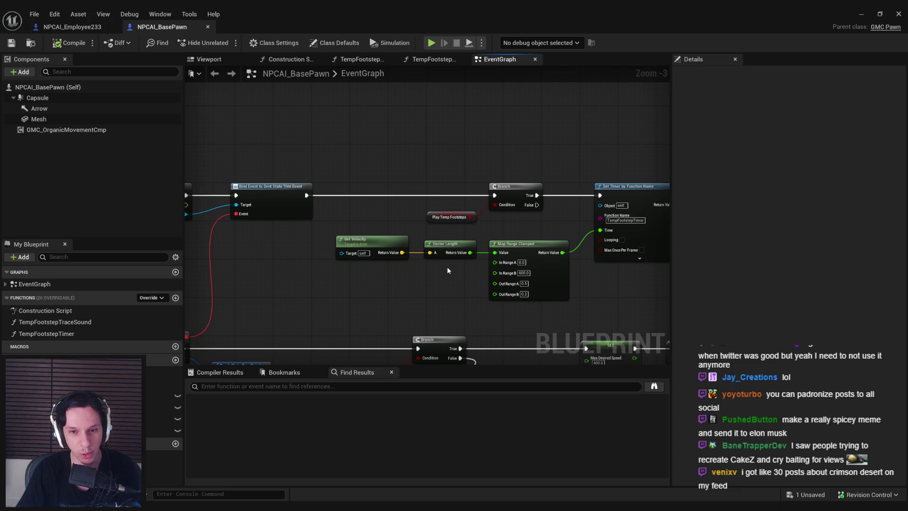
pyautogui.moveTo(448, 270); pyautogui.dragTo(419, 266)
pyautogui.scroll(-1, 420, 265)
pyautogui.scroll(3, 420, 265)
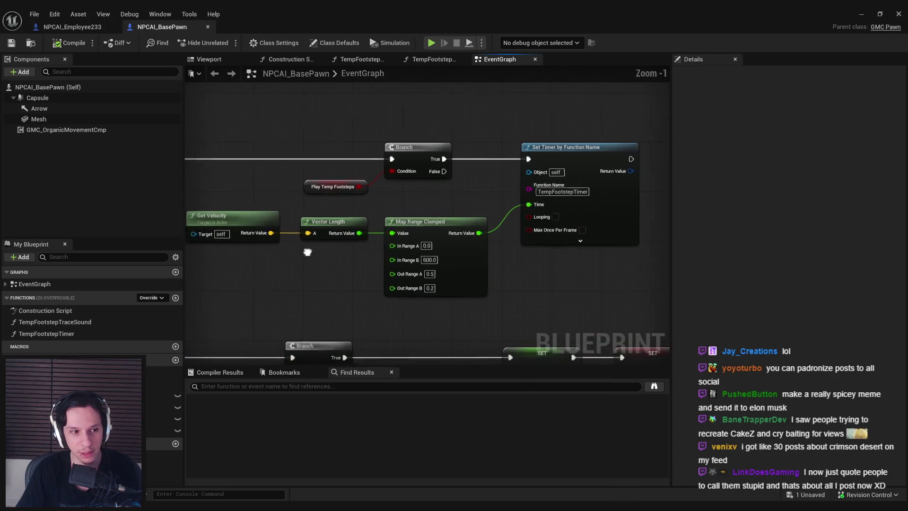
pyautogui.scroll(-1, 429, 242)
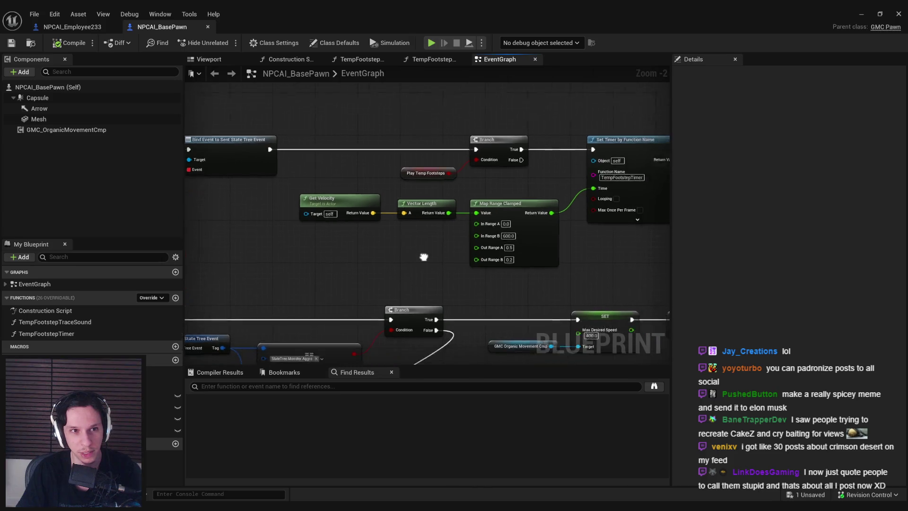
pyautogui.scroll(-1, 425, 257)
pyautogui.click(75, 27)
pyautogui.click(174, 27)
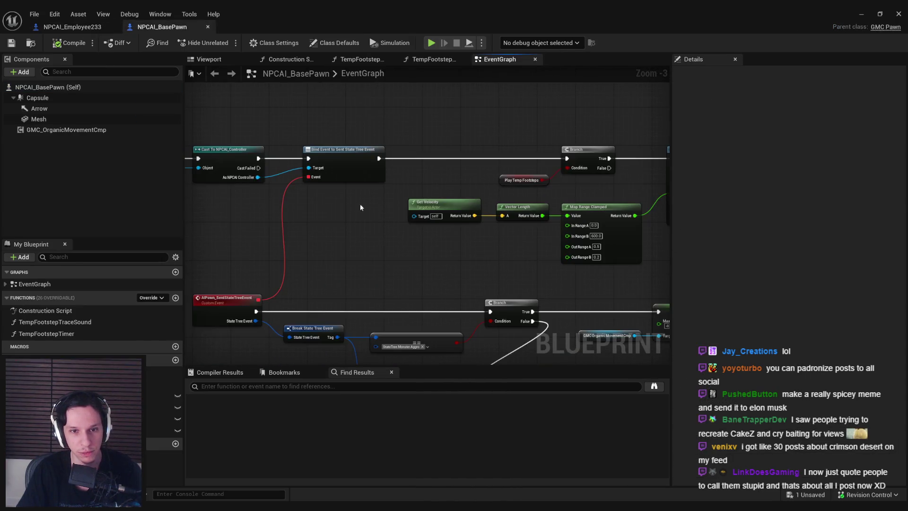
pyautogui.moveTo(378, 232); pyautogui.dragTo(320, 245)
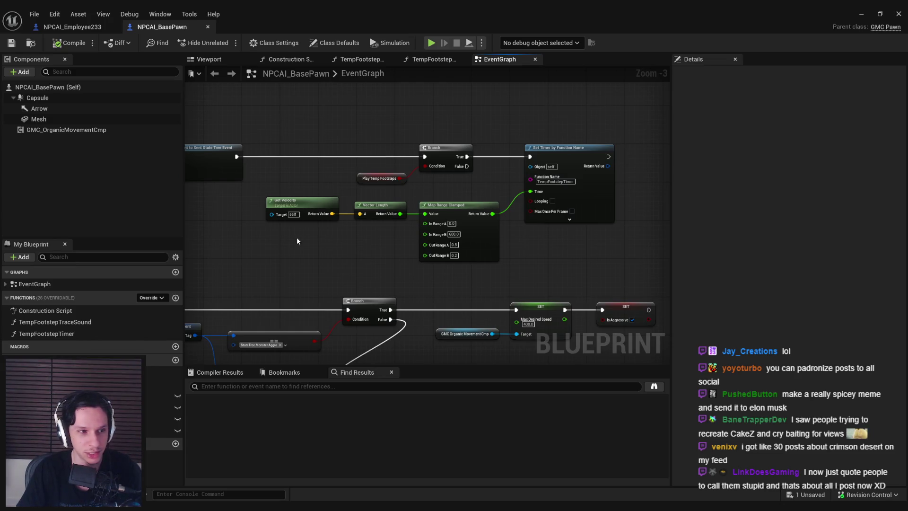
pyautogui.scroll(3, 523, 235)
pyautogui.scroll(-2, 344, 241)
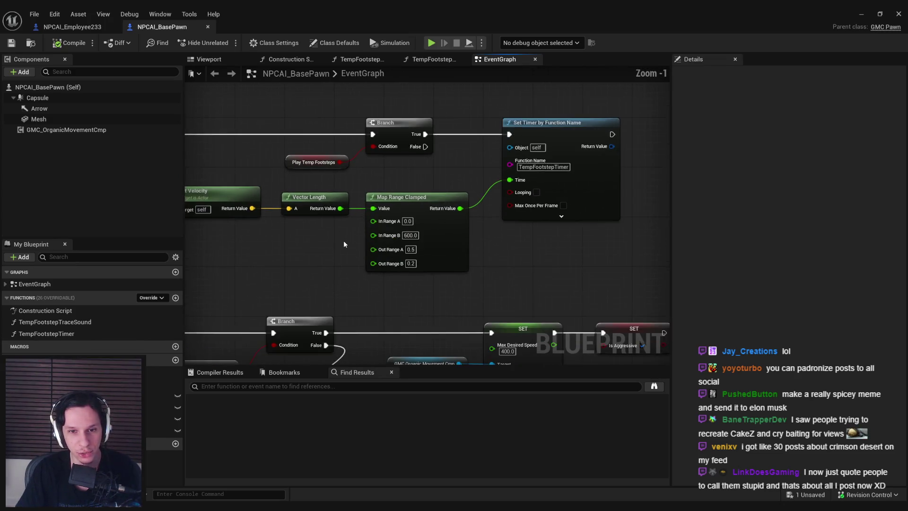
pyautogui.scroll(-1, 343, 244)
pyautogui.moveTo(562, 285)
pyautogui.mouseDown()
pyautogui.moveTo(402, 210)
pyautogui.moveTo(308, 195)
pyautogui.moveTo(564, 271)
pyautogui.moveTo(563, 281)
pyautogui.moveTo(313, 201)
pyautogui.mouseUp()
pyautogui.click(316, 199)
pyautogui.scroll(-1, 363, 224)
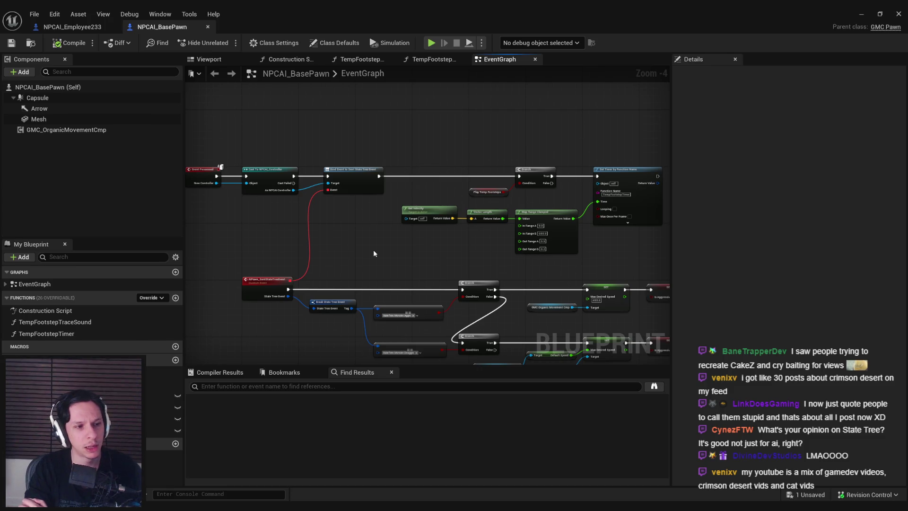
# - Review the Get Velocity and Map Range footstep-timer nodes in the event graph
pyautogui.scroll(4, 379, 245)
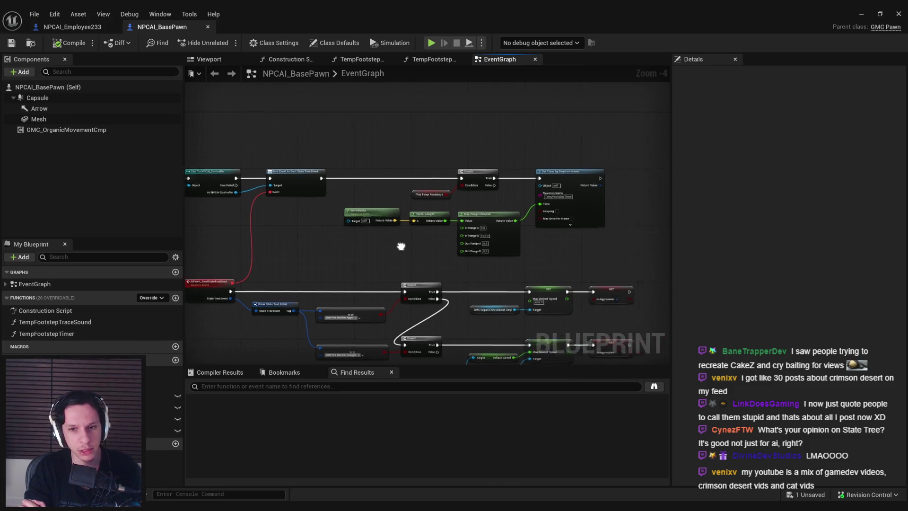
pyautogui.scroll(-3, 376, 227)
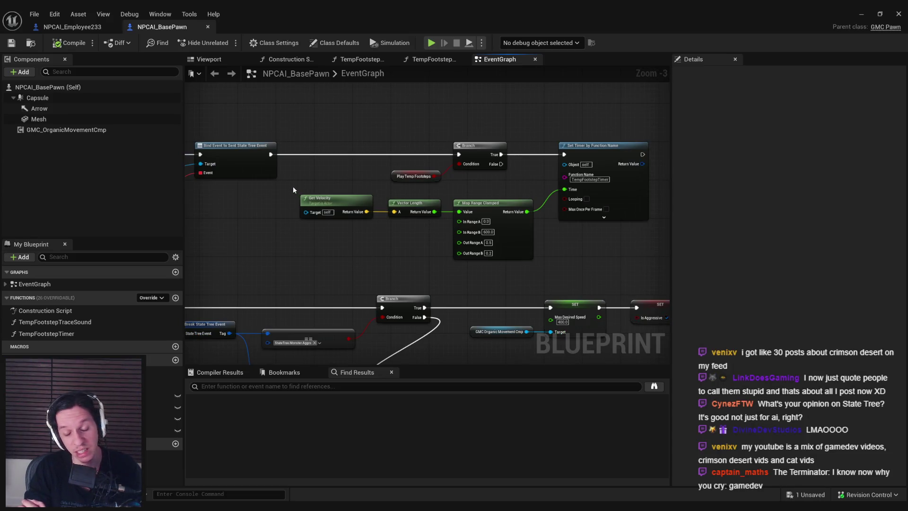
pyautogui.moveTo(294, 186); pyautogui.dragTo(547, 271)
pyautogui.click(257, 255)
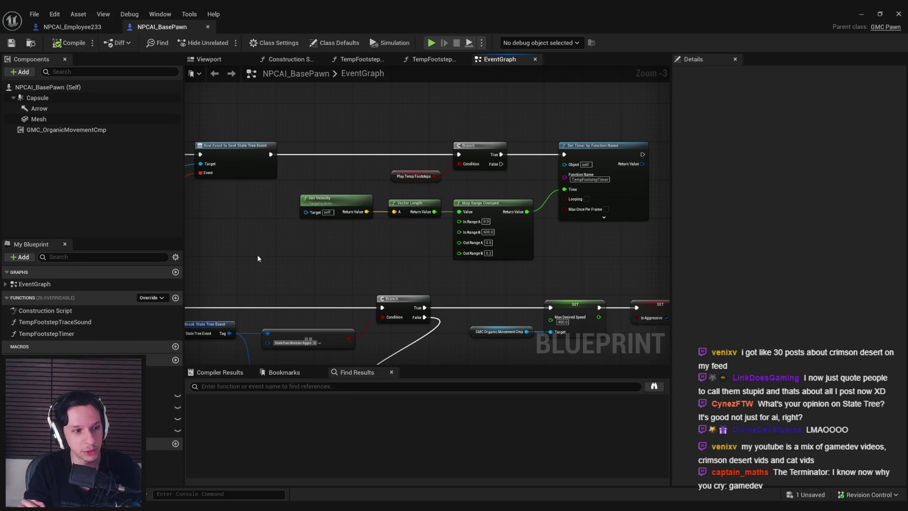
pyautogui.moveTo(257, 258); pyautogui.dragTo(402, 252)
pyautogui.scroll(-1, 422, 237)
pyautogui.scroll(1, 391, 237)
pyautogui.scroll(1, 390, 237)
pyautogui.scroll(-1, 439, 241)
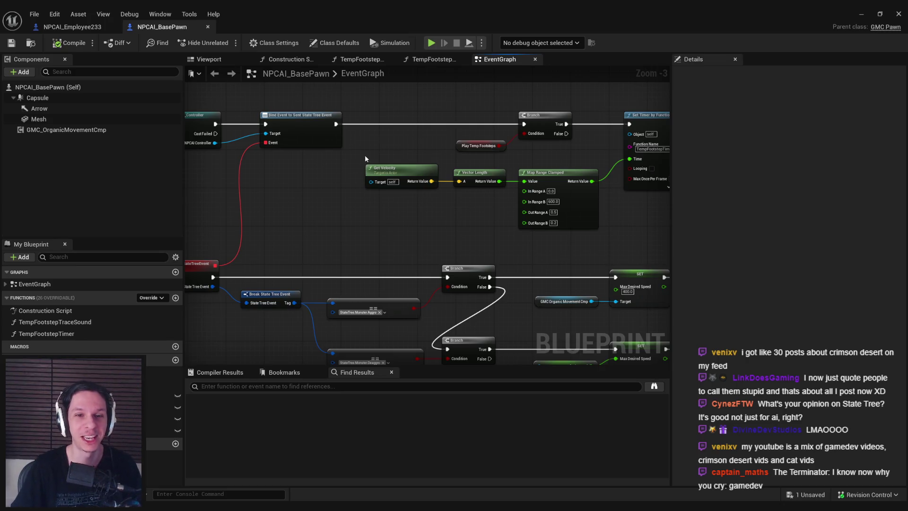
# - Check the velocity nodes and Cast/Bind event chain, then list the overridable events
pyautogui.moveTo(361, 163)
pyautogui.mouseDown()
pyautogui.moveTo(571, 205)
pyautogui.moveTo(608, 230)
pyautogui.mouseUp()
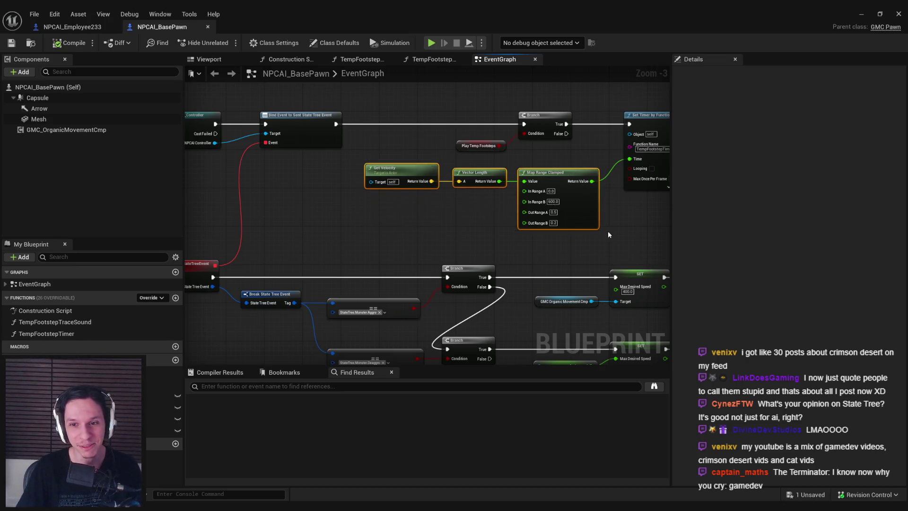
pyautogui.scroll(-2, 390, 269)
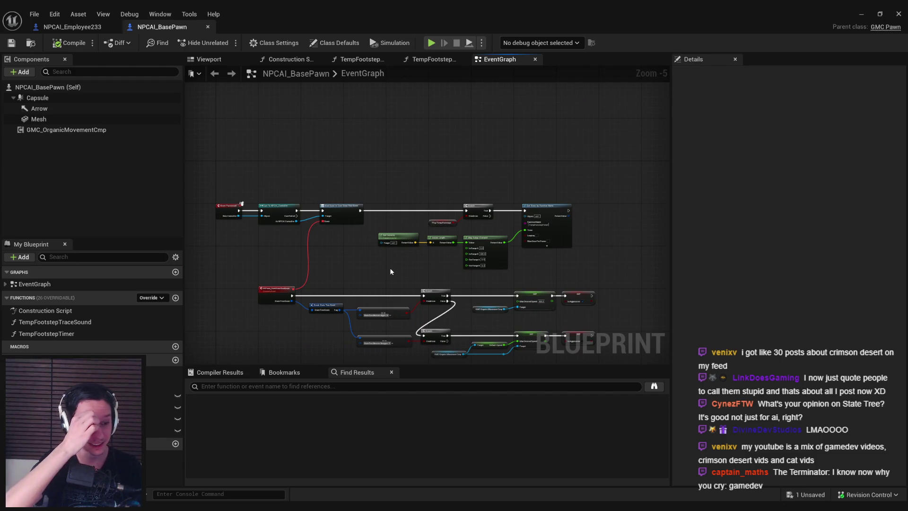
pyautogui.scroll(2, 390, 272)
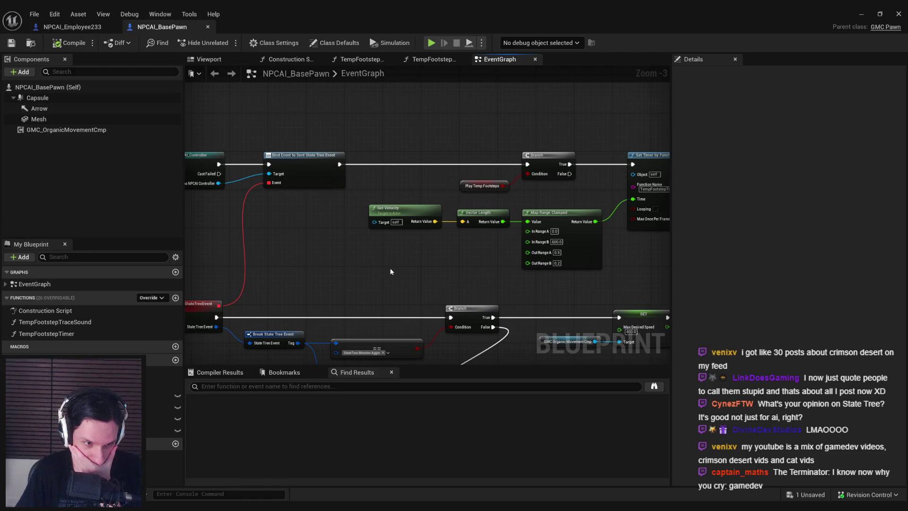
pyautogui.scroll(-1, 322, 269)
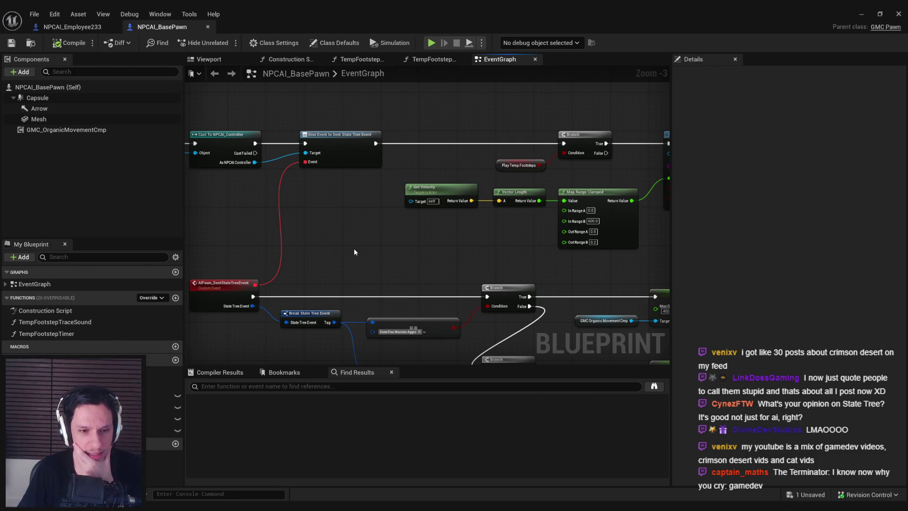
pyautogui.moveTo(354, 249); pyautogui.dragTo(496, 252)
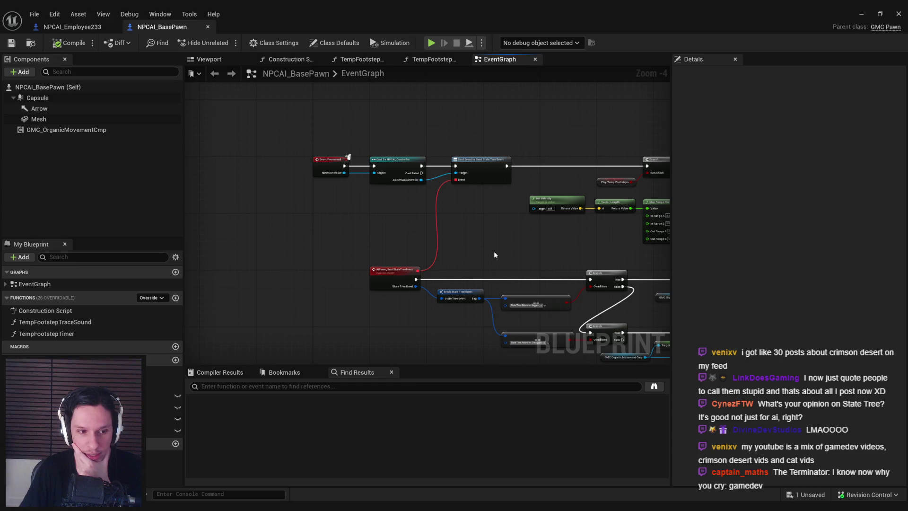
pyautogui.click(151, 297)
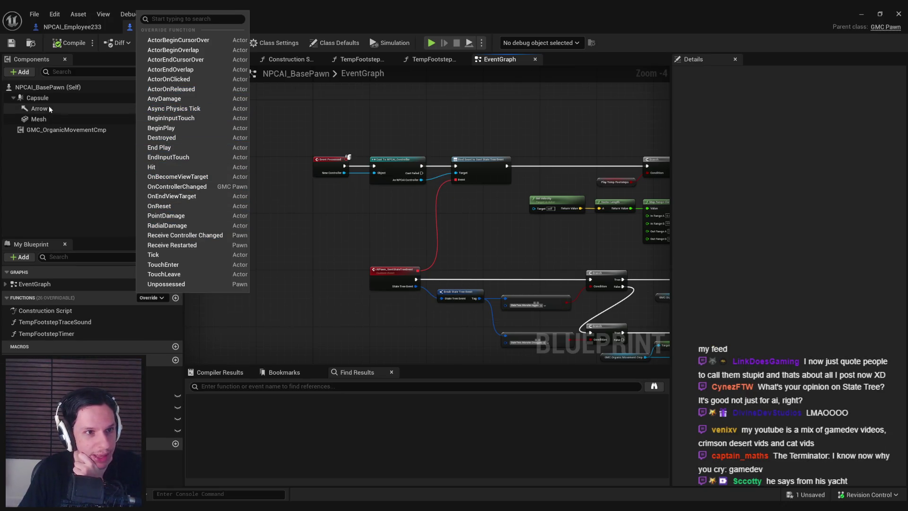
# - Select the Capsule component to view its Collision settings, and pan the event graph
pyautogui.click(38, 97)
pyautogui.scroll(-15, 870, 355)
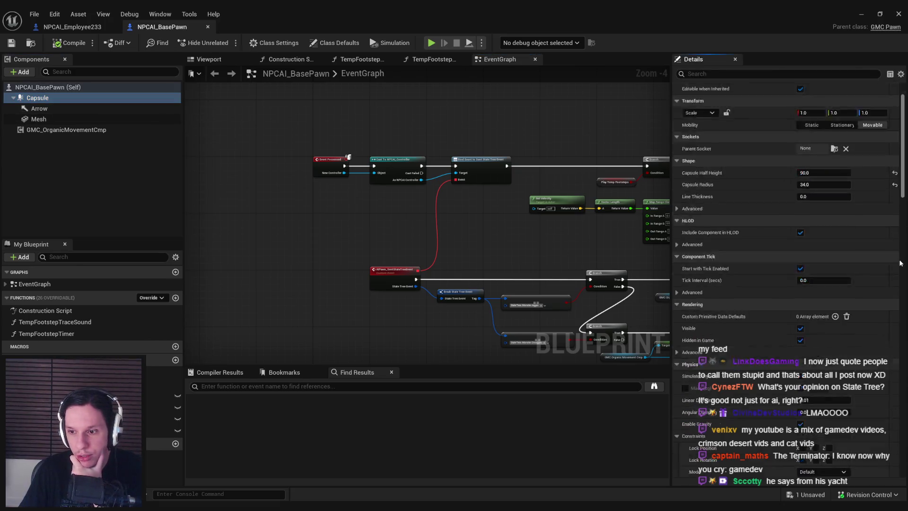
pyautogui.scroll(3, 869, 352)
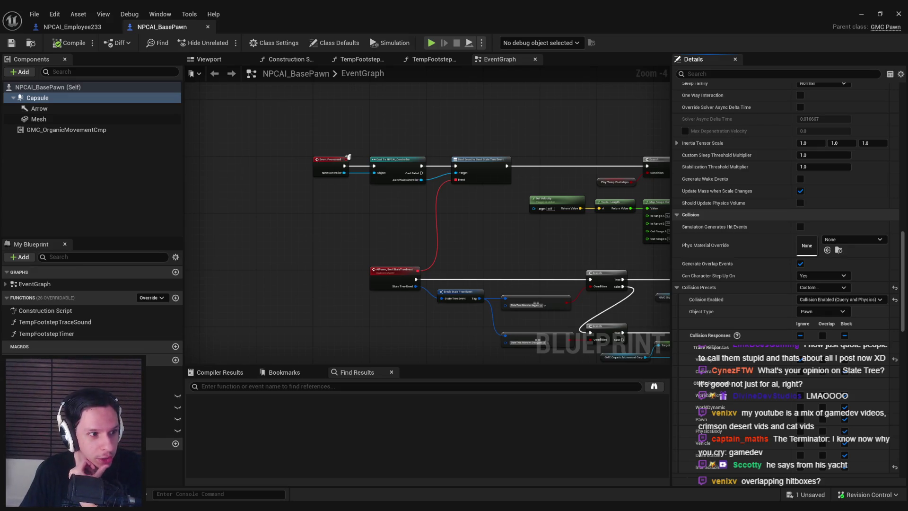
pyautogui.moveTo(282, 216)
pyautogui.mouseDown()
pyautogui.moveTo(270, 229)
pyautogui.moveTo(275, 211)
pyautogui.moveTo(426, 211)
pyautogui.moveTo(296, 216)
pyautogui.moveTo(345, 203)
pyautogui.moveTo(324, 169)
pyautogui.moveTo(346, 154)
pyautogui.moveTo(306, 195)
pyautogui.moveTo(285, 193)
pyautogui.mouseUp()
pyautogui.scroll(1, 333, 186)
pyautogui.scroll(-2, 330, 185)
pyautogui.scroll(1, 347, 154)
pyautogui.scroll(1, 348, 158)
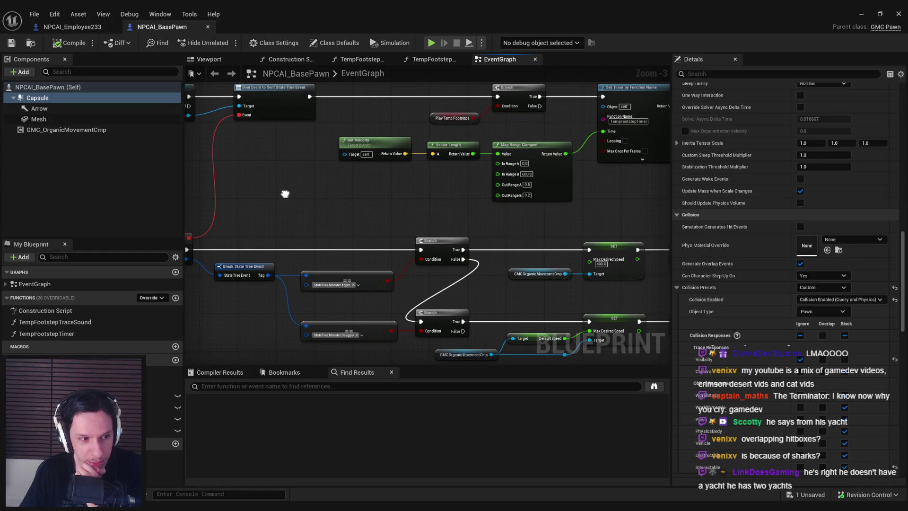
pyautogui.scroll(-1, 381, 188)
pyautogui.moveTo(382, 188)
pyautogui.mouseDown()
pyautogui.moveTo(375, 217)
pyautogui.moveTo(325, 241)
pyautogui.mouseUp()
pyautogui.scroll(2, 382, 222)
pyautogui.scroll(-1, 382, 222)
pyautogui.moveTo(450, 237); pyautogui.dragTo(360, 231)
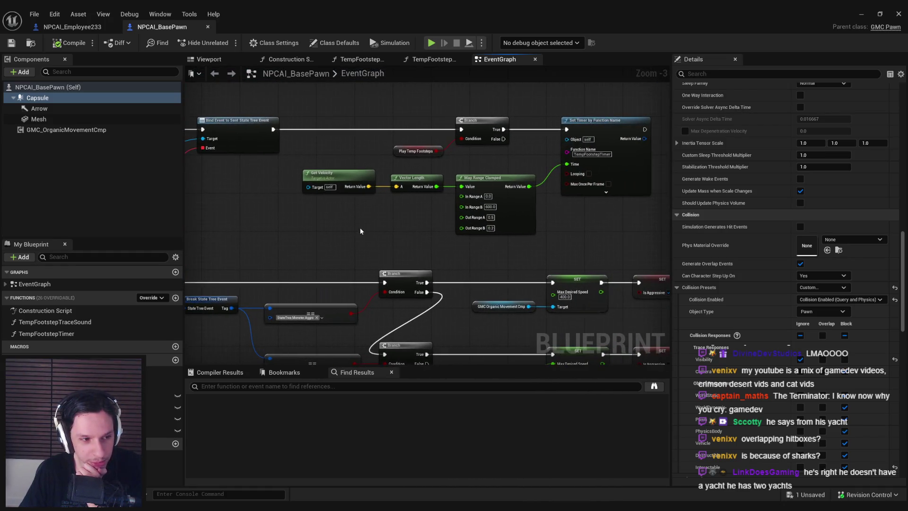
pyautogui.scroll(1, 436, 236)
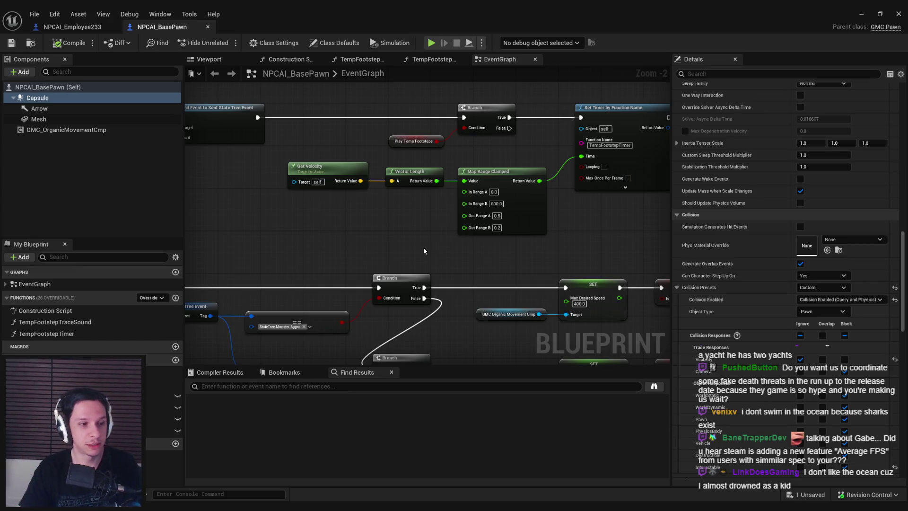
pyautogui.scroll(-1, 370, 230)
pyautogui.moveTo(370, 230)
pyautogui.mouseDown()
pyautogui.moveTo(431, 269)
pyautogui.moveTo(375, 278)
pyautogui.moveTo(349, 255)
pyautogui.mouseUp()
pyautogui.scroll(-1, 349, 255)
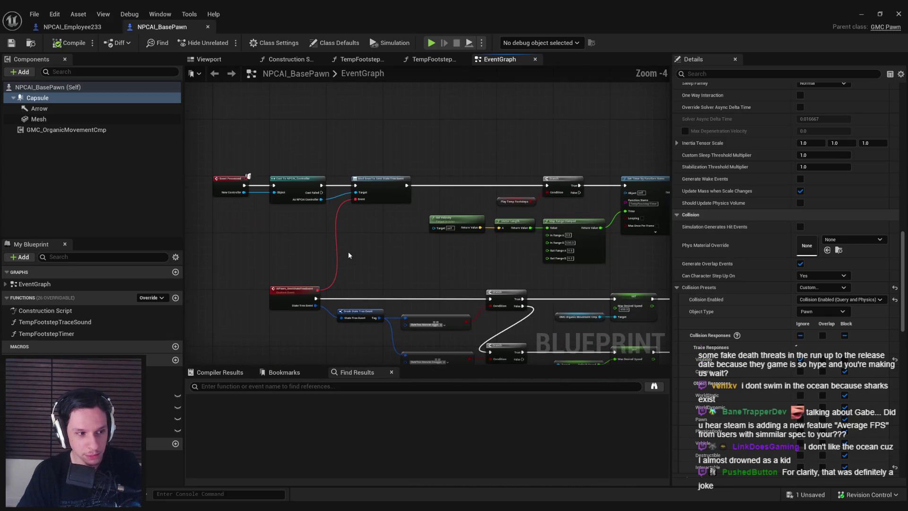
pyautogui.moveTo(349, 255)
pyautogui.mouseDown()
pyautogui.moveTo(416, 255)
pyautogui.moveTo(377, 224)
pyautogui.mouseUp()
pyautogui.scroll(1, 416, 255)
pyautogui.scroll(3, 423, 212)
pyautogui.scroll(-3, 489, 174)
pyautogui.scroll(-1, 490, 175)
pyautogui.scroll(1, 490, 175)
pyautogui.moveTo(490, 175)
pyautogui.mouseDown()
pyautogui.moveTo(501, 204)
pyautogui.moveTo(300, 243)
pyautogui.mouseUp()
pyautogui.scroll(-1, 500, 204)
pyautogui.scroll(-1, 455, 205)
pyautogui.moveTo(455, 205); pyautogui.dragTo(388, 187)
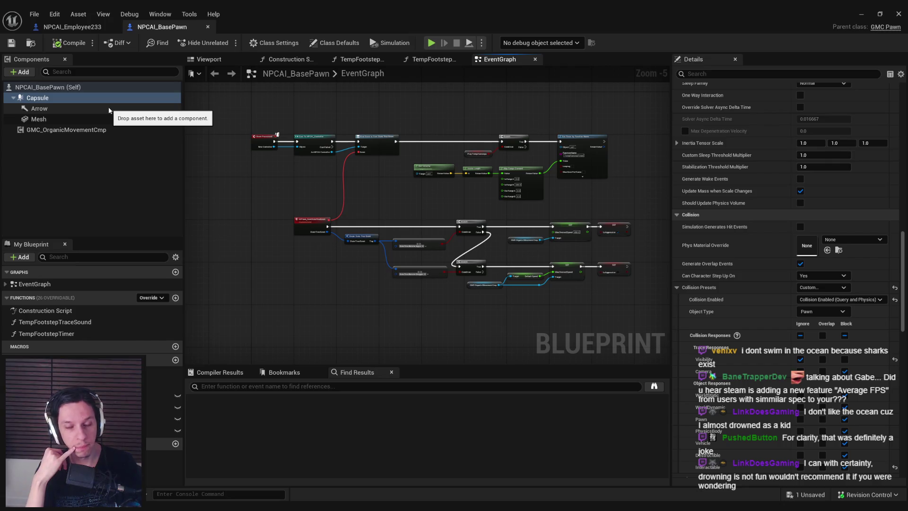
pyautogui.click(161, 419)
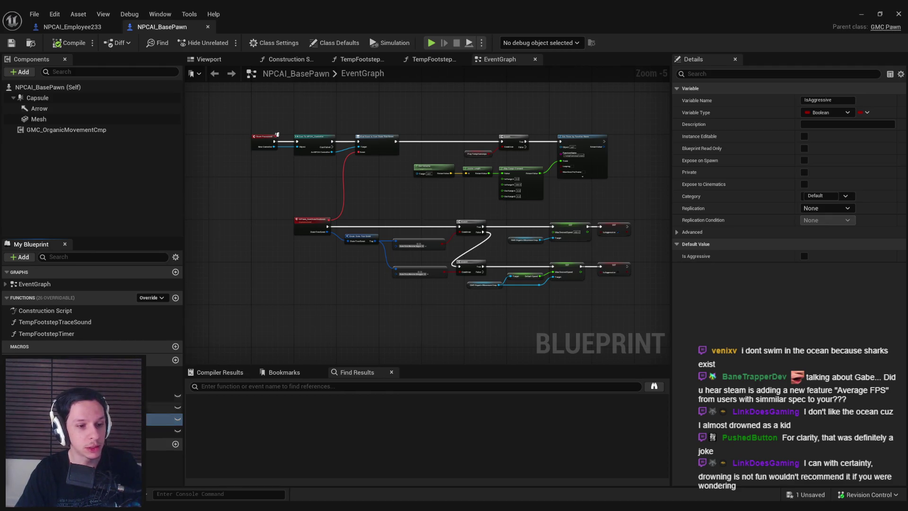
# - Add a Sphere Collision component under the Capsule, keeping the default name
pyautogui.scroll(1, 254, 309)
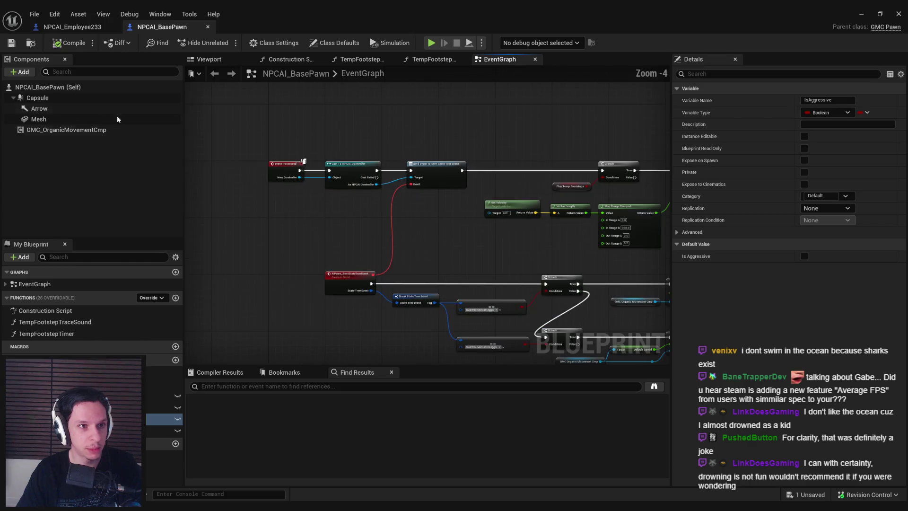
pyautogui.click(20, 72)
pyautogui.write('sphere')
pyautogui.click(45, 113)
pyautogui.press('Return')
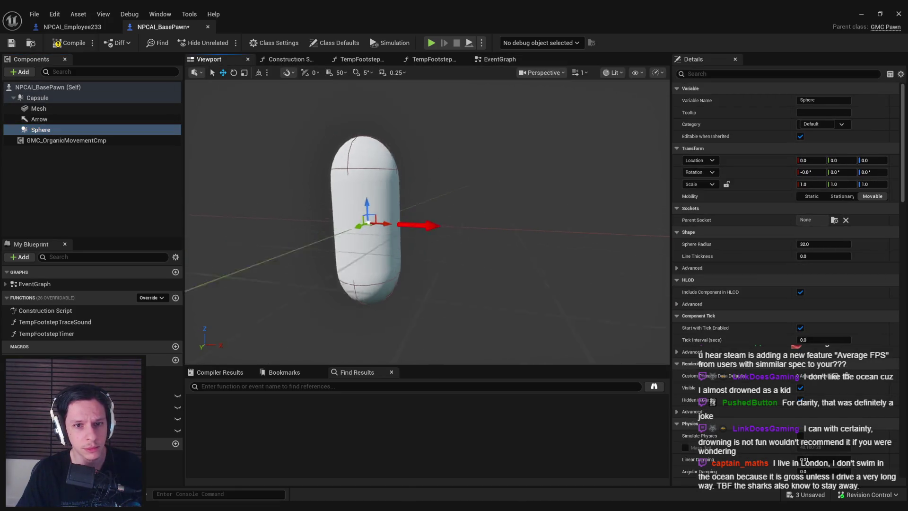
# - Set the Sphere Radius to about 69.19, then save and compile
pyautogui.moveTo(823, 244); pyautogui.dragTo(864, 244)
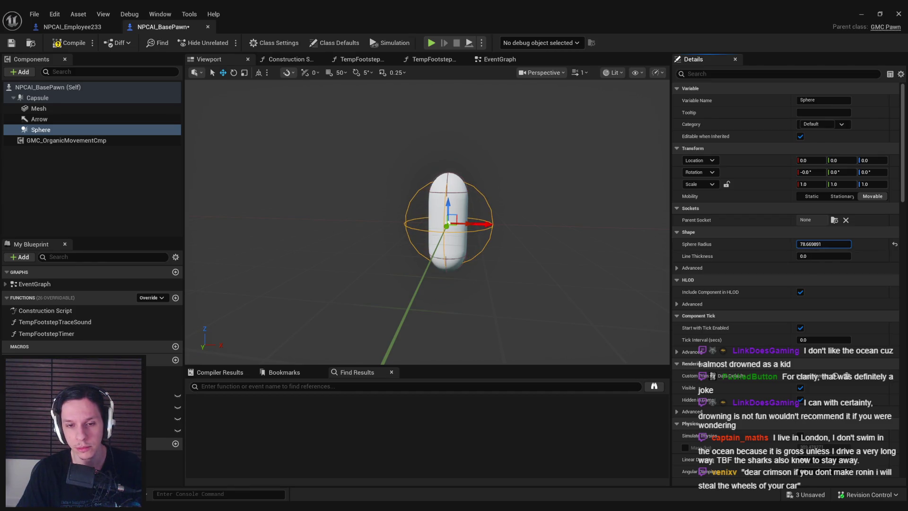
pyautogui.moveTo(864, 244); pyautogui.dragTo(855, 244)
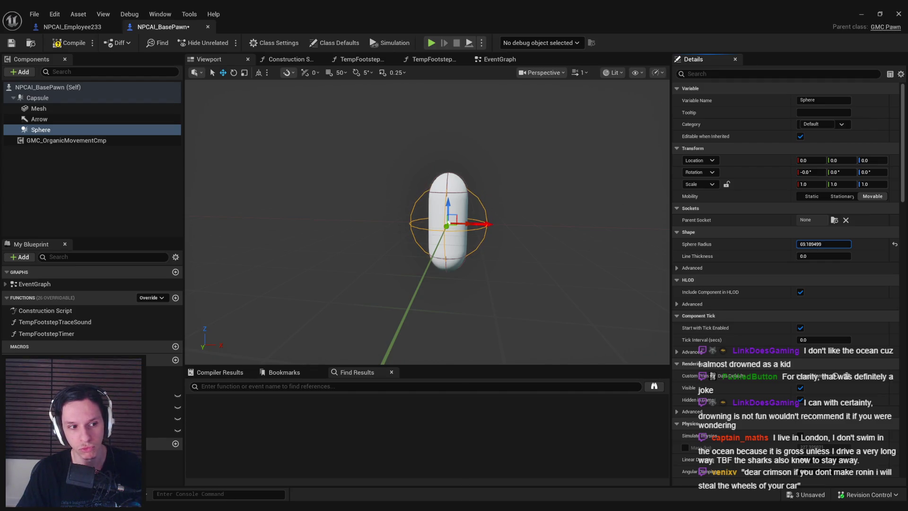
pyautogui.hotkey('ctrl', 's')
pyautogui.click(66, 43)
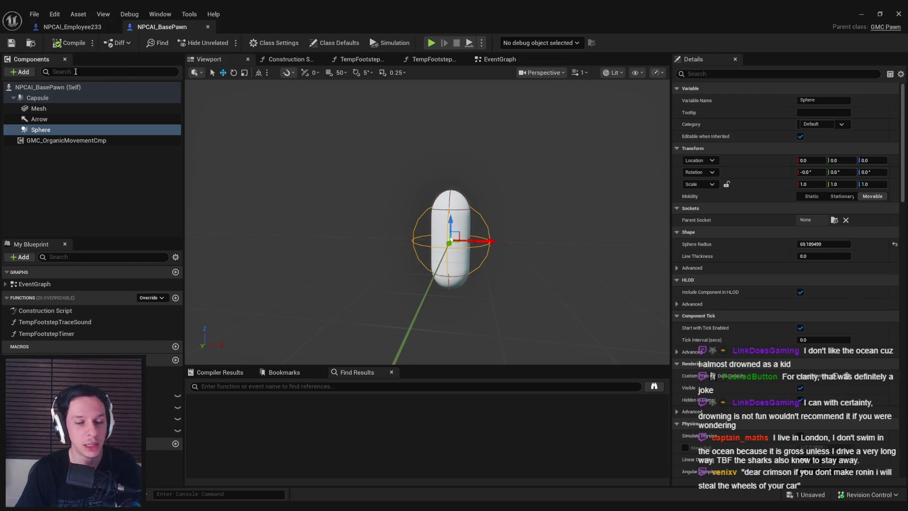
# - Select the Sphere component and switch its Collision Presets to Custom
pyautogui.click(86, 197)
pyautogui.click(109, 129)
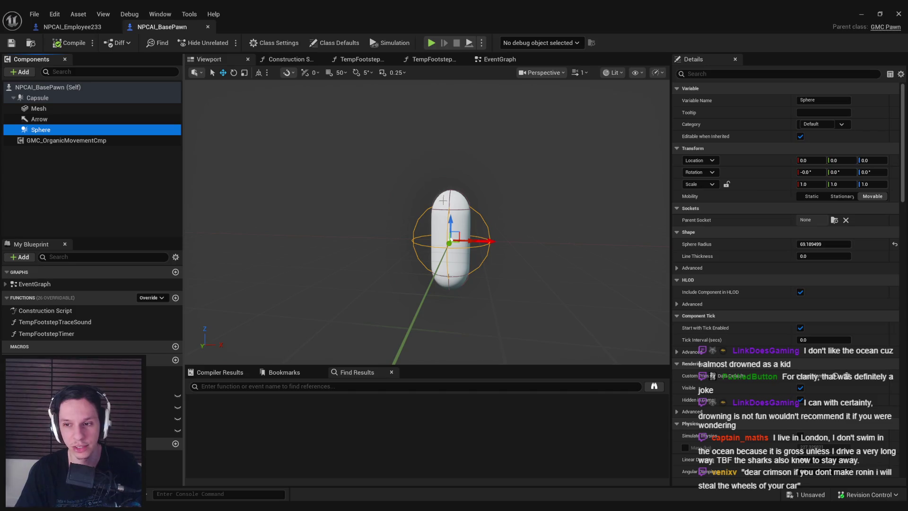
pyautogui.scroll(-3, 754, 258)
pyautogui.moveTo(903, 170); pyautogui.dragTo(903, 336)
pyautogui.click(821, 286)
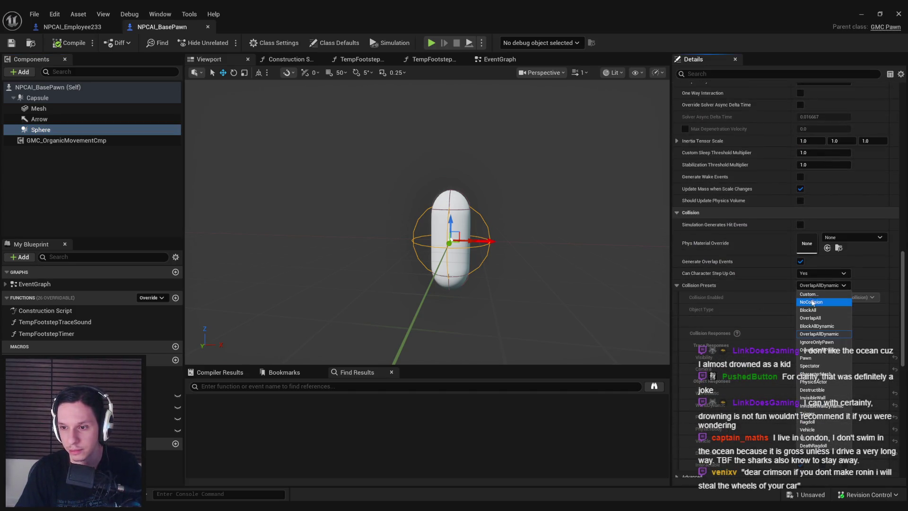
pyautogui.click(810, 294)
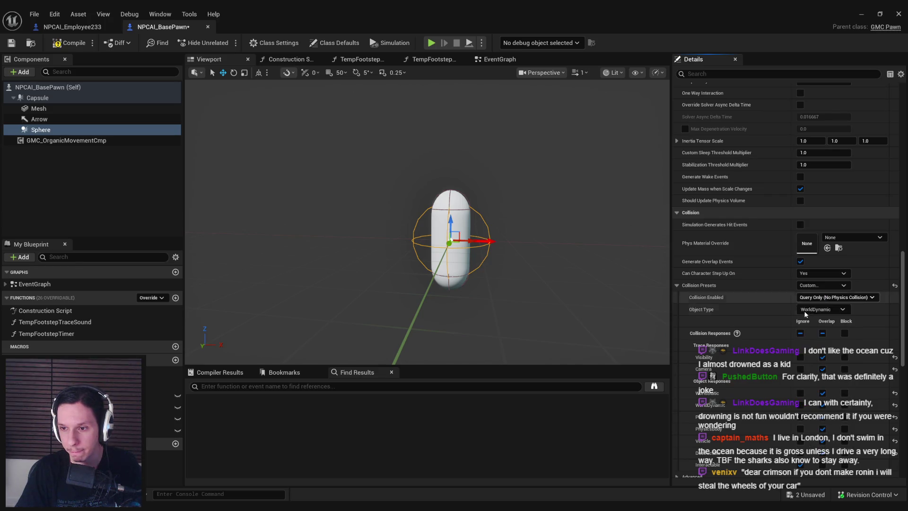
# - Make the Sphere ignore Visibility, Camera, WorldStatic, WorldDynamic, PhysicsBody, Vehicle and Destructible
pyautogui.scroll(-2, 802, 321)
pyautogui.click(800, 314)
pyautogui.click(801, 326)
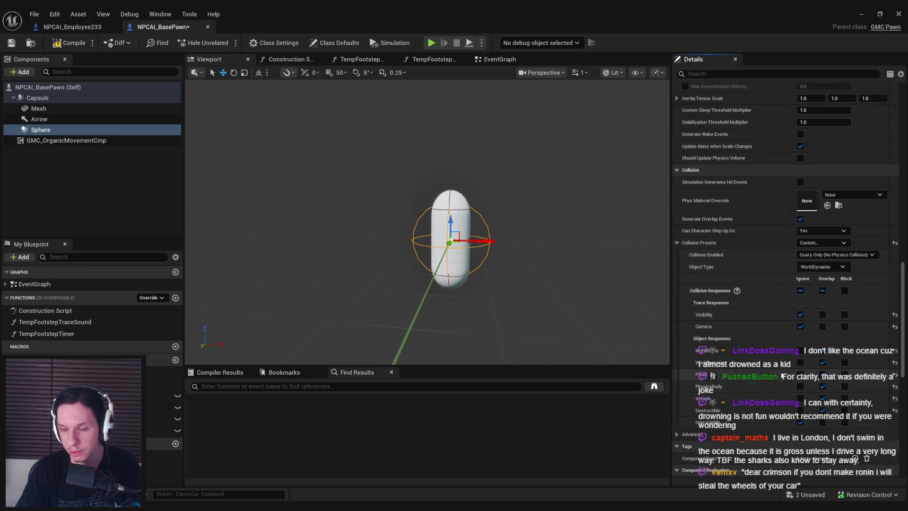
pyautogui.click(801, 351)
pyautogui.click(800, 363)
pyautogui.click(800, 387)
pyautogui.click(800, 398)
pyautogui.click(801, 411)
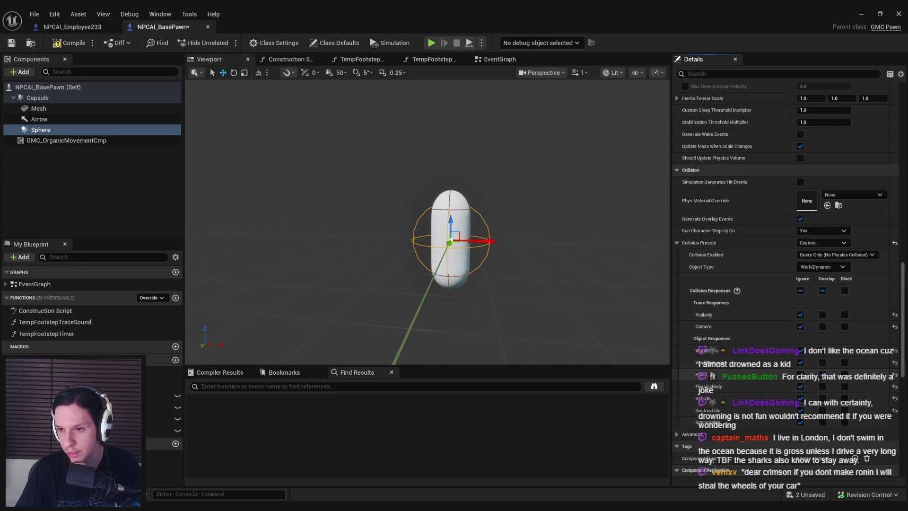
# - Compile and save the NPCAI_BasePawn blueprint
pyautogui.click(69, 43)
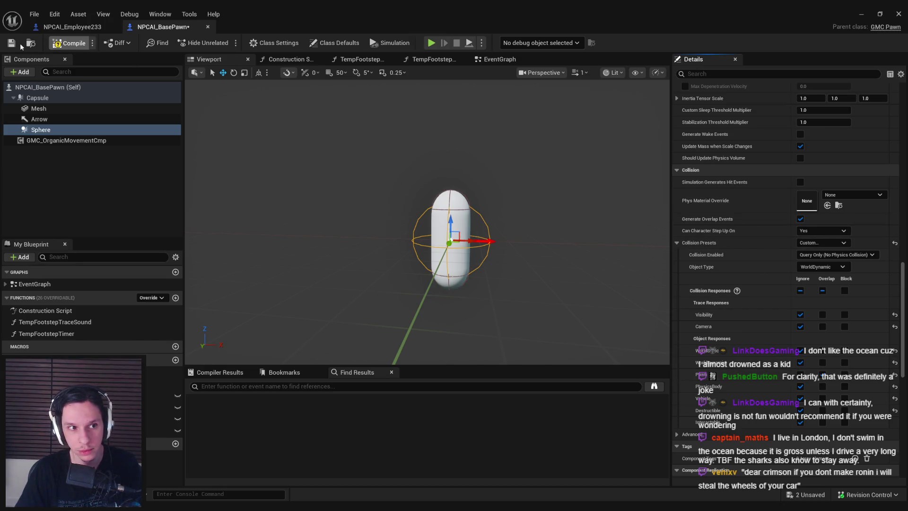
pyautogui.click(13, 43)
pyautogui.scroll(-10, 783, 240)
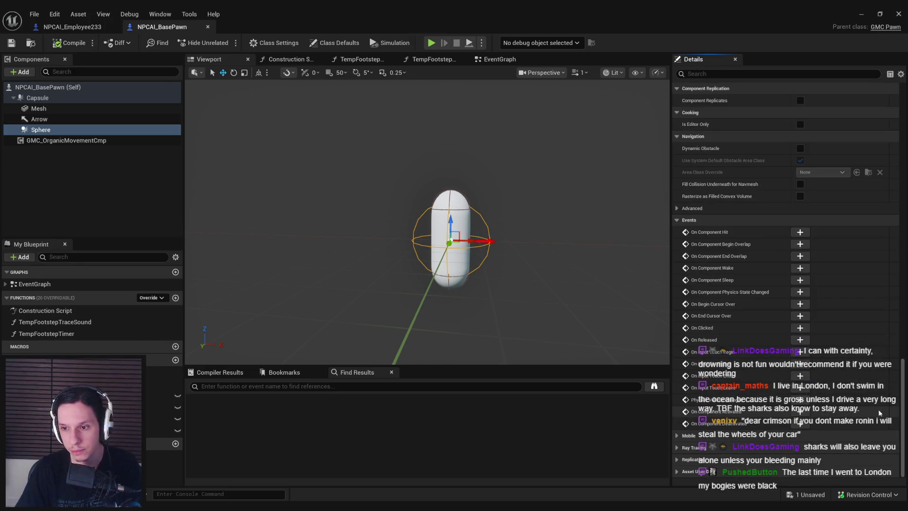
# - Add an On Component Begin Overlap (Sphere) event and move it into place in the graph
pyautogui.click(800, 245)
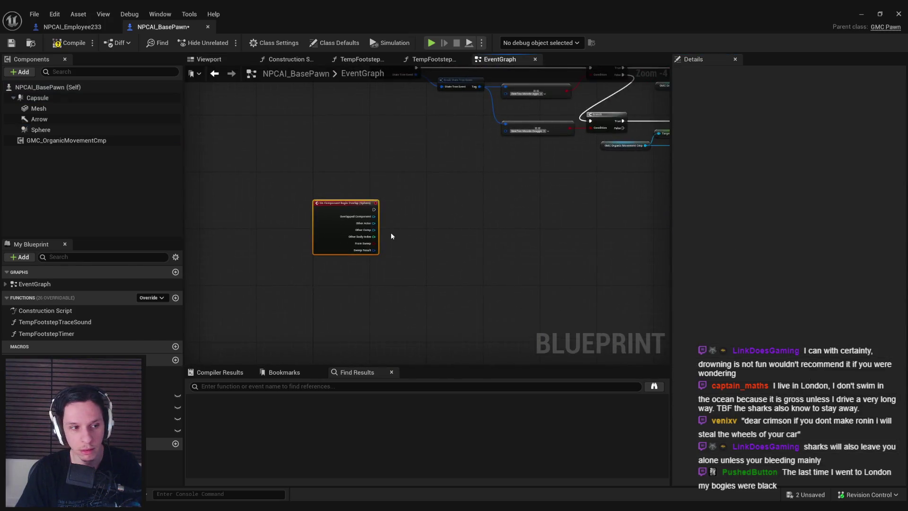
pyautogui.scroll(-2, 390, 231)
pyautogui.moveTo(321, 219); pyautogui.dragTo(376, 225)
pyautogui.click(492, 255)
pyautogui.moveTo(492, 256); pyautogui.dragTo(446, 285)
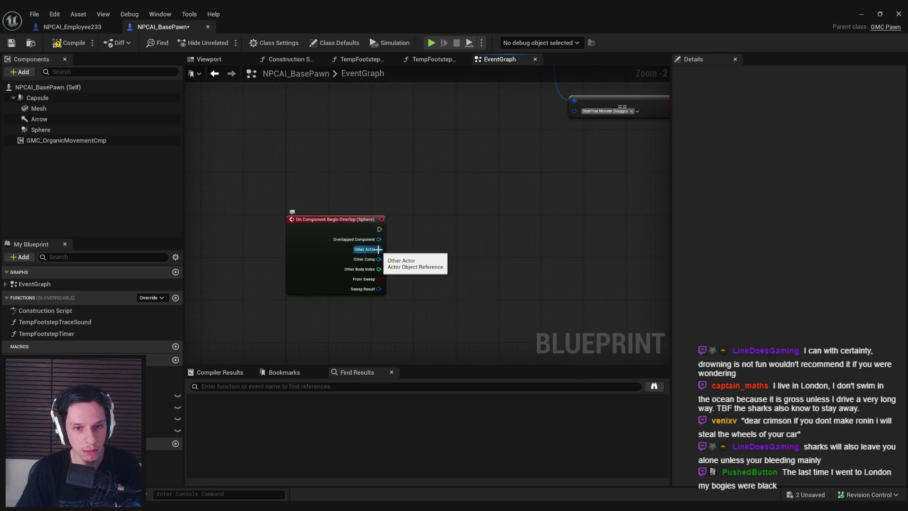
# - Attach an == Equal node to Other Actor, then delete it
pyautogui.moveTo(379, 250)
pyautogui.mouseDown()
pyautogui.moveTo(410, 260)
pyautogui.moveTo(475, 257)
pyautogui.moveTo(447, 324)
pyautogui.mouseUp()
pyautogui.write('==')
pyautogui.press('Return')
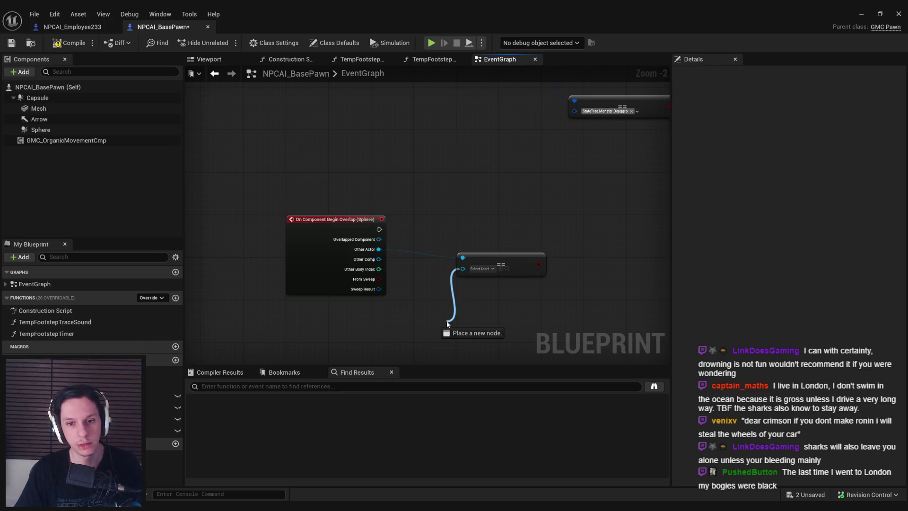
pyautogui.press('Delete')
# - Add an Actor Has Tag node and set it to Pawn, matching the player character's tag
pyautogui.moveTo(415, 259); pyautogui.dragTo(415, 259)
pyautogui.write('actor has tag')
pyautogui.press('Return')
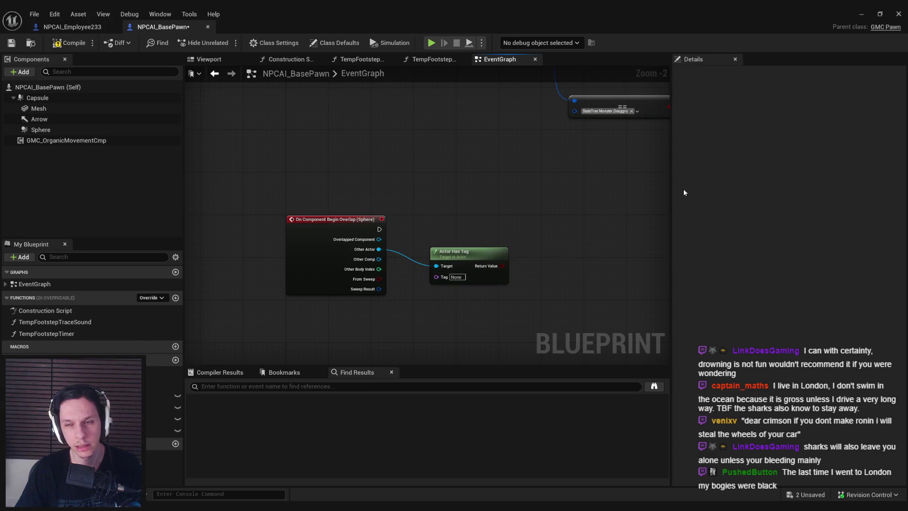
pyautogui.click(870, 17)
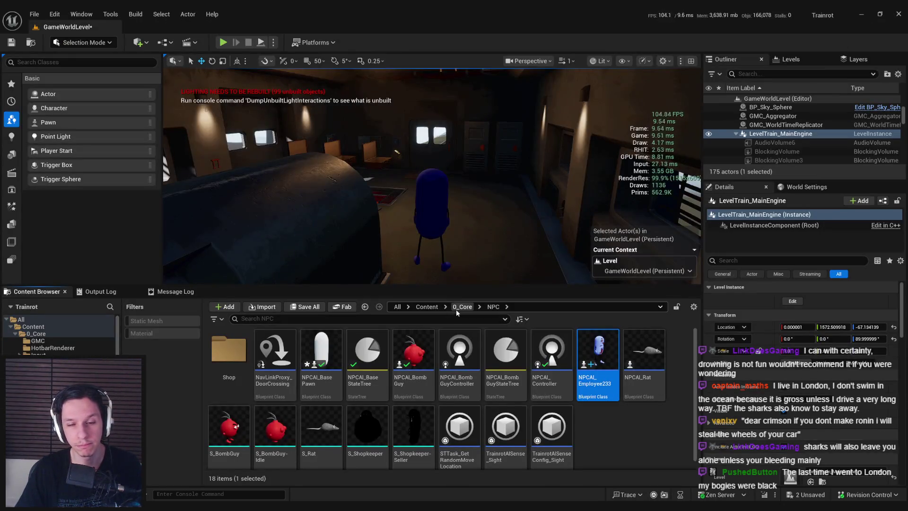
pyautogui.doubleClick(455, 413)
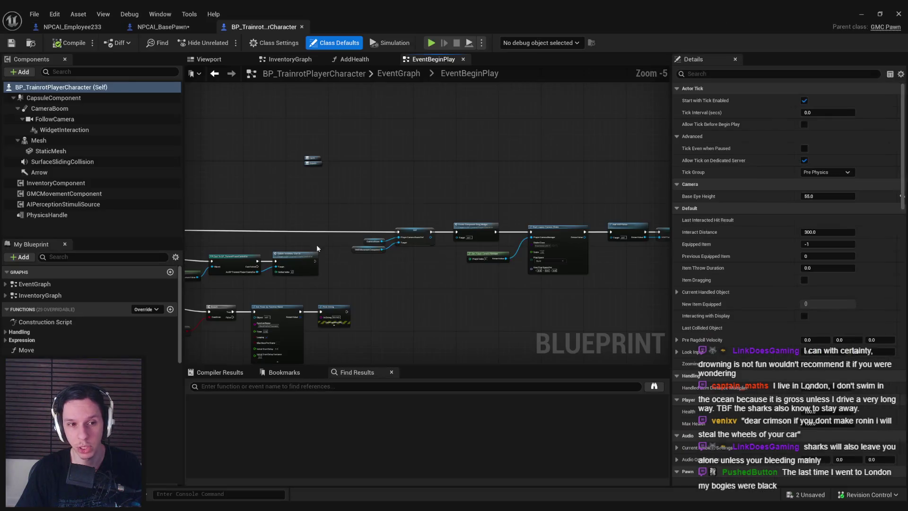
pyautogui.click(776, 74)
pyautogui.write('tag')
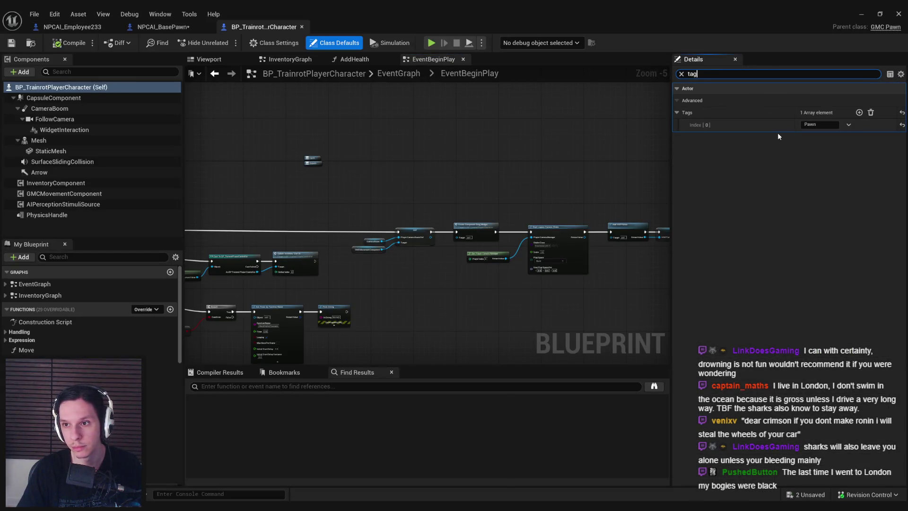
pyautogui.click(163, 27)
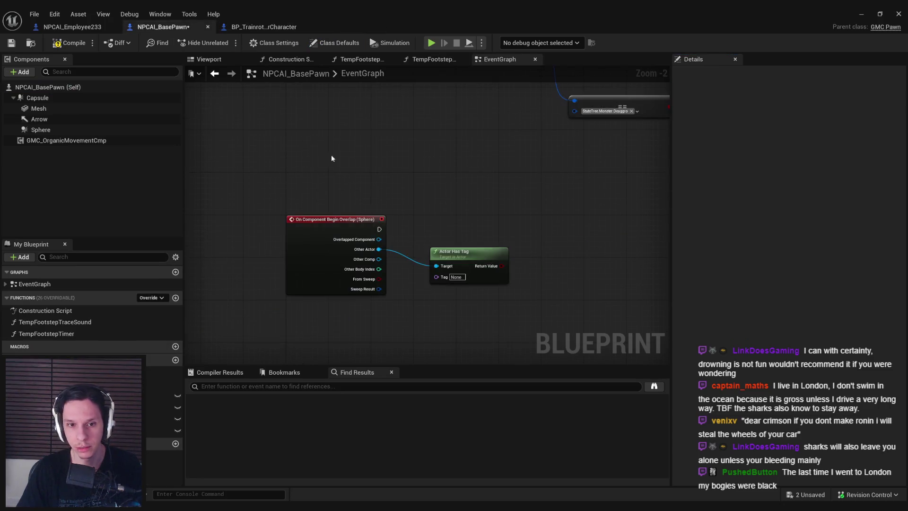
pyautogui.write('Pawn')
pyautogui.press('Return')
# - Add a Branch driven by the tag check and run it from the overlap event
pyautogui.moveTo(502, 266); pyautogui.dragTo(378, 231)
pyautogui.write('branch')
pyautogui.press('Return')
pyautogui.moveTo(547, 246)
pyautogui.mouseDown()
pyautogui.moveTo(557, 227)
pyautogui.moveTo(558, 237)
pyautogui.mouseUp()
# - Print "Overlapped player (enemy)" on the Branch's True output, then compile and save
pyautogui.rightClick(517, 224)
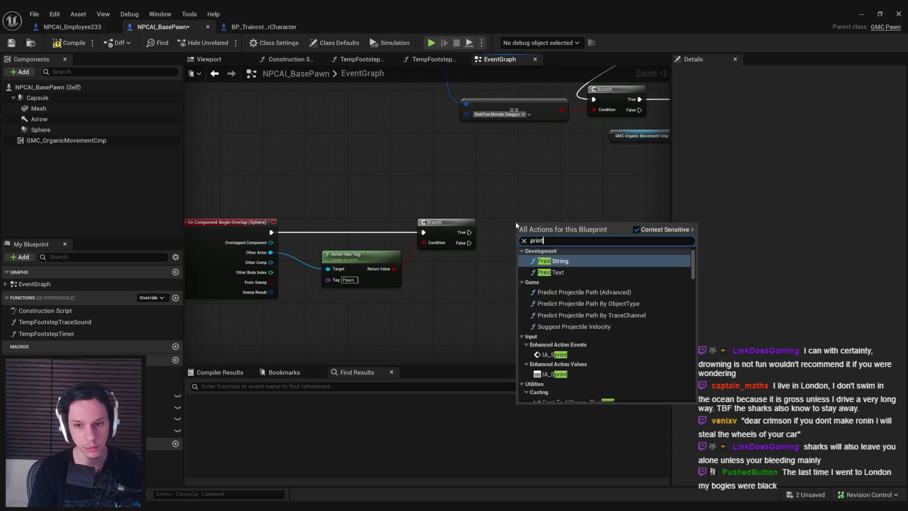
pyautogui.press('Escape')
pyautogui.scroll(2, 516, 226)
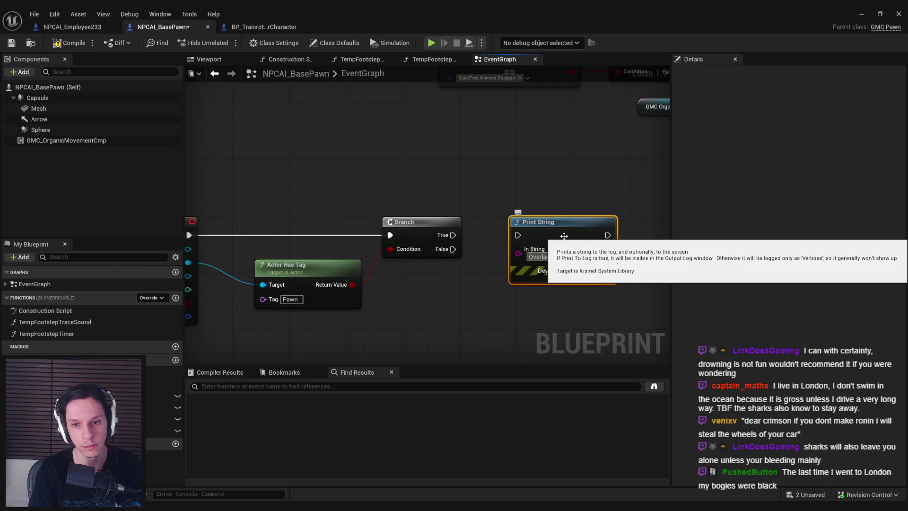
pyautogui.moveTo(518, 235); pyautogui.dragTo(452, 236)
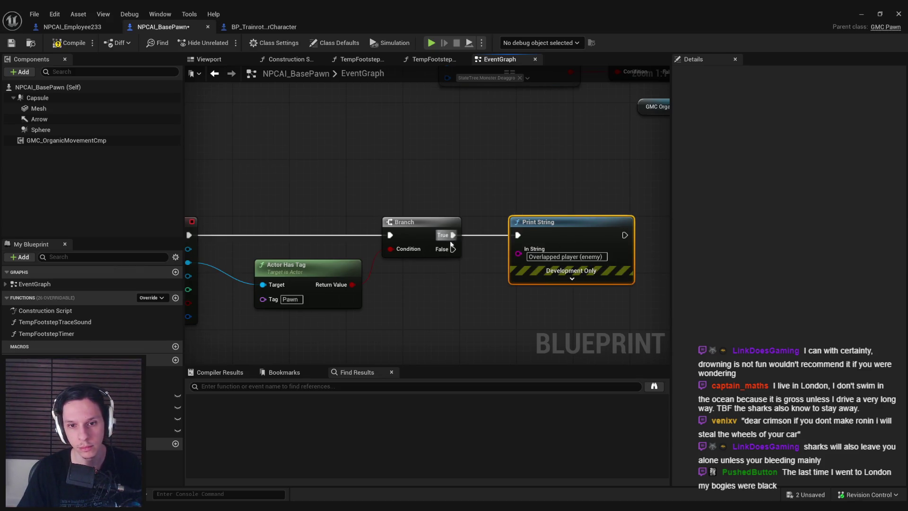
pyautogui.click(69, 42)
pyautogui.click(11, 42)
# - Play-test the level, read the console log for the overlap message, then stop and return
pyautogui.click(862, 17)
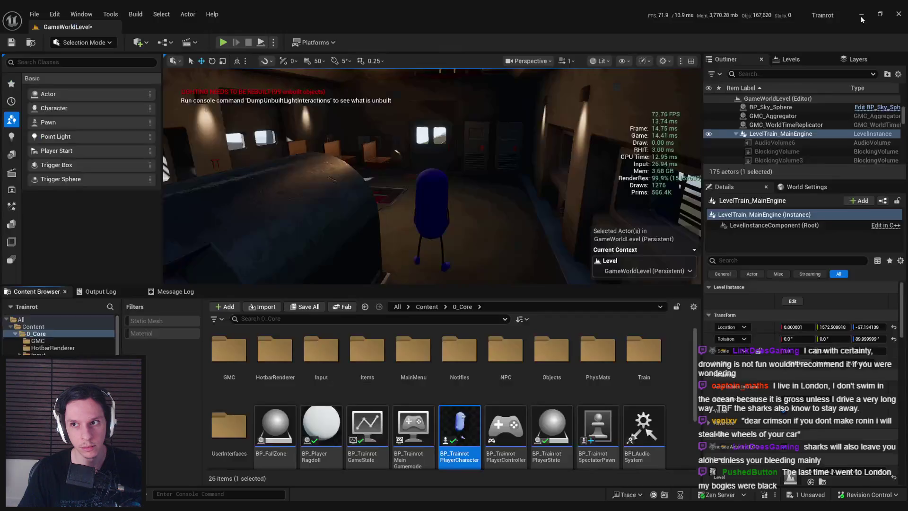
pyautogui.hotkey('alt', 'p')
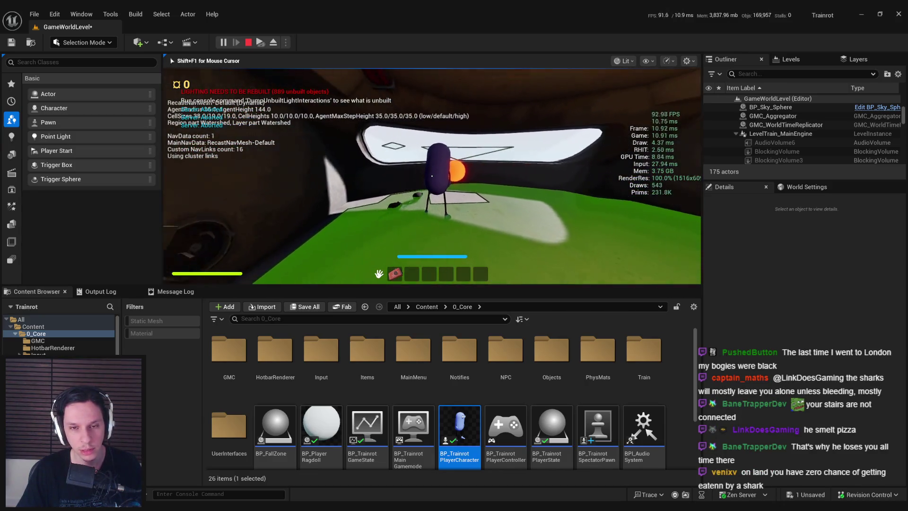
pyautogui.press('`')
pyautogui.press('`')
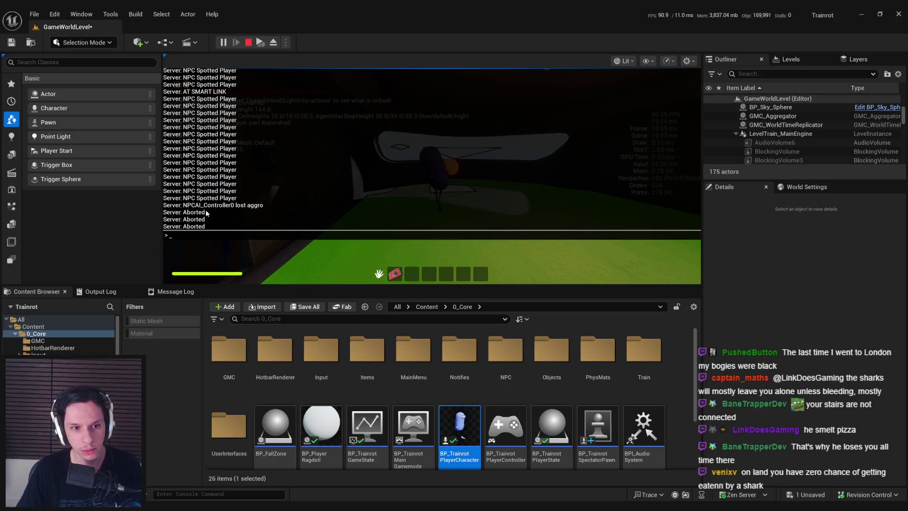
pyautogui.press('`')
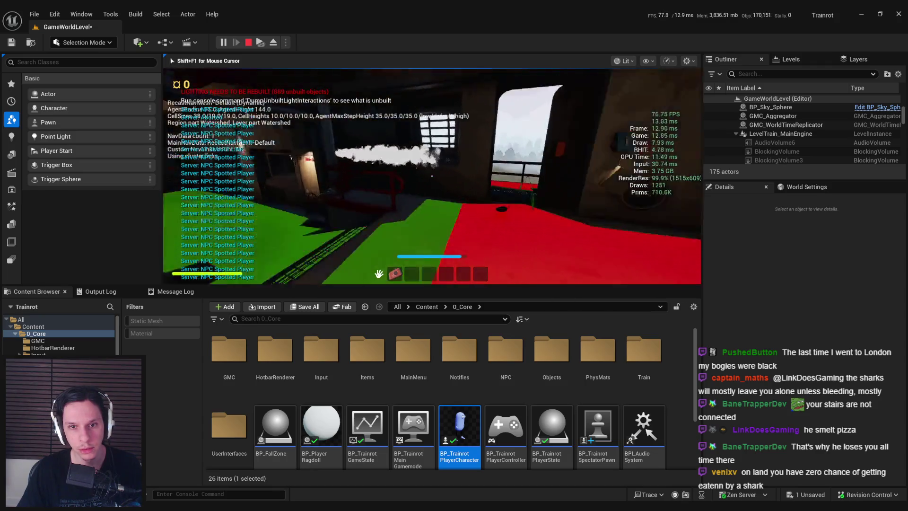
pyautogui.press('`')
pyautogui.press('`')
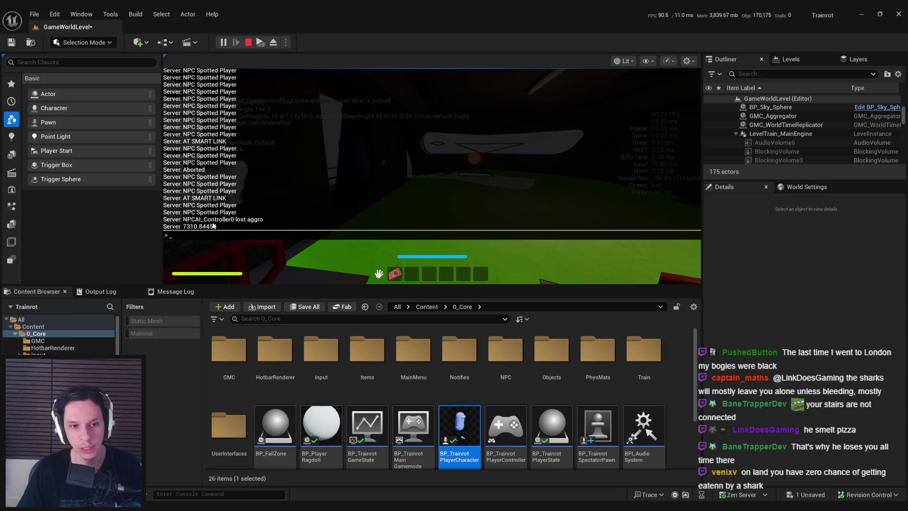
pyautogui.press('`')
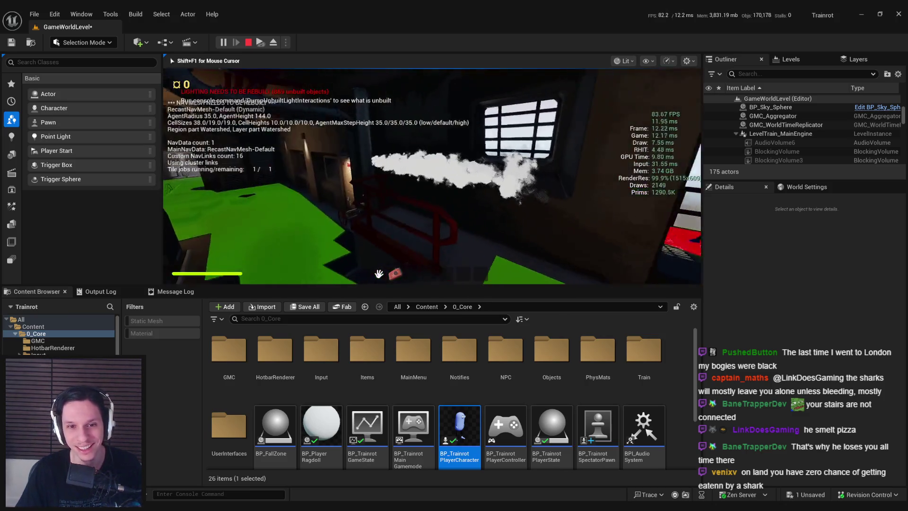
pyautogui.press('w')
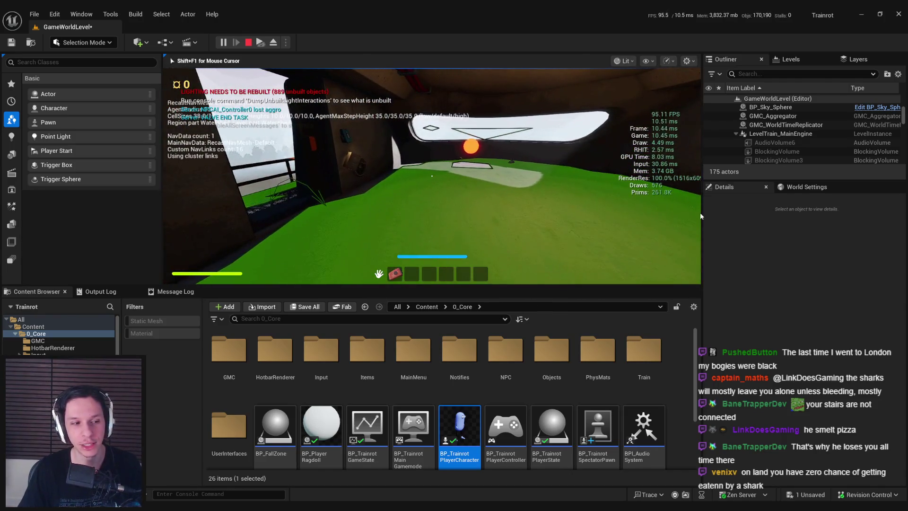
pyautogui.press('Escape')
pyautogui.hotkey('alt', 'Tab')
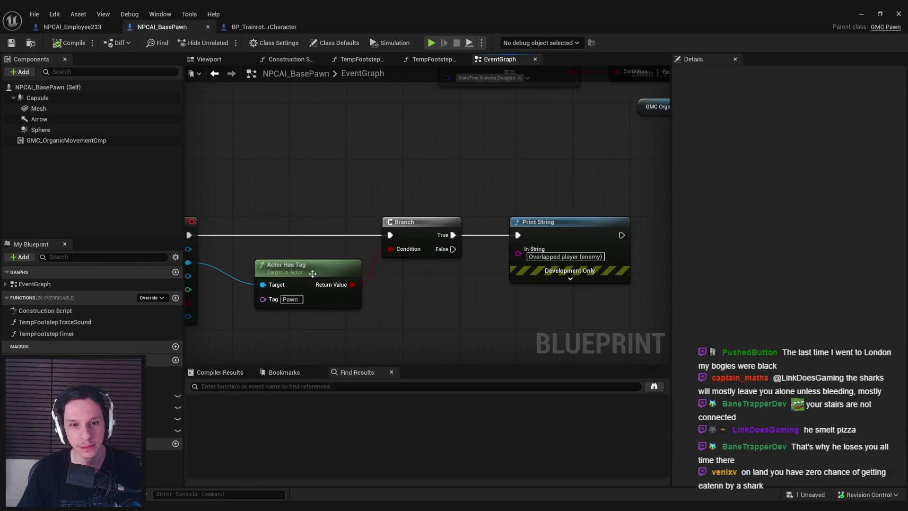
# - Shift the Actor Has Tag and Branch nodes slightly left so they line up
pyautogui.scroll(-3, 286, 211)
pyautogui.moveTo(410, 194); pyautogui.dragTo(260, 188)
pyautogui.click(278, 29)
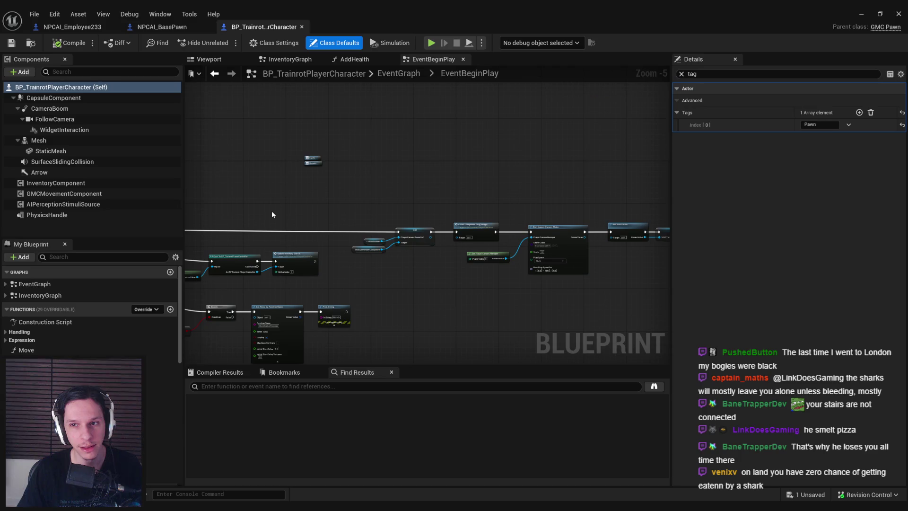
pyautogui.click(162, 27)
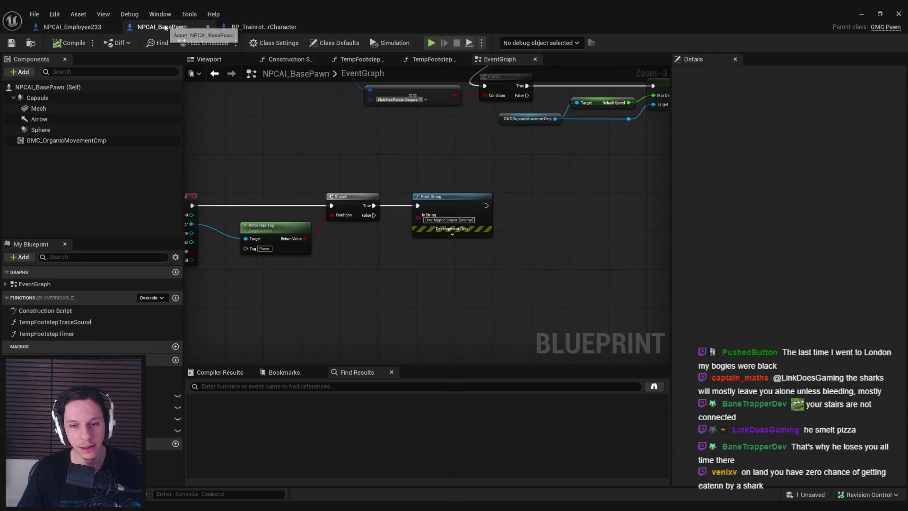
pyautogui.click(449, 217)
pyautogui.scroll(2, 533, 251)
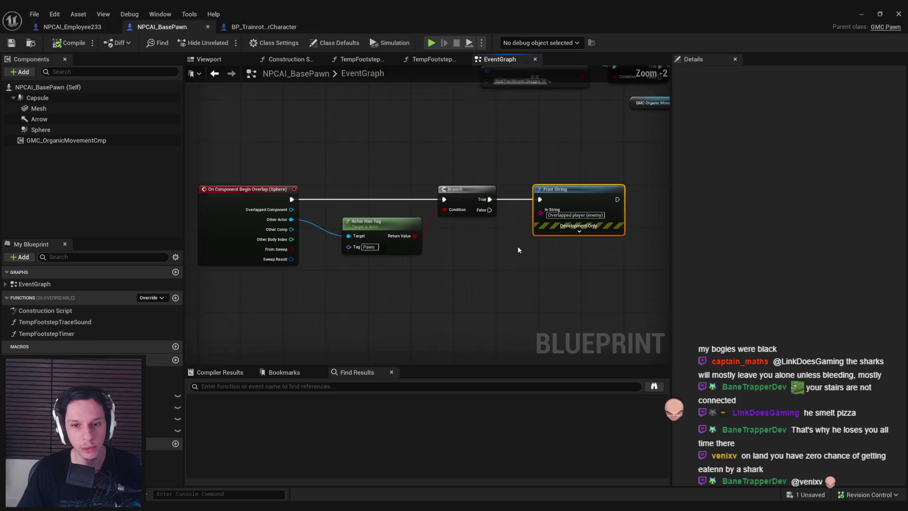
pyautogui.moveTo(344, 225); pyautogui.dragTo(326, 225)
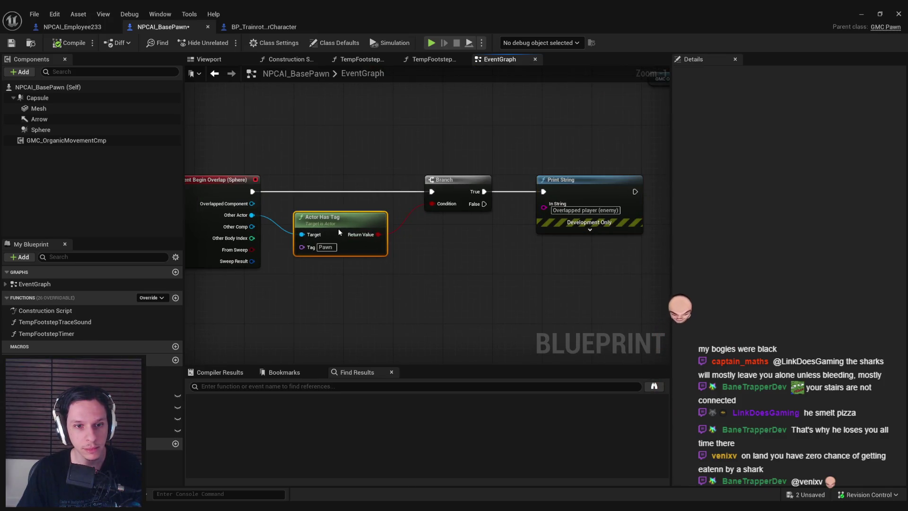
pyautogui.moveTo(462, 179); pyautogui.dragTo(455, 180)
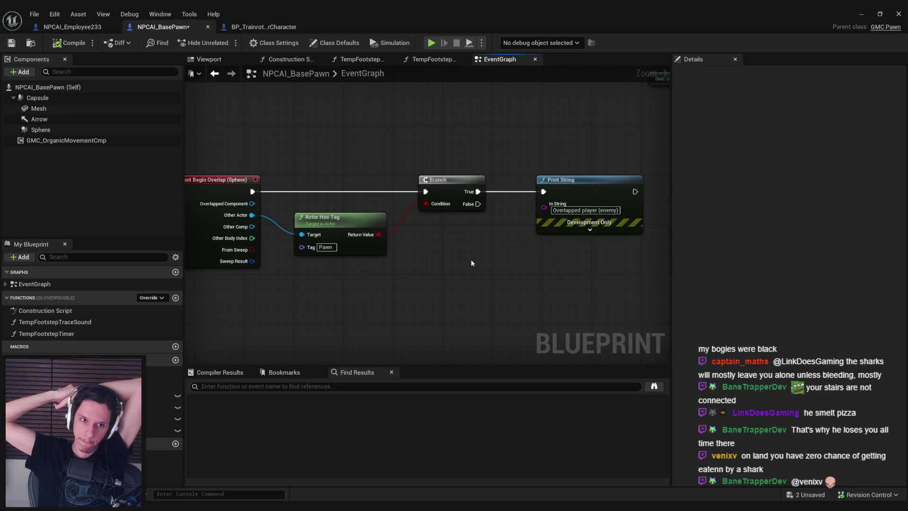
pyautogui.click(589, 192)
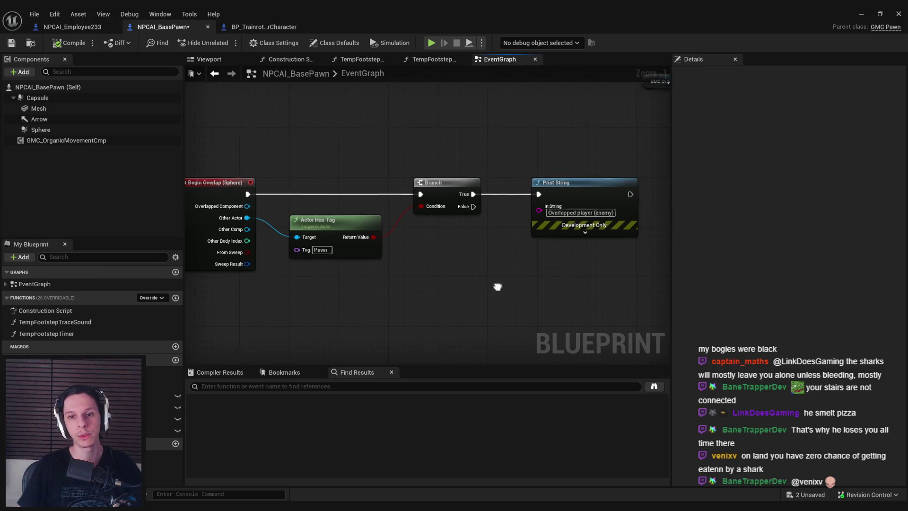
# - Make room and add a Sequence node after the Branch's True output
pyautogui.moveTo(399, 206); pyautogui.dragTo(567, 206)
pyautogui.moveTo(365, 252); pyautogui.dragTo(445, 221)
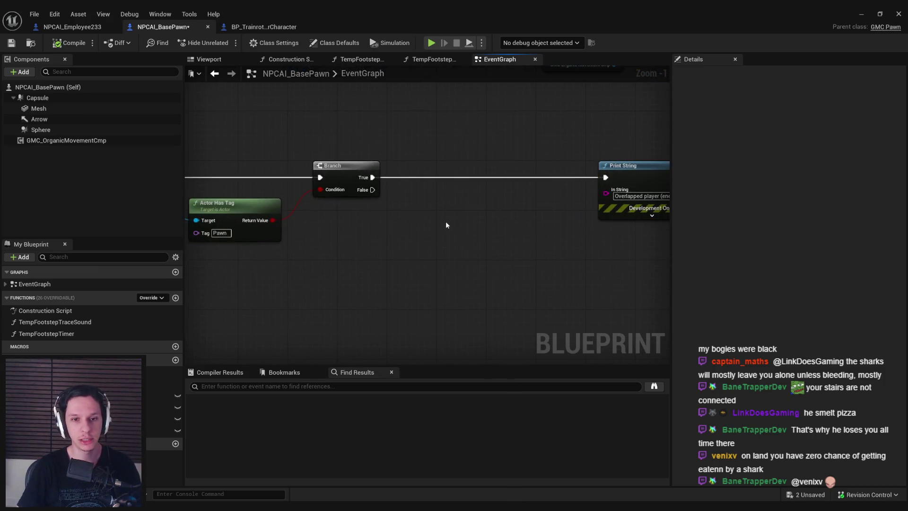
pyautogui.moveTo(373, 177); pyautogui.dragTo(493, 177)
pyautogui.write('sequence')
pyautogui.press('Return')
# - Add a Do Once node on Sequence Then 0 ahead of Print String
pyautogui.write('do once')
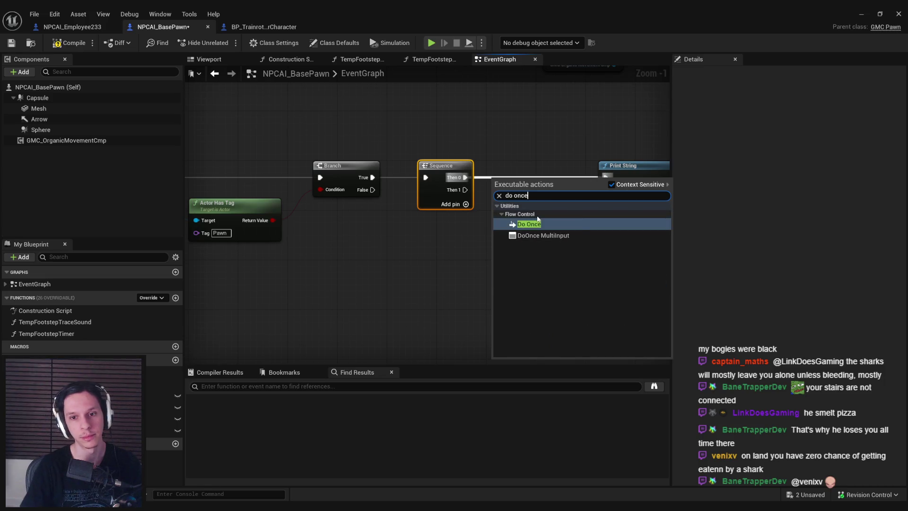
pyautogui.press('Return')
pyautogui.moveTo(464, 195)
pyautogui.mouseDown()
pyautogui.moveTo(558, 185)
pyautogui.moveTo(572, 202)
pyautogui.mouseUp()
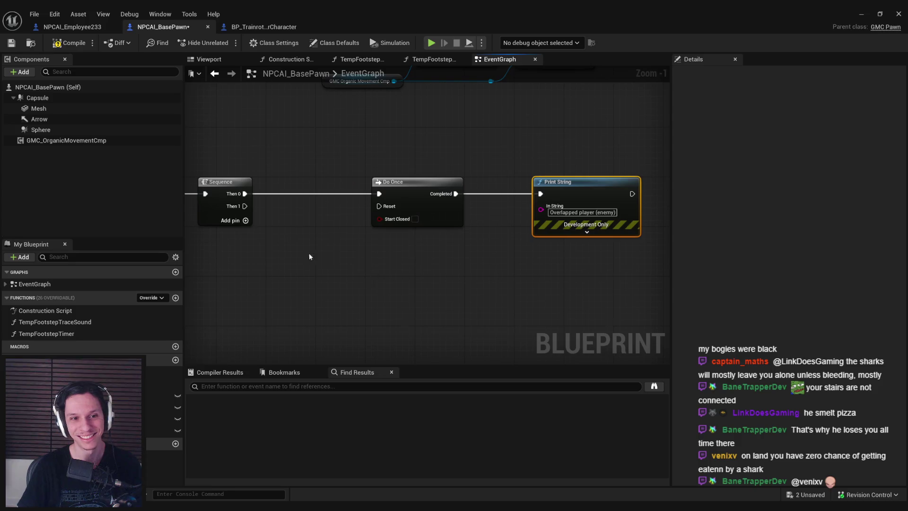
# - Add a 0.65-second Delay on Then 1 that resets the Do Once
pyautogui.moveTo(372, 216)
pyautogui.mouseDown()
pyautogui.moveTo(402, 236)
pyautogui.moveTo(428, 232)
pyautogui.moveTo(433, 242)
pyautogui.mouseUp()
pyautogui.write('dela')
pyautogui.press('Return')
pyautogui.click(447, 265)
pyautogui.press('Return')
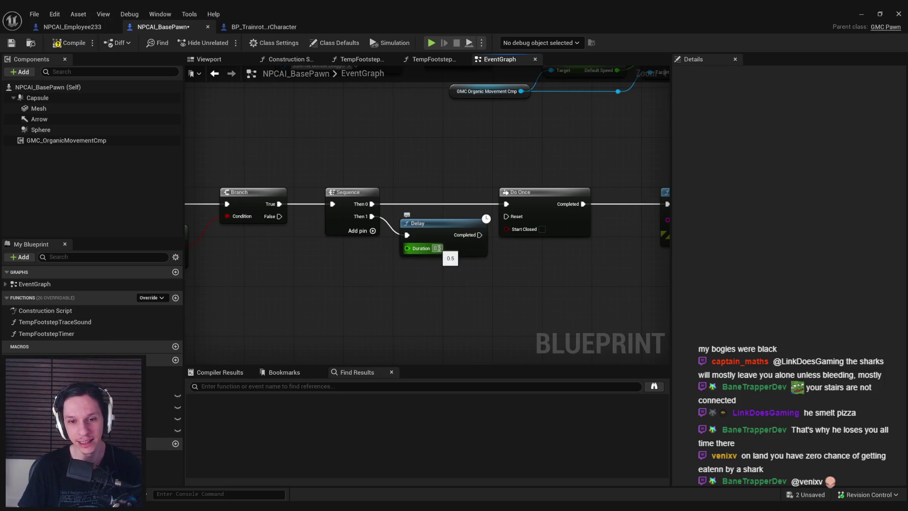
pyautogui.click(438, 248)
pyautogui.write('0.65')
pyautogui.moveTo(482, 235)
pyautogui.mouseDown()
pyautogui.moveTo(507, 216)
pyautogui.moveTo(533, 235)
pyautogui.mouseUp()
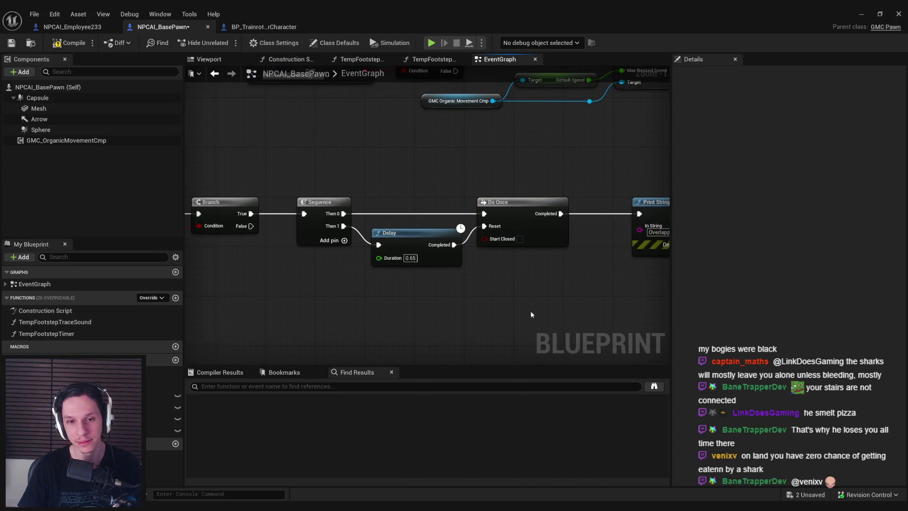
# - Compile and save the NPCAI_BasePawn blueprint
pyautogui.scroll(-1, 548, 255)
pyautogui.click(67, 42)
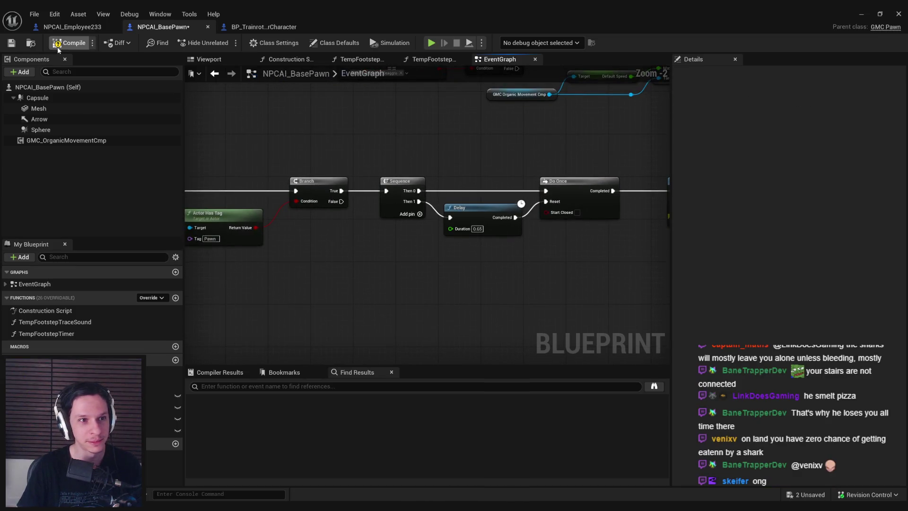
pyautogui.hotkey('ctrl', 's')
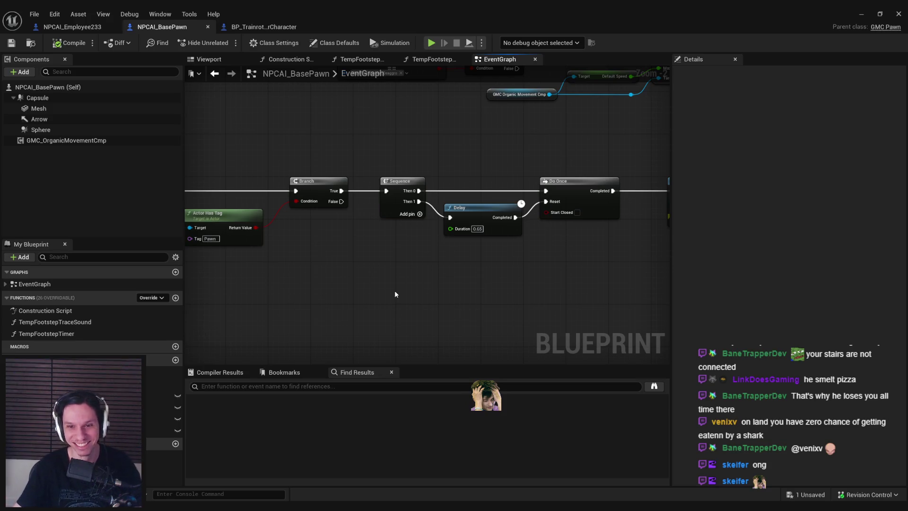
pyautogui.moveTo(395, 294)
pyautogui.mouseDown()
pyautogui.moveTo(369, 310)
pyautogui.moveTo(331, 307)
pyautogui.moveTo(482, 303)
pyautogui.mouseUp()
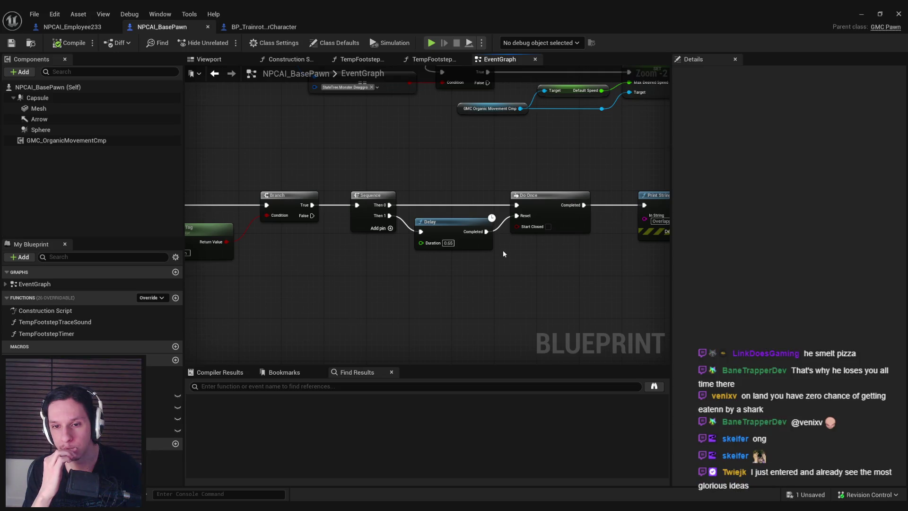
# - Zoom out to review the whole overlap chain and save the blueprint
pyautogui.scroll(-1, 509, 254)
pyautogui.moveTo(509, 254); pyautogui.dragTo(474, 226)
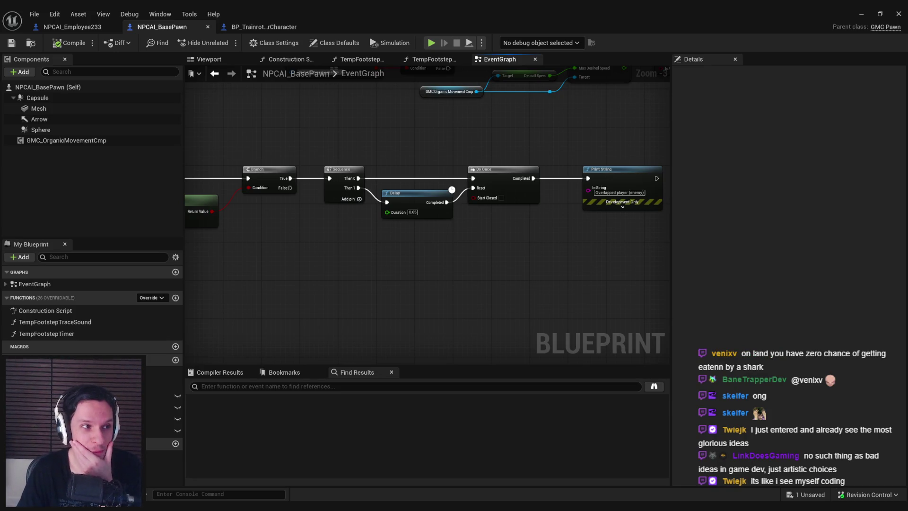
pyautogui.scroll(1, 347, 256)
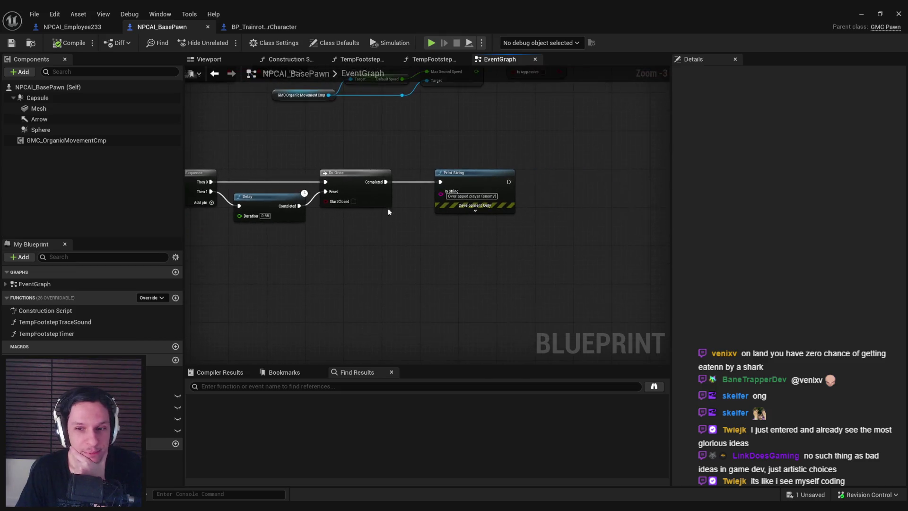
pyautogui.click(458, 181)
pyautogui.click(452, 243)
pyautogui.hotkey('ctrl', 's')
# - Connect the overlap event's Other Actor pin to the Actor Has Tag Target pin
pyautogui.scroll(-1, 355, 270)
pyautogui.moveTo(355, 270)
pyautogui.mouseDown()
pyautogui.moveTo(543, 274)
pyautogui.moveTo(473, 266)
pyautogui.mouseUp()
pyautogui.moveTo(328, 197); pyautogui.dragTo(373, 275)
pyautogui.click(354, 285)
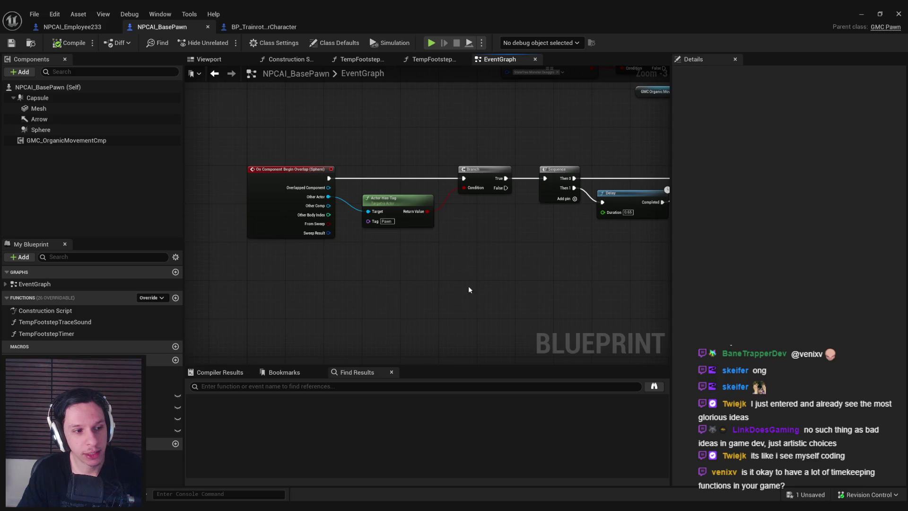
# - Inspect the Branch, Sequence and Delay chain and select the Delay node
pyautogui.moveTo(469, 292); pyautogui.dragTo(391, 304)
pyautogui.scroll(-2, 380, 281)
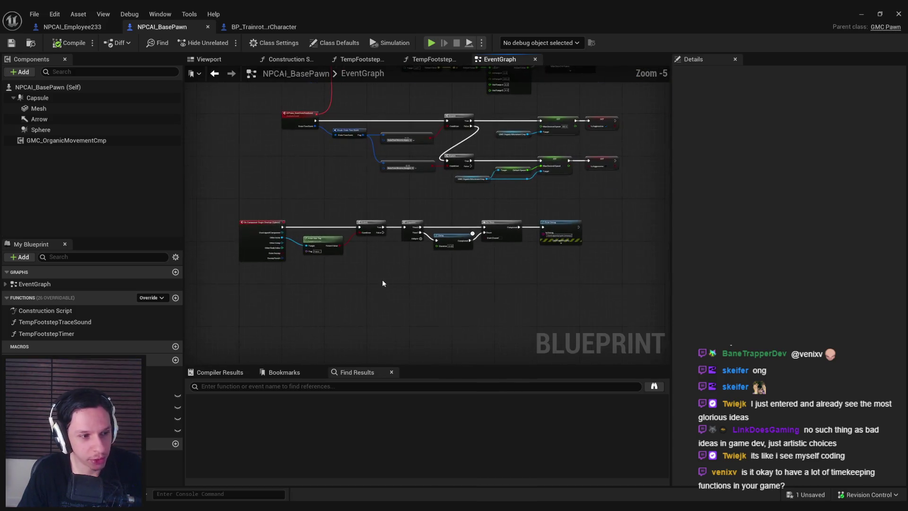
pyautogui.scroll(4, 506, 274)
pyautogui.scroll(-1, 515, 236)
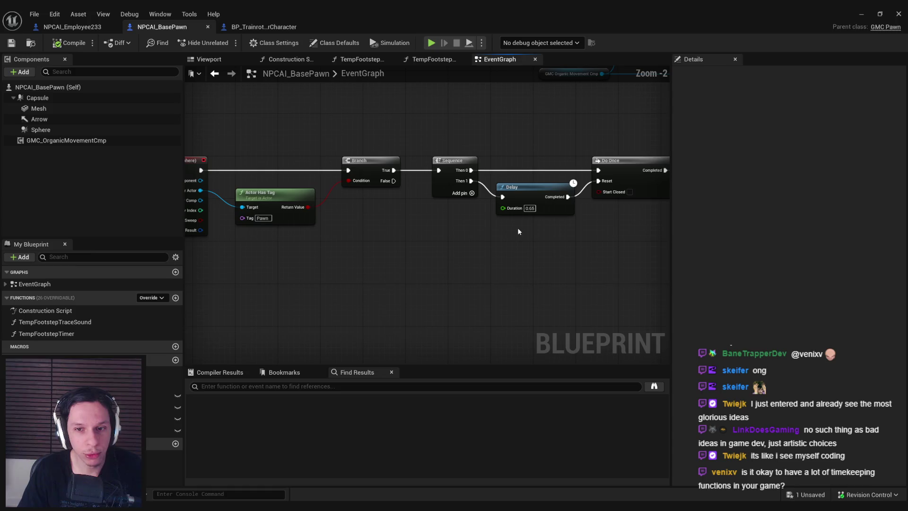
pyautogui.scroll(2, 544, 231)
pyautogui.moveTo(350, 179)
pyautogui.mouseDown()
pyautogui.moveTo(463, 247)
pyautogui.moveTo(667, 250)
pyautogui.mouseUp()
pyautogui.scroll(-1, 461, 244)
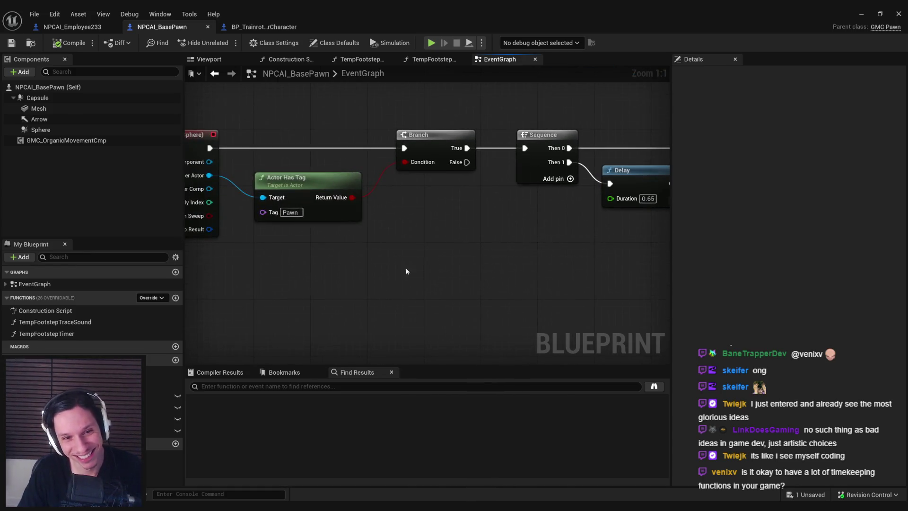
# - Route the Other Actor wire through two reroute points toward Print String
pyautogui.moveTo(231, 187)
pyautogui.mouseDown()
pyautogui.moveTo(293, 277)
pyautogui.moveTo(287, 267)
pyautogui.mouseUp()
pyautogui.write('rer')
pyautogui.scroll(-5, 371, 329)
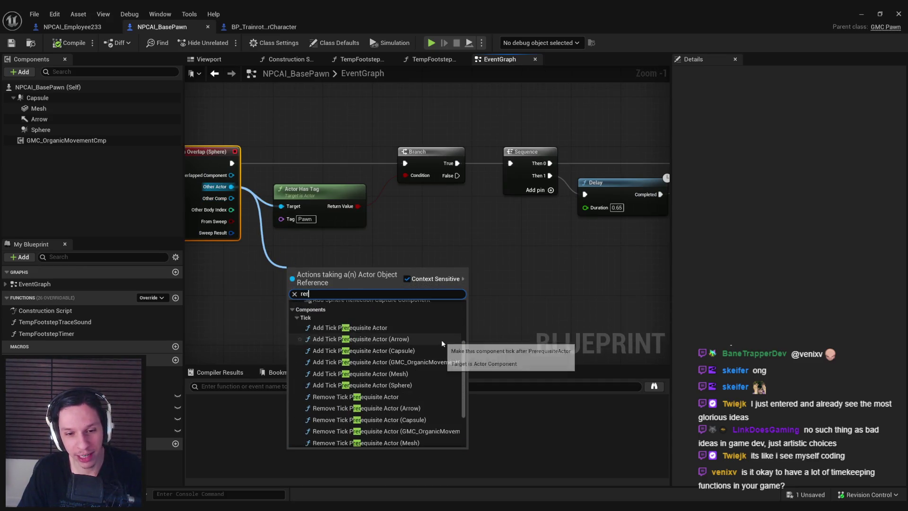
pyautogui.click(369, 440)
pyautogui.moveTo(299, 267)
pyautogui.mouseDown()
pyautogui.moveTo(290, 274)
pyautogui.moveTo(617, 274)
pyautogui.moveTo(624, 284)
pyautogui.moveTo(601, 269)
pyautogui.mouseUp()
pyautogui.scroll(-1, 282, 275)
pyautogui.write('rer')
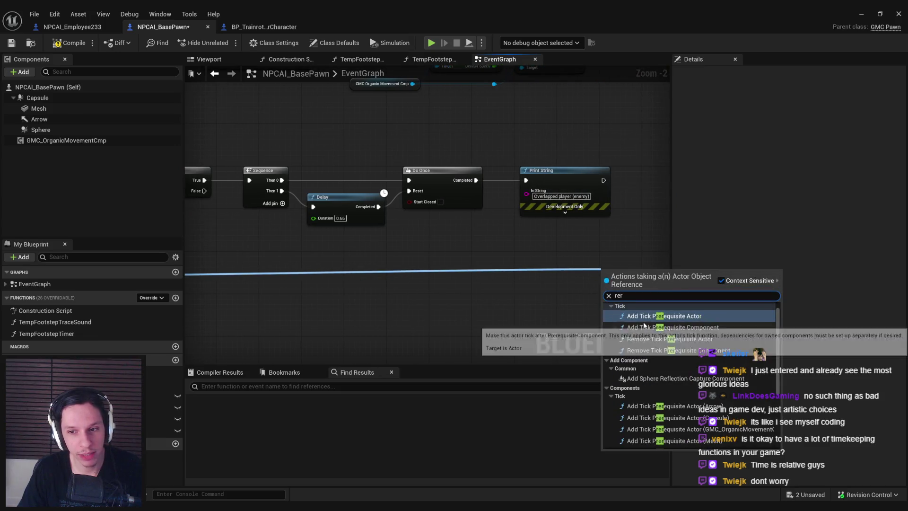
pyautogui.click(667, 391)
pyautogui.scroll(-4, 651, 277)
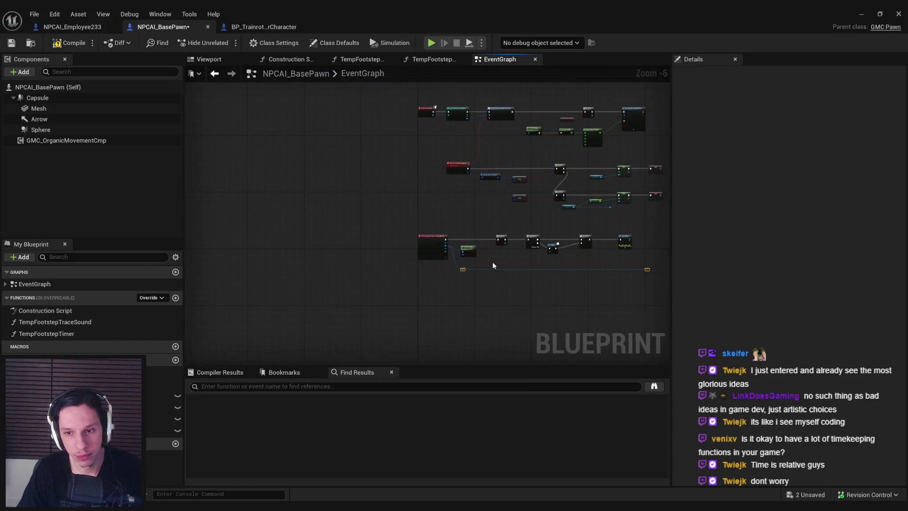
pyautogui.scroll(4, 493, 262)
pyautogui.moveTo(493, 262); pyautogui.dragTo(251, 291)
pyautogui.moveTo(700, 294); pyautogui.dragTo(451, 300)
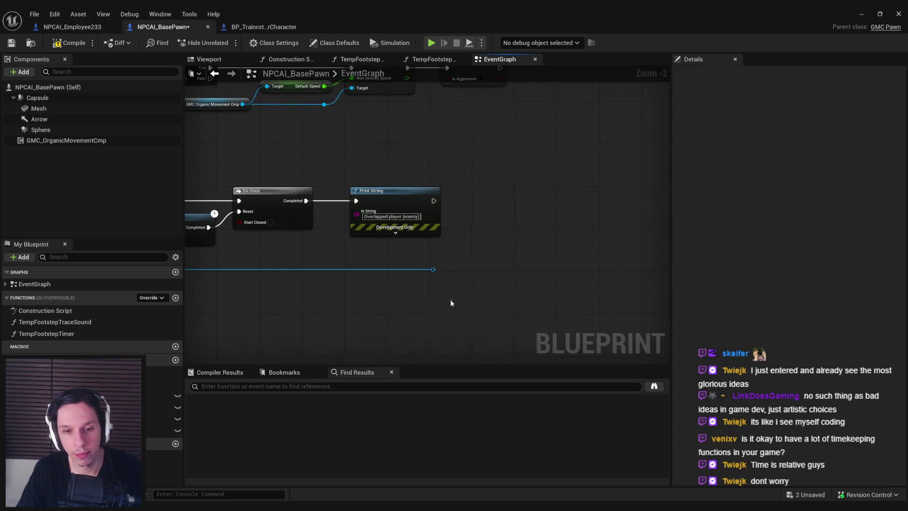
# - Add a Cast To BP_TrainrotPlayerCharacter on the rerouted actor, run right after Print String
pyautogui.moveTo(434, 268); pyautogui.dragTo(478, 245)
pyautogui.write('cast t')
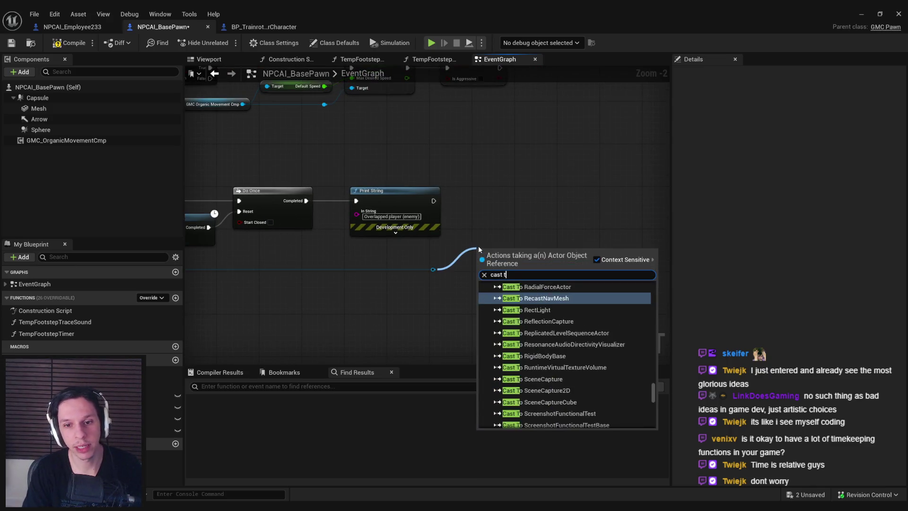
pyautogui.write('o player chara')
pyautogui.press('Return')
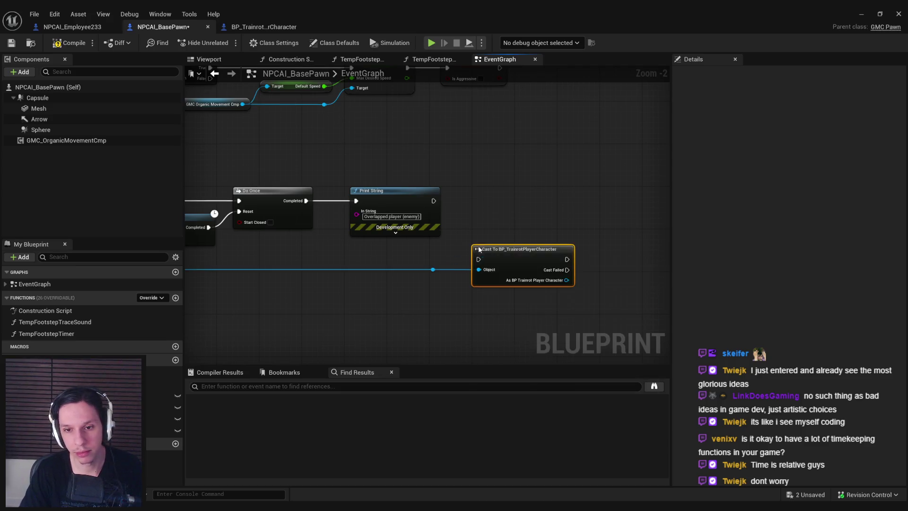
pyautogui.moveTo(504, 249); pyautogui.dragTo(514, 186)
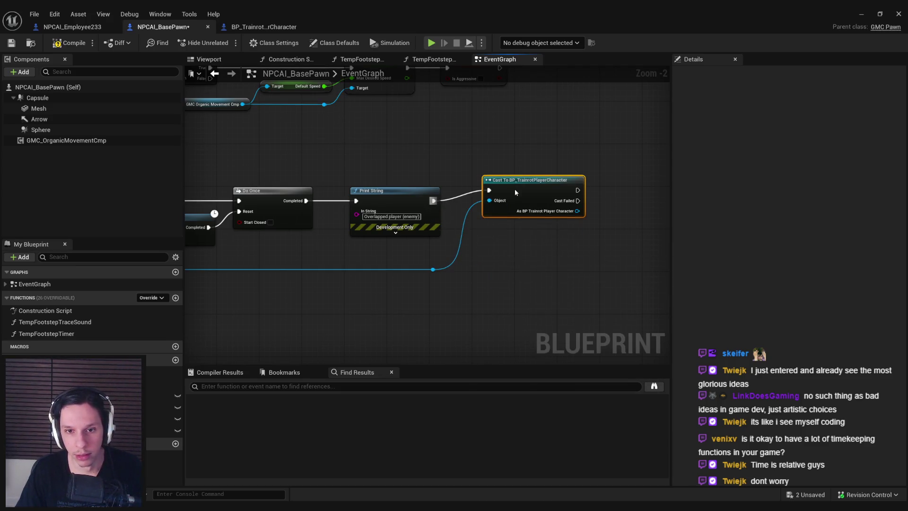
pyautogui.moveTo(433, 201); pyautogui.dragTo(490, 202)
# - Call Client Deal Damage on the cast player character
pyautogui.moveTo(586, 231)
pyautogui.mouseDown()
pyautogui.moveTo(480, 250)
pyautogui.moveTo(492, 242)
pyautogui.mouseUp()
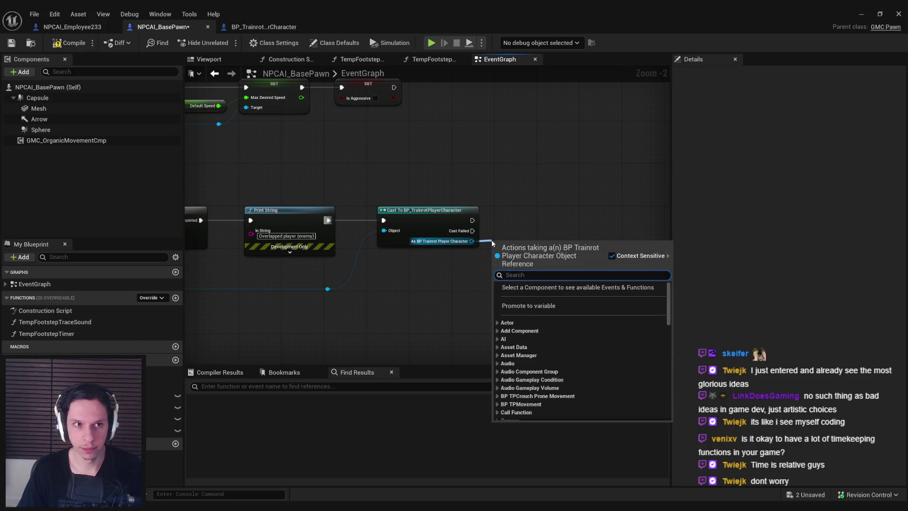
pyautogui.write('damage')
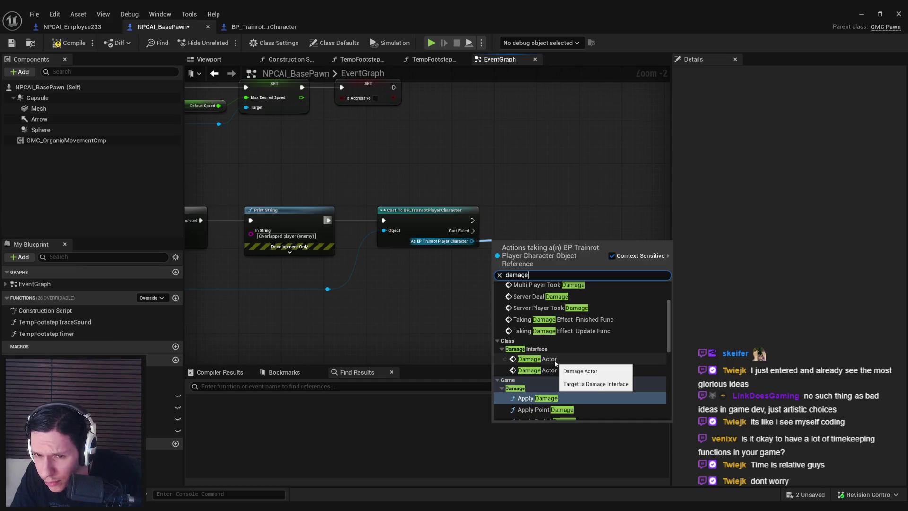
pyautogui.scroll(3, 555, 362)
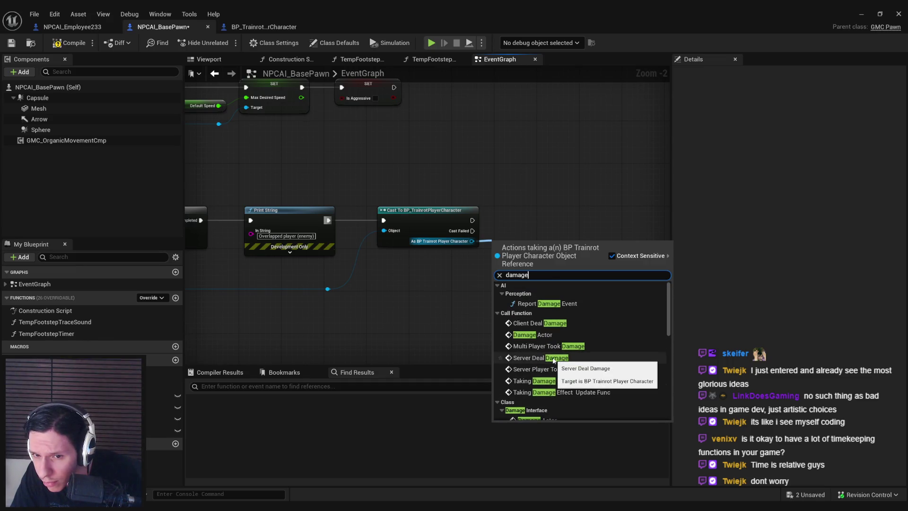
pyautogui.click(547, 324)
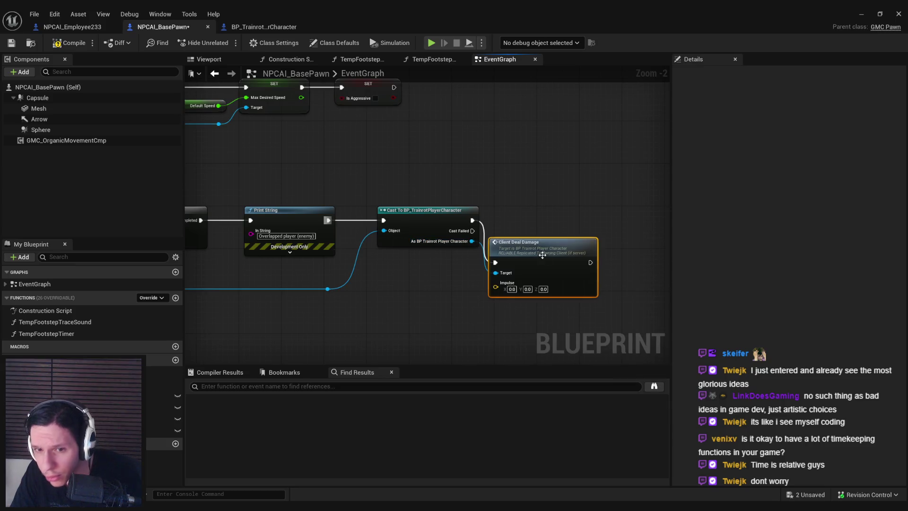
# - Inspect Client Deal Damage's definition and the impulse and damage nodes in the player character
pyautogui.doubleClick(539, 244)
pyautogui.scroll(-4, 475, 300)
pyautogui.moveTo(436, 334)
pyautogui.mouseDown()
pyautogui.moveTo(472, 276)
pyautogui.moveTo(452, 223)
pyautogui.moveTo(290, 254)
pyautogui.mouseUp()
pyautogui.scroll(2, 407, 237)
pyautogui.moveTo(475, 269); pyautogui.dragTo(252, 263)
pyautogui.moveTo(415, 269); pyautogui.dragTo(345, 234)
pyautogui.click(166, 29)
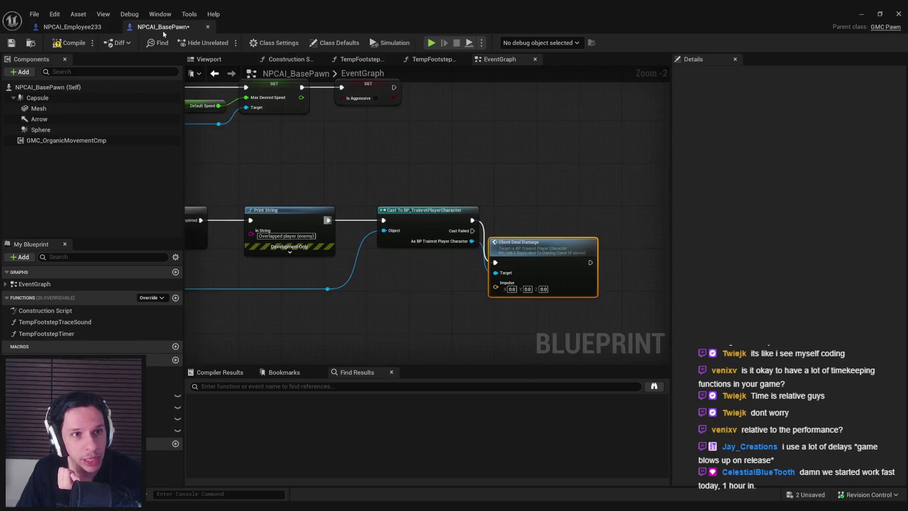
# - Delete the cast and Client Deal Damage nodes to replace them
pyautogui.moveTo(610, 312); pyautogui.dragTo(453, 206)
pyautogui.press('Delete')
pyautogui.moveTo(355, 298); pyautogui.dragTo(409, 256)
# - Add a Damage Actor node for the overlapping actor and select the Sequence-to-Branch chain
pyautogui.write('damage act')
pyautogui.click(475, 314)
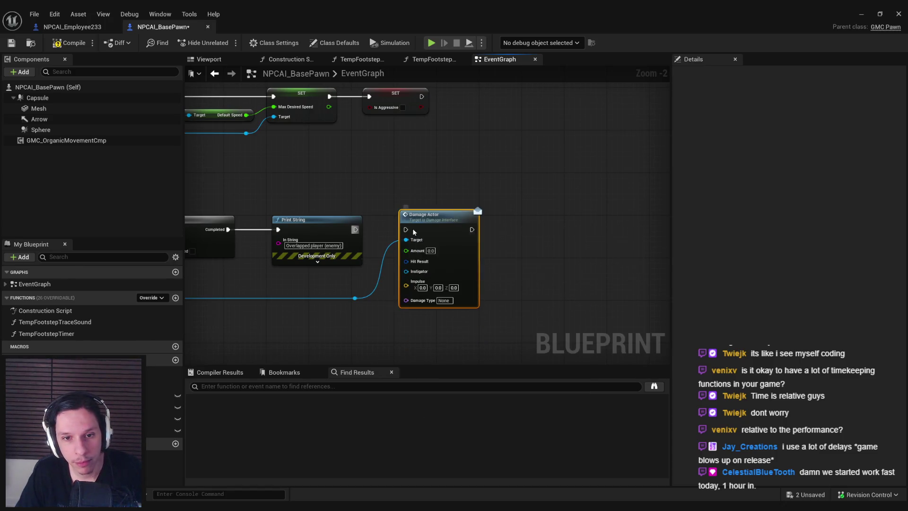
pyautogui.moveTo(442, 226); pyautogui.dragTo(583, 254)
pyautogui.scroll(-2, 516, 286)
pyautogui.click(461, 258)
pyautogui.moveTo(533, 282)
pyautogui.mouseDown()
pyautogui.moveTo(359, 197)
pyautogui.moveTo(336, 228)
pyautogui.mouseUp()
pyautogui.moveTo(597, 283)
pyautogui.mouseDown()
pyautogui.moveTo(314, 192)
pyautogui.moveTo(319, 206)
pyautogui.moveTo(387, 204)
pyautogui.mouseUp()
pyautogui.scroll(3, 290, 236)
# - Feed the Branch condition from an AND of the Pawn tag check and Deals Contact Damage
pyautogui.moveTo(261, 229); pyautogui.dragTo(327, 227)
pyautogui.write('and')
pyautogui.press('Return')
pyautogui.keyDown('shift'); pyautogui.click(266, 242); pyautogui.keyUp('shift')
pyautogui.click(368, 238)
pyautogui.moveTo(445, 217); pyautogui.dragTo(500, 185)
pyautogui.moveTo(161, 397)
pyautogui.mouseDown()
pyautogui.moveTo(318, 287)
pyautogui.moveTo(315, 296)
pyautogui.moveTo(388, 228)
pyautogui.mouseUp()
pyautogui.click(347, 301)
pyautogui.moveTo(331, 290); pyautogui.dragTo(293, 253)
pyautogui.click(245, 256)
# - Add Is Aggressive as a third AND input, align the condition nodes, then compile and save
pyautogui.click(252, 253)
pyautogui.scroll(-3, 406, 272)
pyautogui.scroll(3, 483, 276)
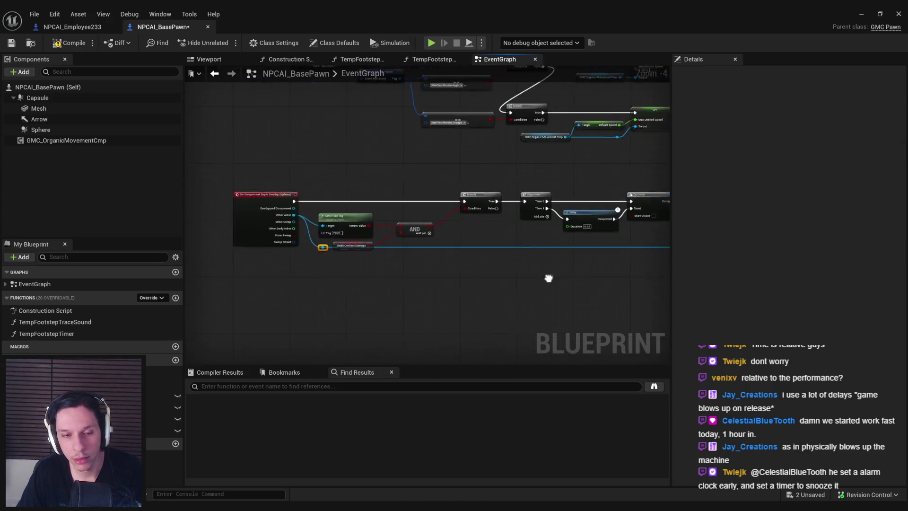
pyautogui.press('q')
pyautogui.click(461, 236)
pyautogui.click(474, 207)
pyautogui.moveTo(161, 419)
pyautogui.mouseDown()
pyautogui.moveTo(423, 214)
pyautogui.moveTo(361, 256)
pyautogui.moveTo(275, 180)
pyautogui.mouseUp()
pyautogui.hotkey('shift', 'd')
pyautogui.click(276, 180)
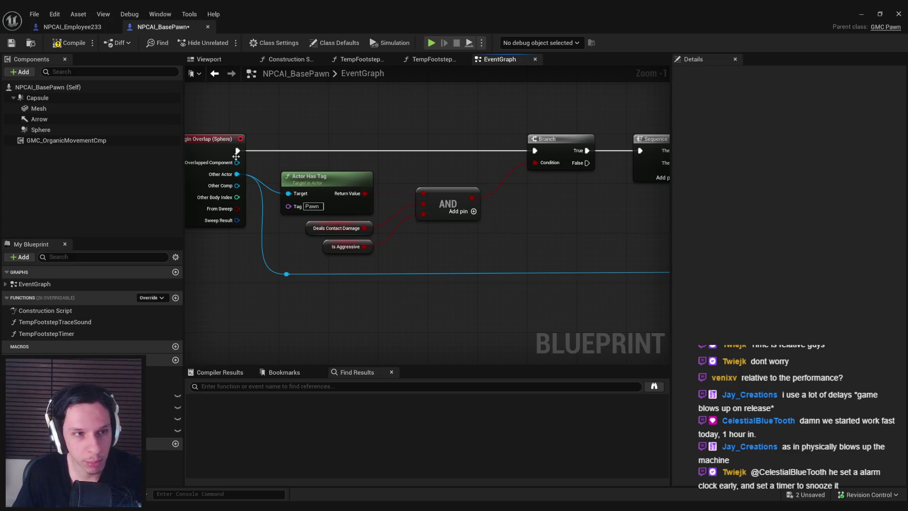
pyautogui.click(67, 43)
pyautogui.click(14, 44)
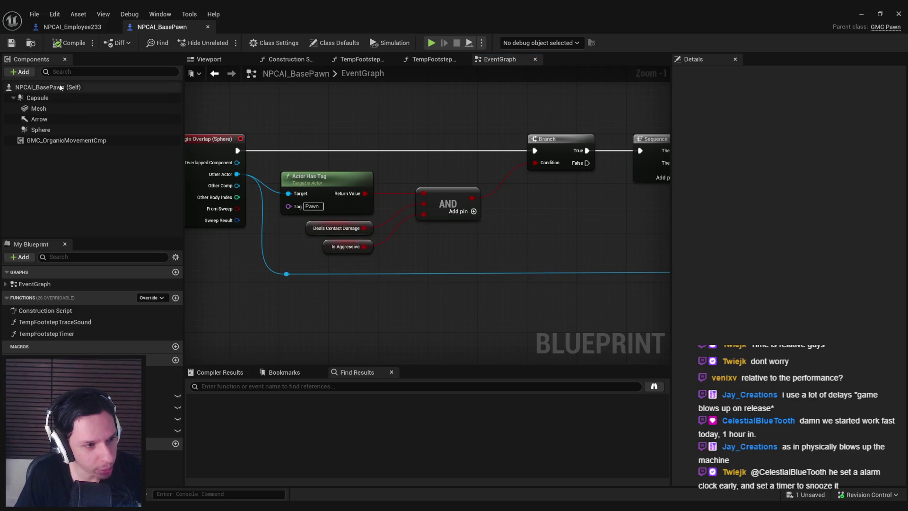
# - Wire a Contact Damage Amount getter into the Damage Actor node's Amount input
pyautogui.scroll(1, 346, 257)
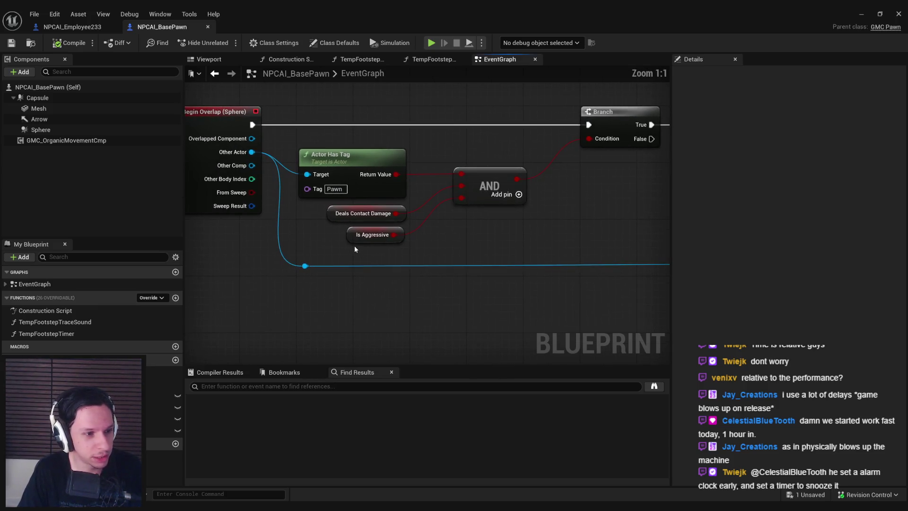
pyautogui.scroll(-1, 363, 244)
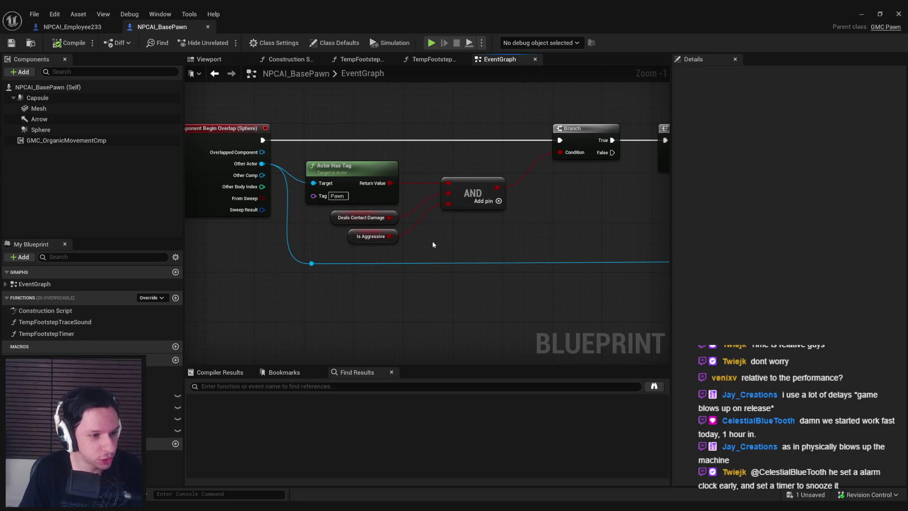
pyautogui.scroll(-2, 436, 245)
pyautogui.moveTo(436, 244)
pyautogui.mouseDown()
pyautogui.moveTo(357, 263)
pyautogui.moveTo(441, 289)
pyautogui.moveTo(347, 289)
pyautogui.mouseUp()
pyautogui.scroll(1, 400, 257)
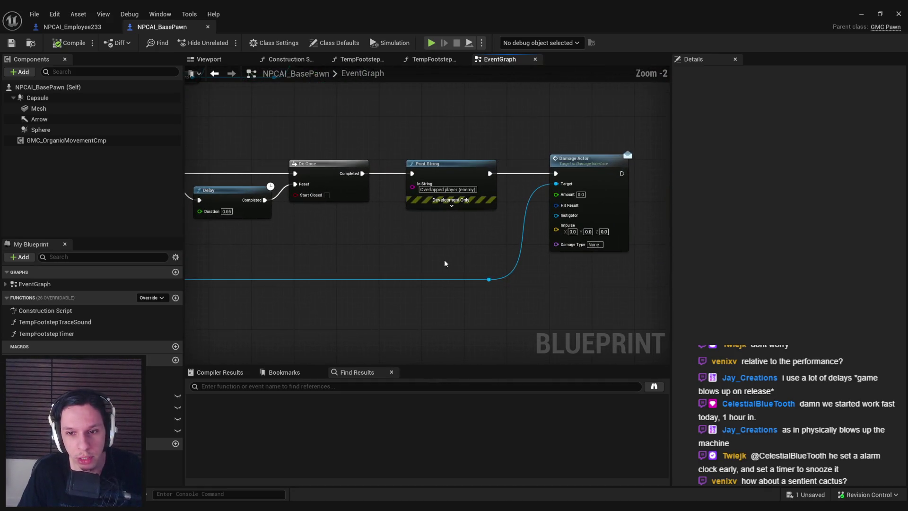
pyautogui.scroll(1, 410, 247)
pyautogui.moveTo(163, 408); pyautogui.dragTo(495, 228)
pyautogui.press('Delete')
pyautogui.moveTo(326, 277)
pyautogui.mouseDown()
pyautogui.moveTo(429, 297)
pyautogui.moveTo(388, 301)
pyautogui.mouseUp()
pyautogui.moveTo(163, 408)
pyautogui.mouseDown()
pyautogui.moveTo(551, 250)
pyautogui.moveTo(538, 220)
pyautogui.mouseUp()
pyautogui.scroll(1, 551, 251)
pyautogui.moveTo(454, 255)
pyautogui.mouseDown()
pyautogui.moveTo(426, 258)
pyautogui.moveTo(420, 279)
pyautogui.moveTo(442, 254)
pyautogui.moveTo(362, 273)
pyautogui.moveTo(406, 283)
pyautogui.mouseUp()
pyautogui.click(420, 278)
pyautogui.scroll(-2, 436, 227)
# - Build a Find Look at Rotation from Get Actor Location nodes for self and the overlapping actor
pyautogui.write('find look')
pyautogui.hotkey('ctrl', 'a')
pyautogui.write('rotation')
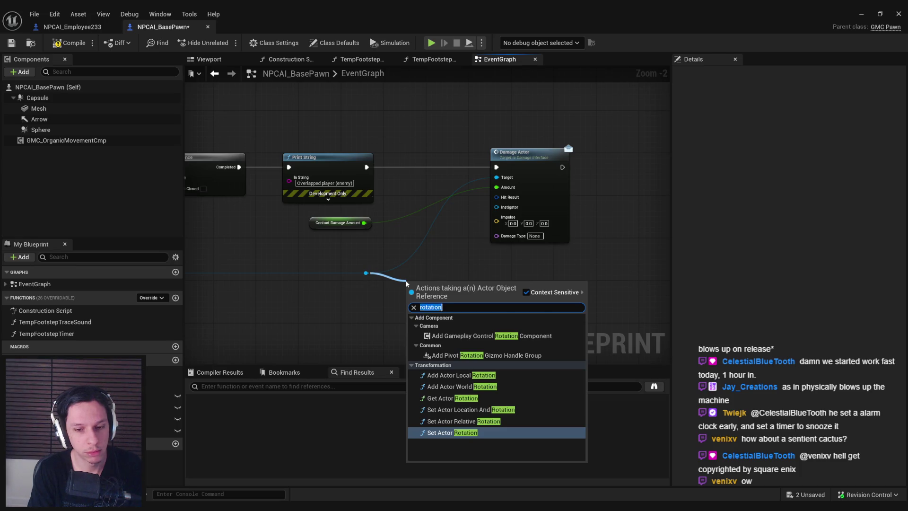
pyautogui.write('get actor location')
pyautogui.press('Return')
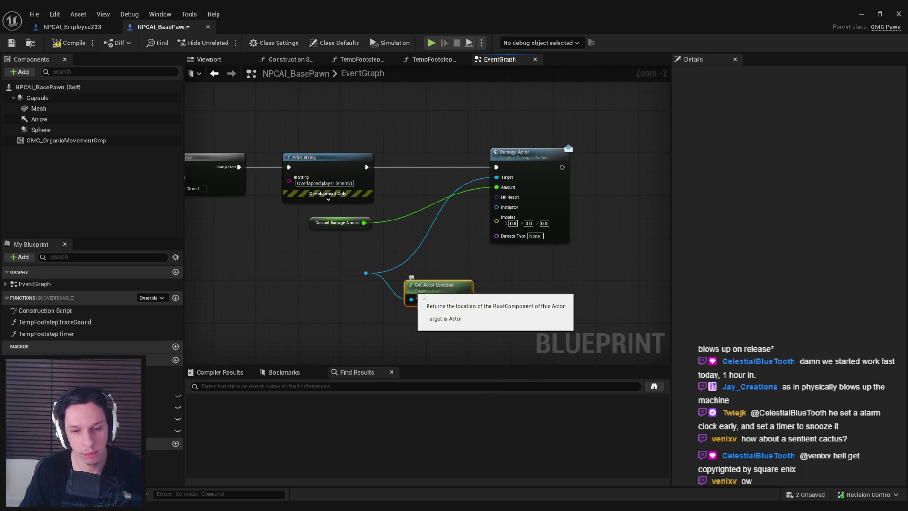
pyautogui.moveTo(465, 300); pyautogui.dragTo(508, 308)
pyautogui.write('find look')
pyautogui.press('Return')
pyautogui.moveTo(439, 285)
pyautogui.mouseDown()
pyautogui.moveTo(434, 311)
pyautogui.moveTo(509, 310)
pyautogui.mouseUp()
pyautogui.hotkey('ctrl', 'd')
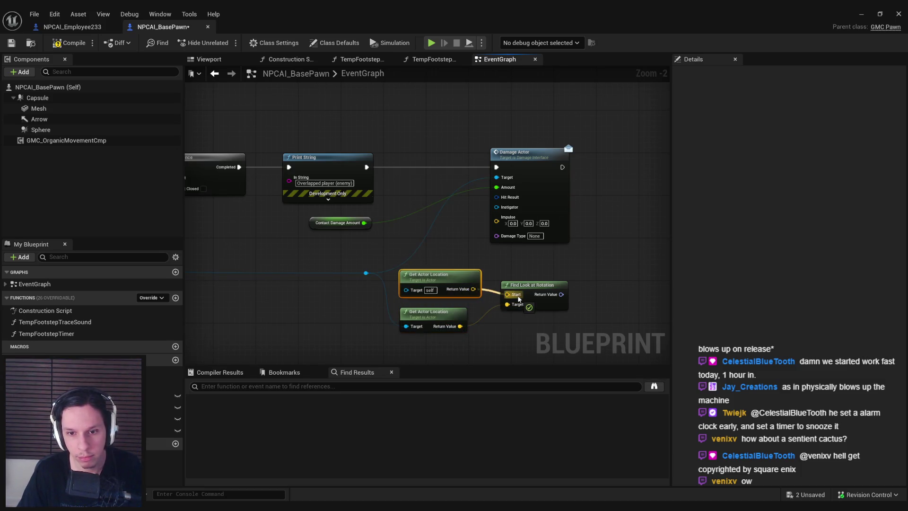
# - Multiply the look-at rotation's forward vector by 500 and feed it into Damage Actor's Impulse
pyautogui.moveTo(597, 300); pyautogui.dragTo(597, 299)
pyautogui.write('forward vector')
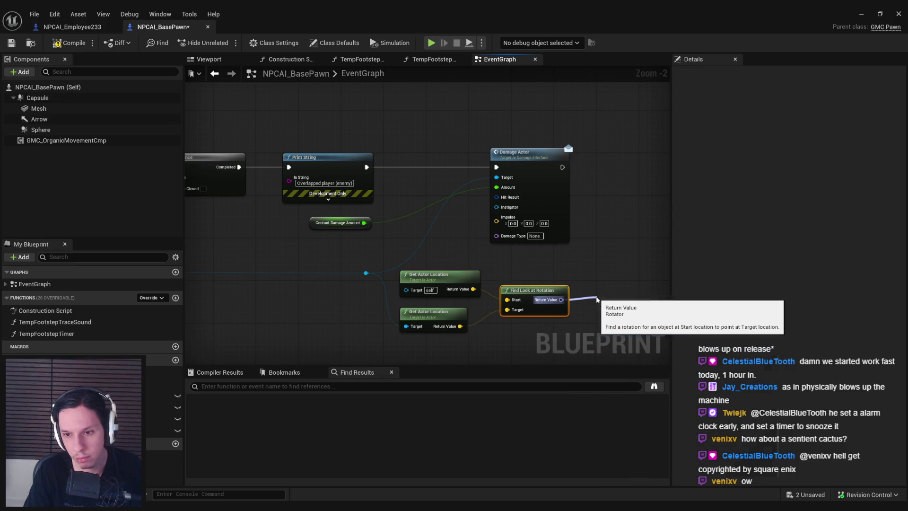
pyautogui.press('Return')
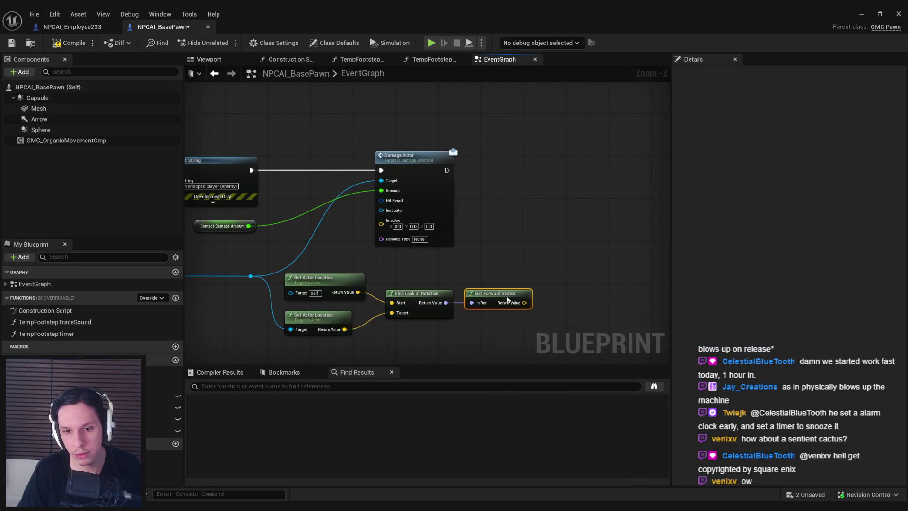
pyautogui.moveTo(548, 304); pyautogui.dragTo(547, 303)
pyautogui.write('*')
pyautogui.press('Return')
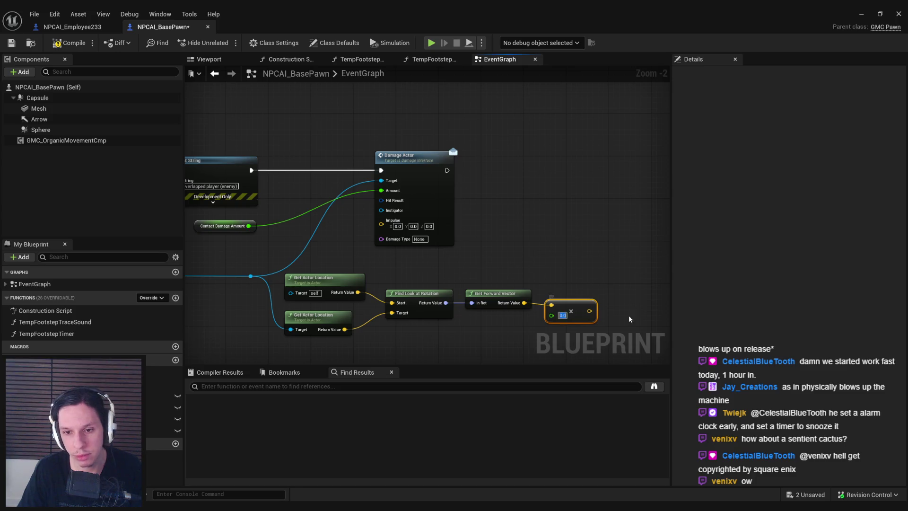
pyautogui.write('500')
pyautogui.press('Return')
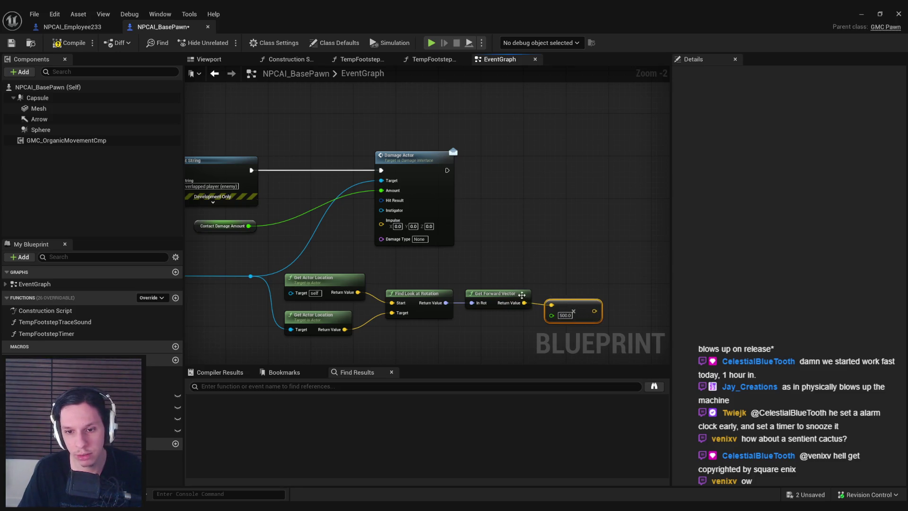
pyautogui.moveTo(394, 242); pyautogui.dragTo(382, 222)
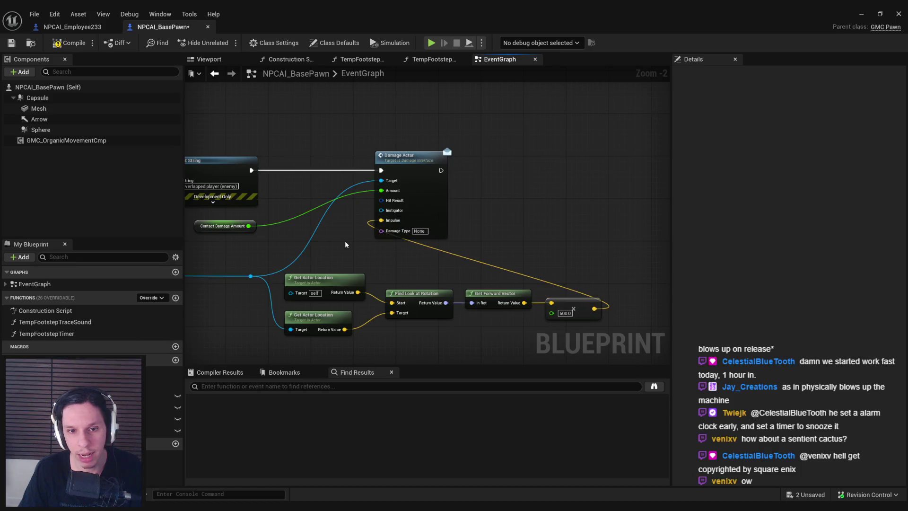
# - Set Damage Actor's damage type to ContactDamage and its Instigator to Self, and save
pyautogui.click(419, 234)
pyautogui.write('ContactDamage')
pyautogui.press('Return')
pyautogui.click(527, 184)
pyautogui.click(11, 44)
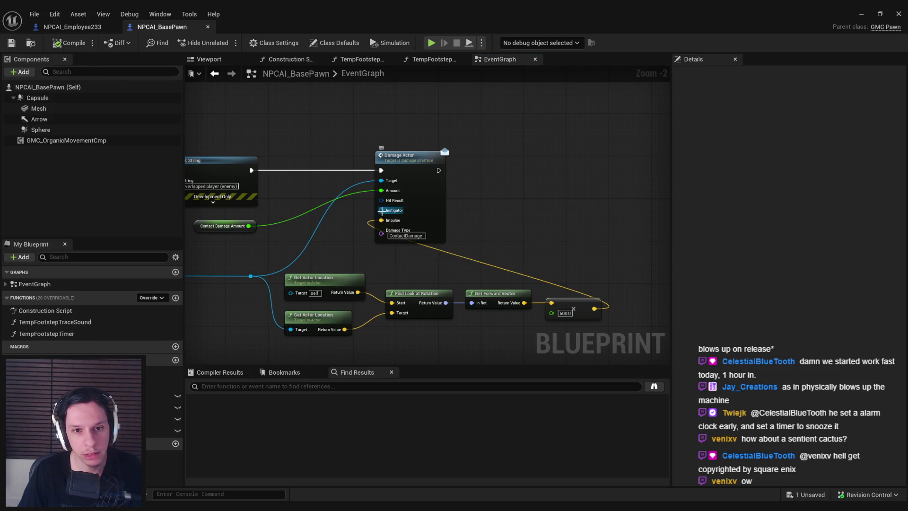
pyautogui.moveTo(381, 211); pyautogui.dragTo(346, 229)
pyautogui.write('self')
pyautogui.press('Return')
pyautogui.click(350, 263)
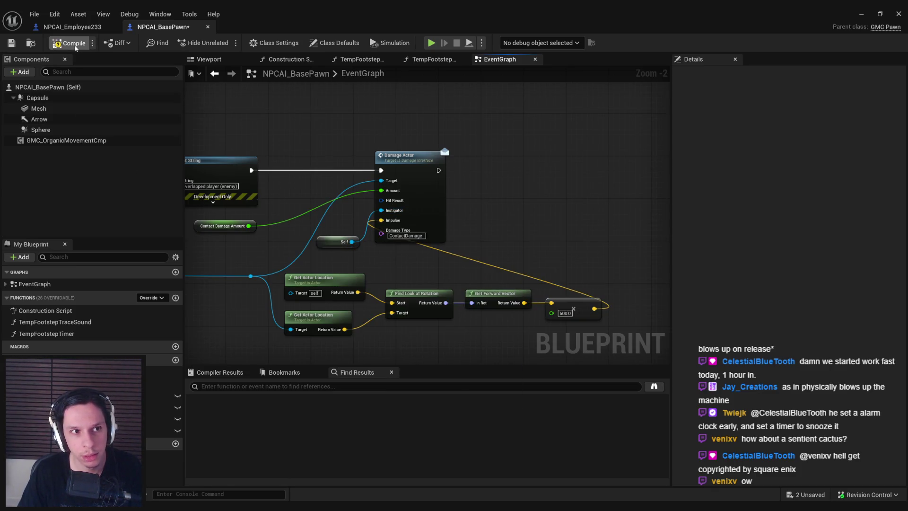
pyautogui.click(861, 13)
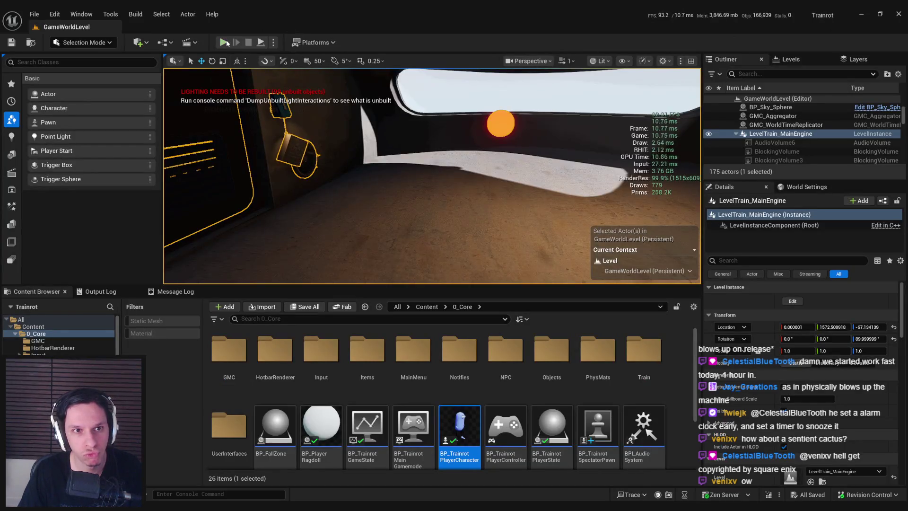
# - Play-test full-screen near the purple NPC, then return to the NPCAI_BasePawn blueprint
pyautogui.click(225, 42)
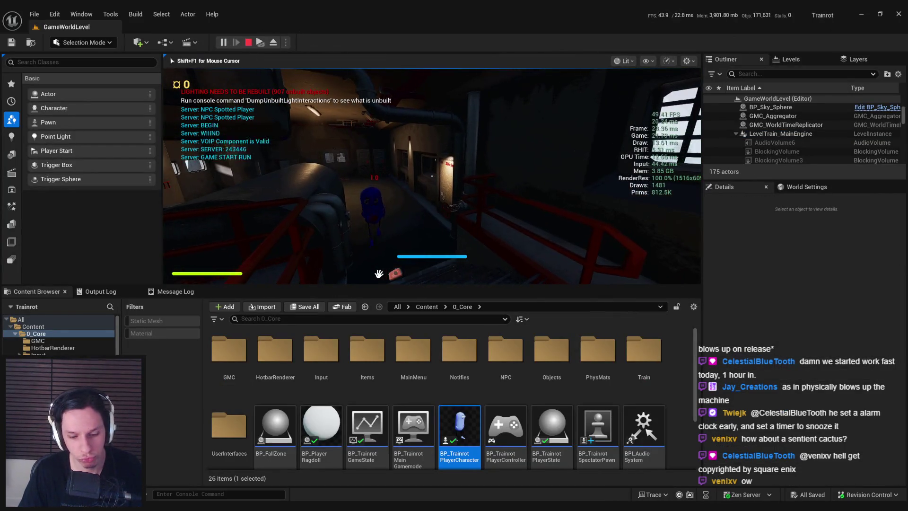
pyautogui.press('F11')
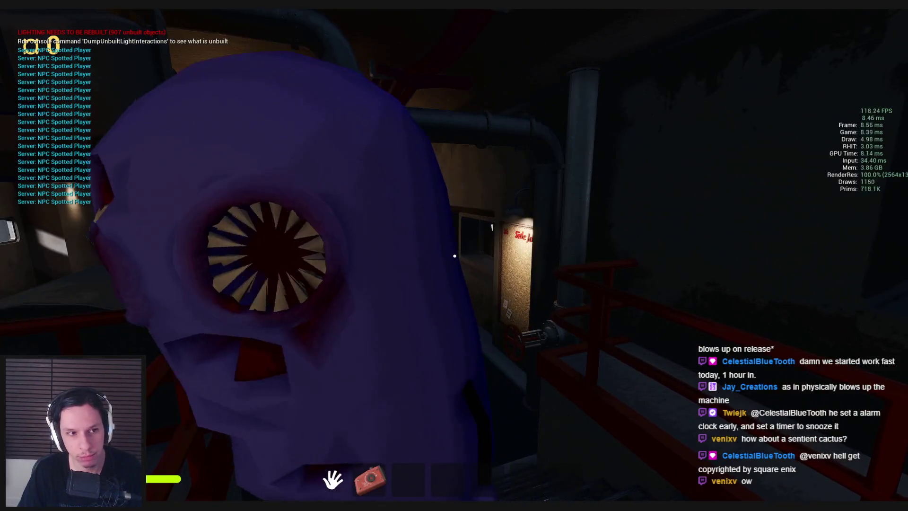
pyautogui.press('s')
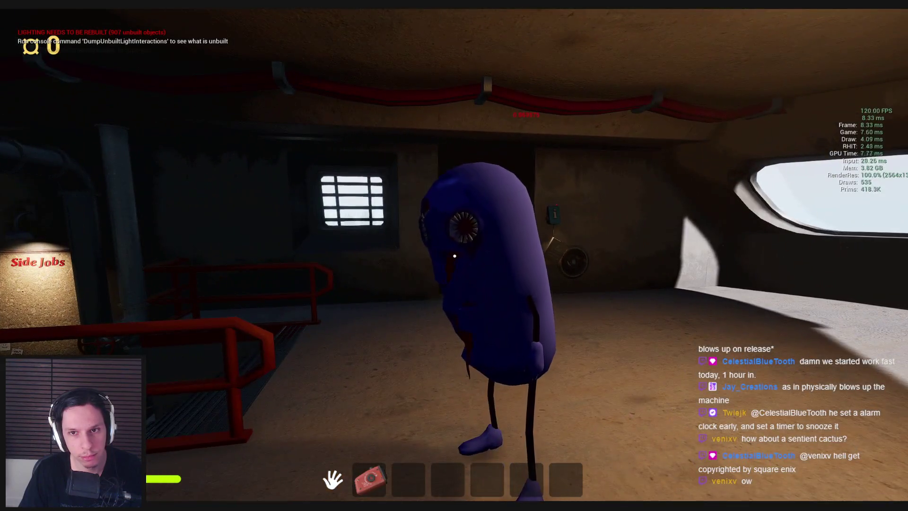
pyautogui.press('Escape')
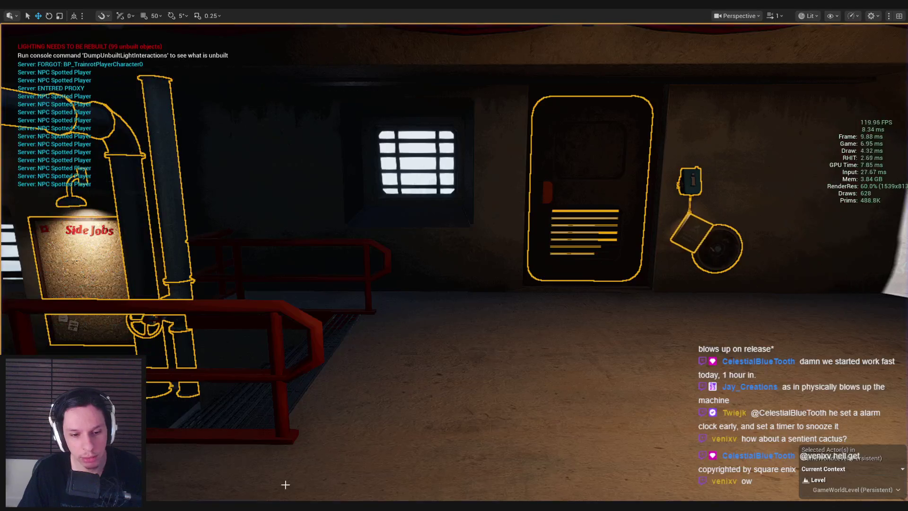
pyautogui.click(322, 476)
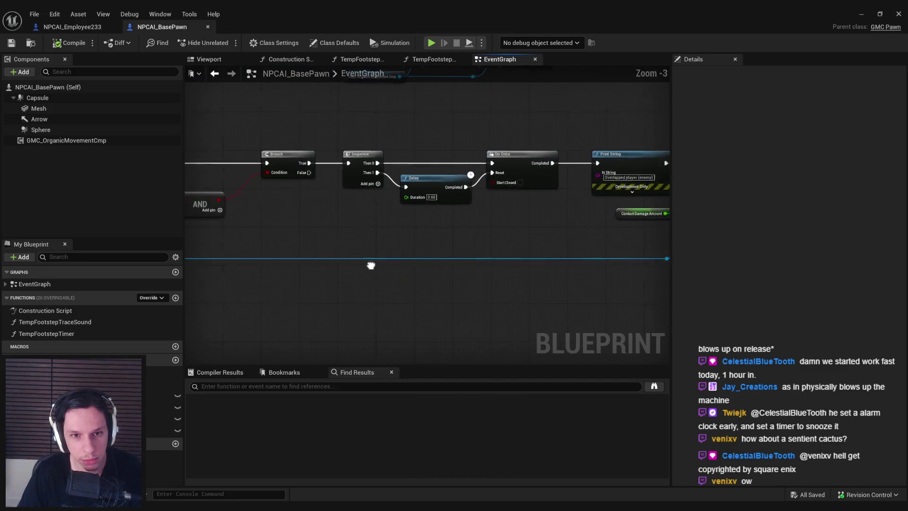
# - Set NPCAI_Employee233's Contact Damage Amount to 15.0 in Class Defaults and save it
pyautogui.scroll(3, 471, 255)
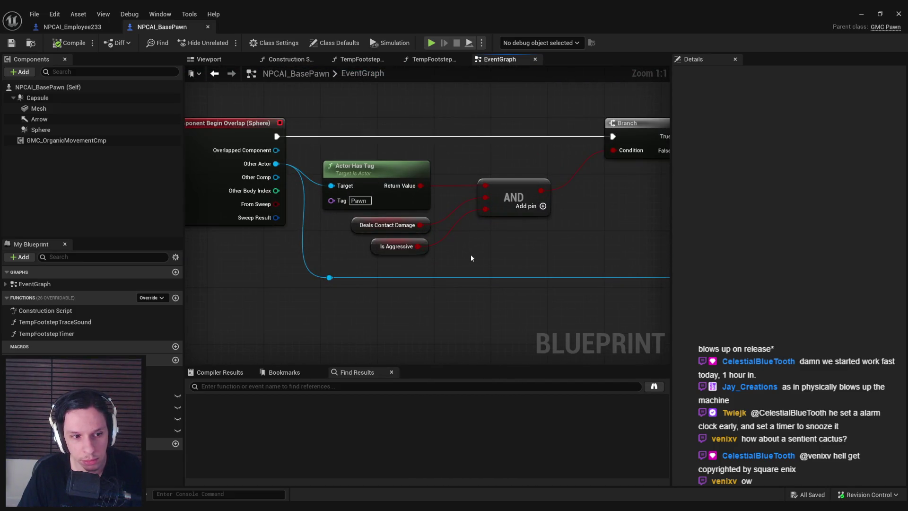
pyautogui.click(74, 27)
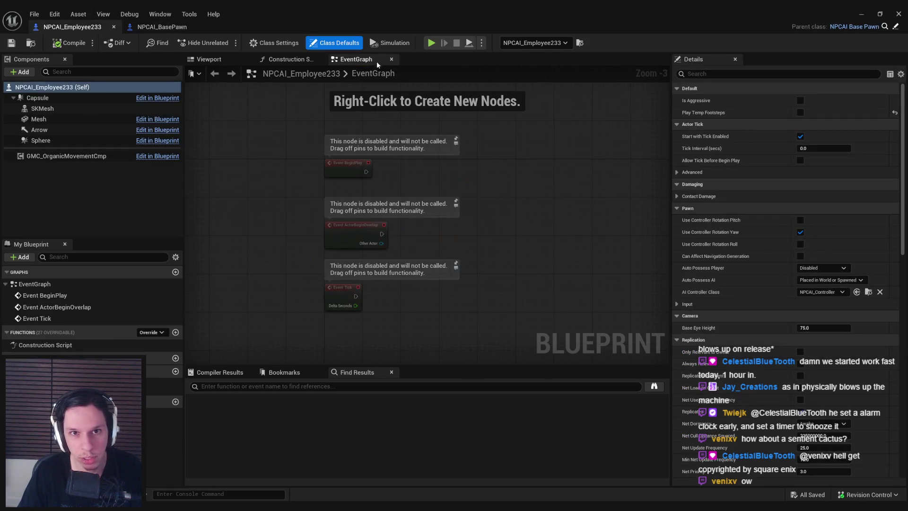
pyautogui.click(703, 198)
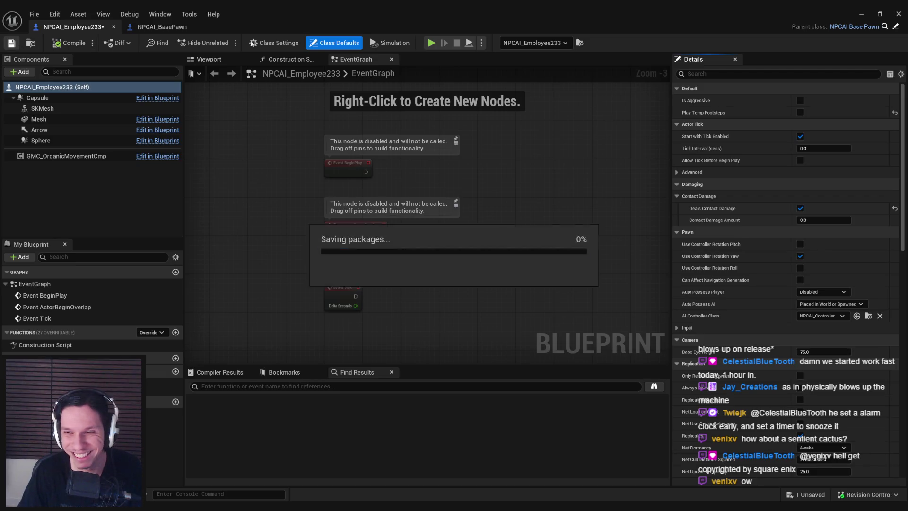
pyautogui.click(814, 219)
pyautogui.write('5')
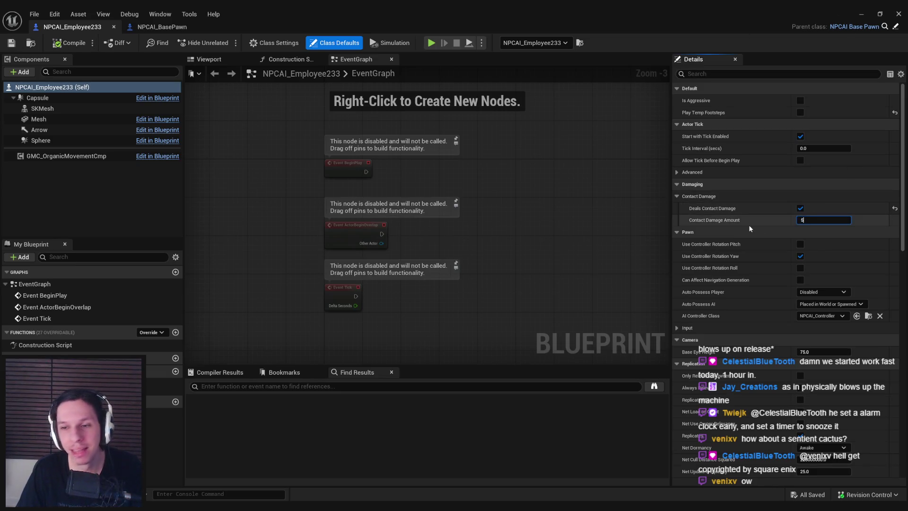
pyautogui.press('BackSpace')
pyautogui.write('15')
pyautogui.press('Return')
pyautogui.hotkey('ctrl', 's')
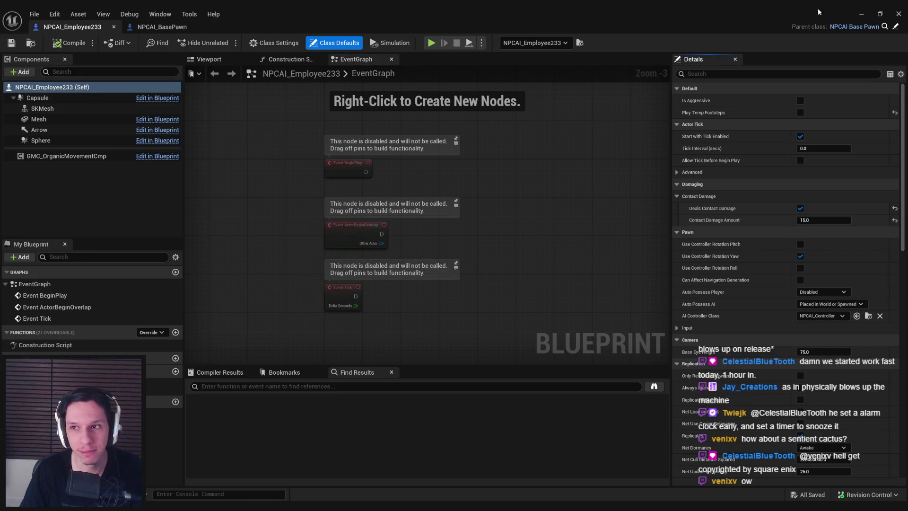
pyautogui.click(861, 14)
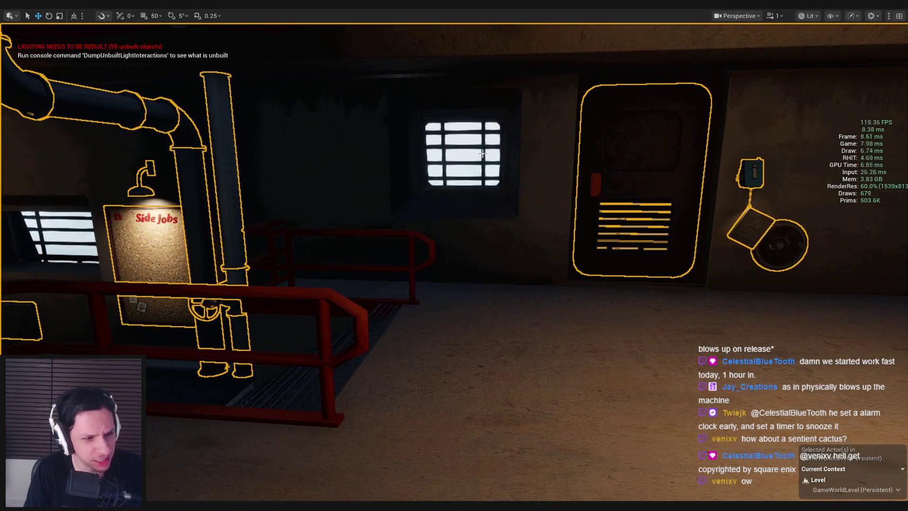
# - Play-test by walking out to the walkway railing until the NPC deals contact damage, then stop
pyautogui.hotkey('alt', 'p')
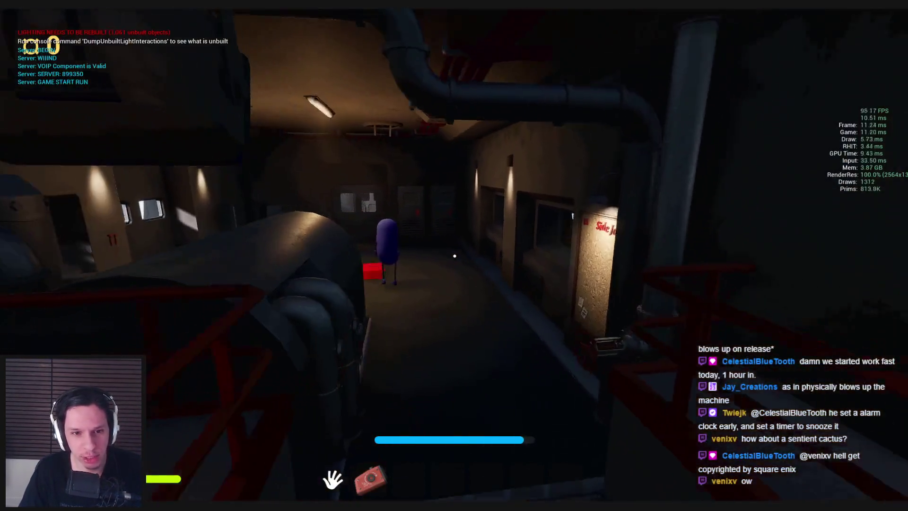
pyautogui.press('w')
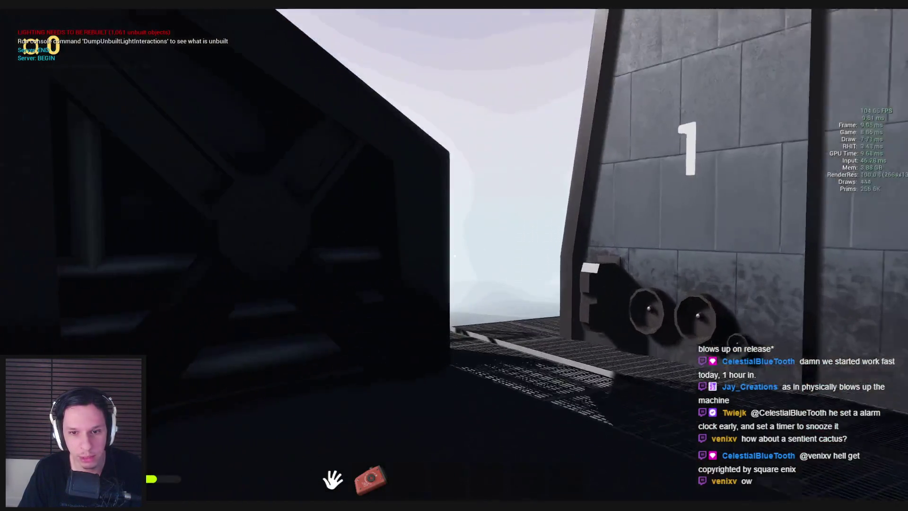
pyautogui.press('a')
pyautogui.press('w')
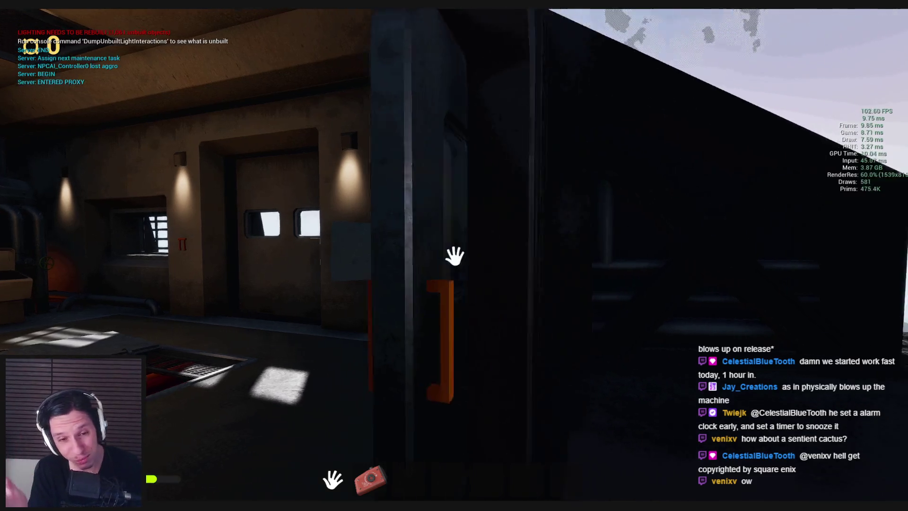
pyautogui.press('w')
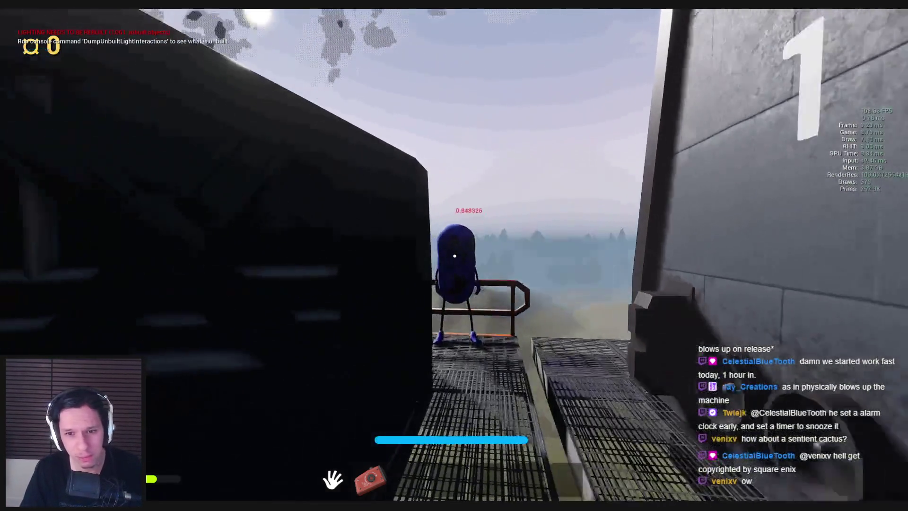
pyautogui.press('Escape')
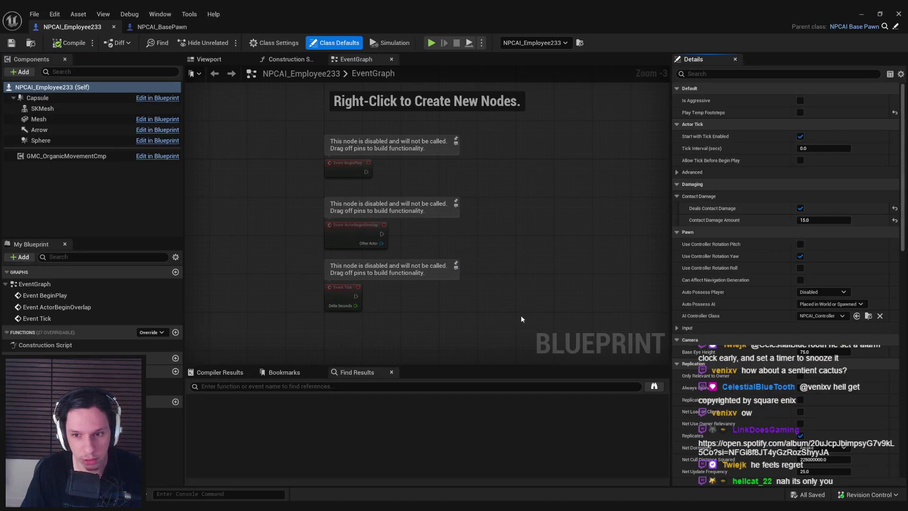
pyautogui.click(166, 27)
# - Change the knockback multiplier on the multiply node from 500 to 2500
pyautogui.scroll(-5, 524, 227)
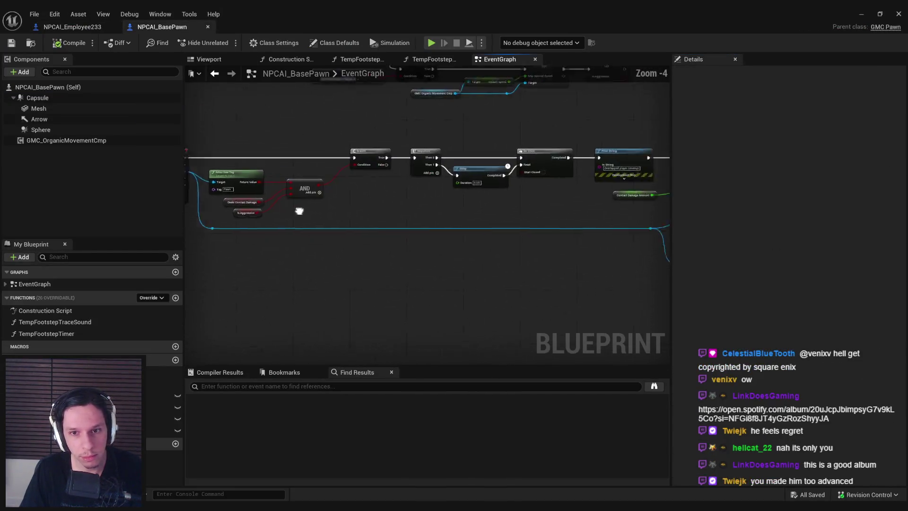
pyautogui.scroll(4, 582, 227)
pyautogui.click(608, 234)
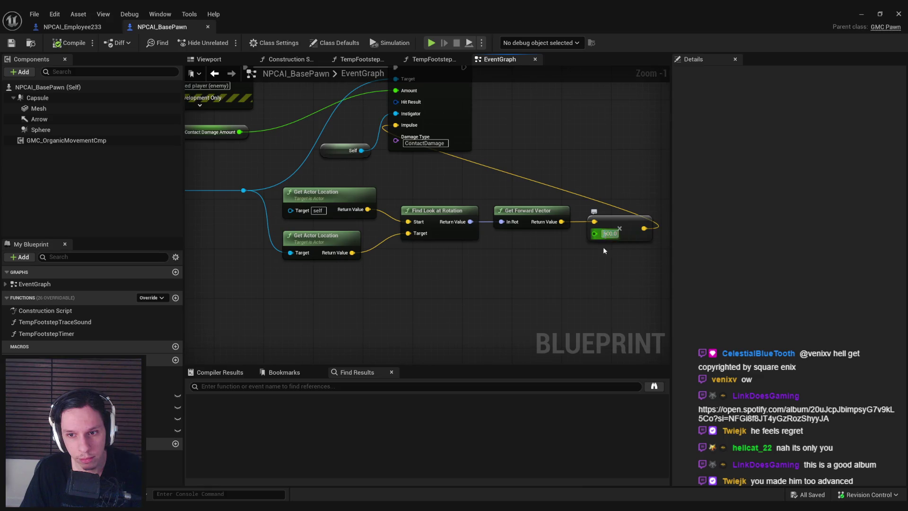
pyautogui.write('2500')
pyautogui.click(16, 44)
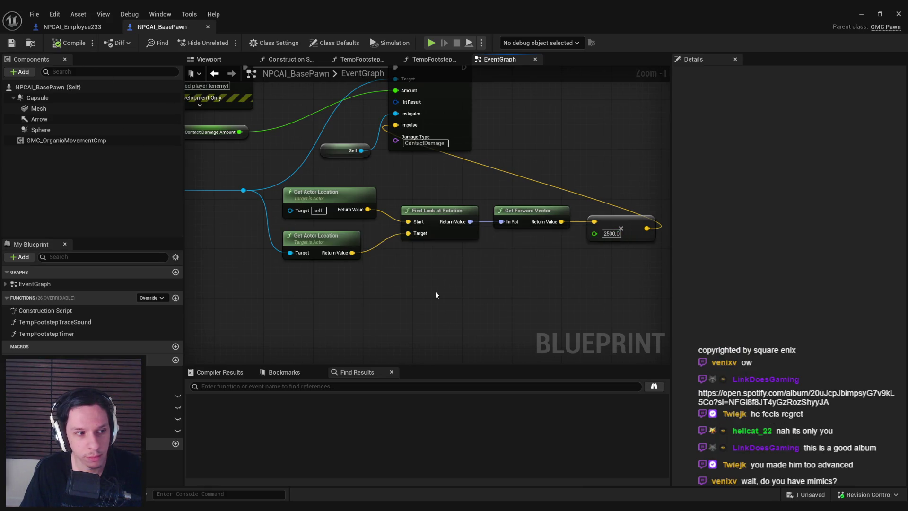
pyautogui.scroll(1, 567, 237)
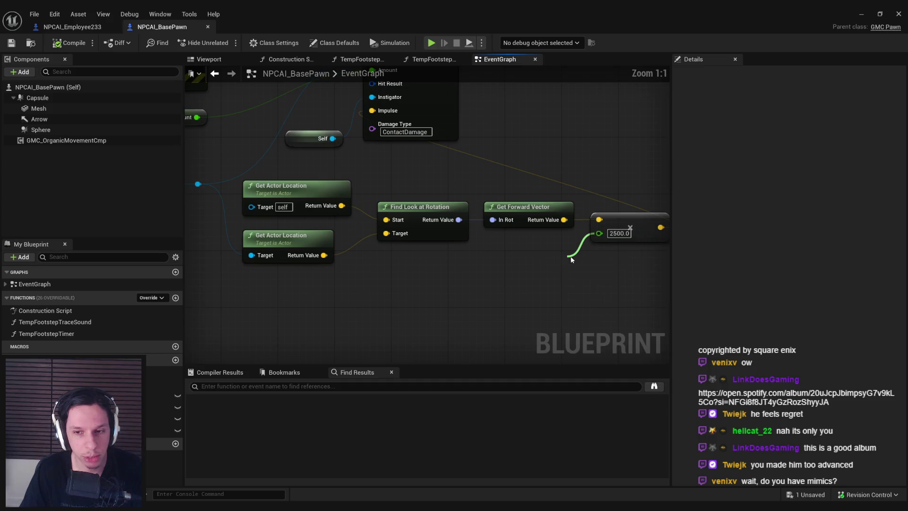
# - Promote the 2500 multiplier to a Contact Damage Knockback variable under Damaging|Contact Damage and save
pyautogui.moveTo(569, 259); pyautogui.dragTo(569, 258)
pyautogui.click(601, 311)
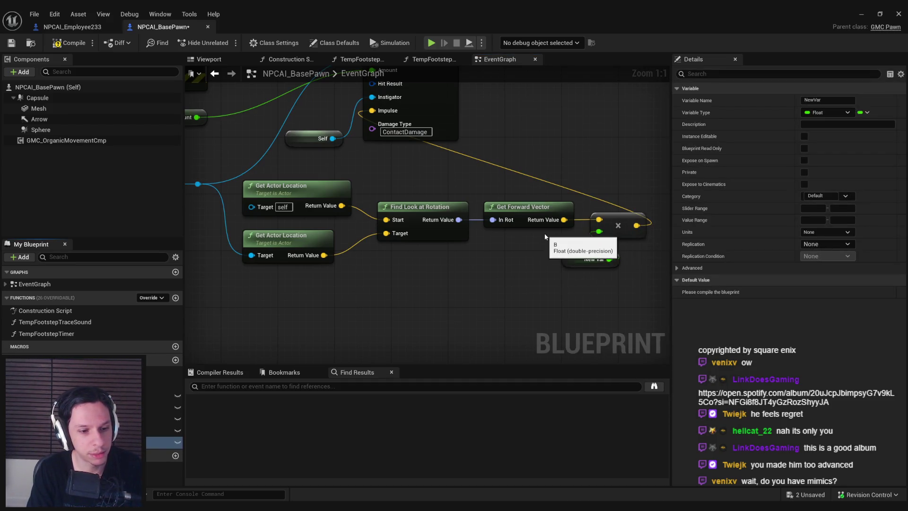
pyautogui.moveTo(142, 402); pyautogui.dragTo(142, 402)
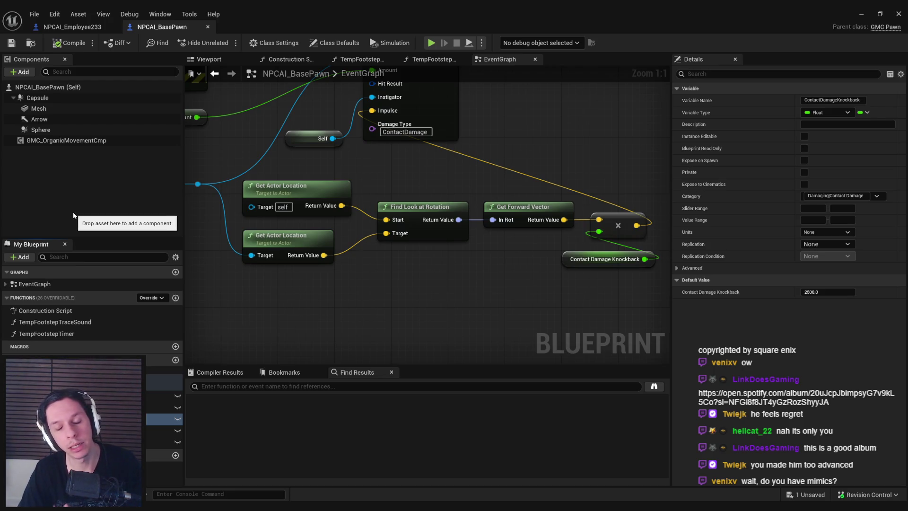
pyautogui.moveTo(73, 211)
pyautogui.mouseDown()
pyautogui.moveTo(203, 243)
pyautogui.moveTo(304, 305)
pyautogui.moveTo(497, 255)
pyautogui.mouseUp()
pyautogui.hotkey('ctrl', 's')
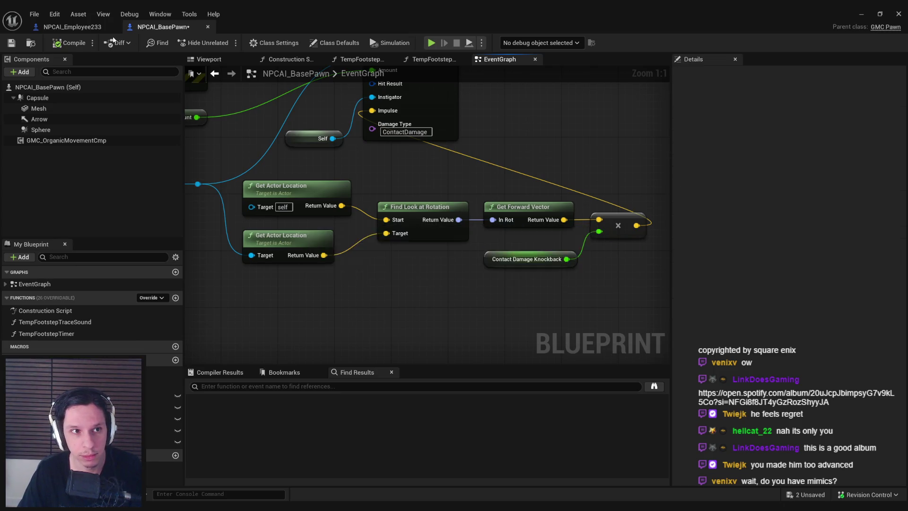
pyautogui.click(72, 27)
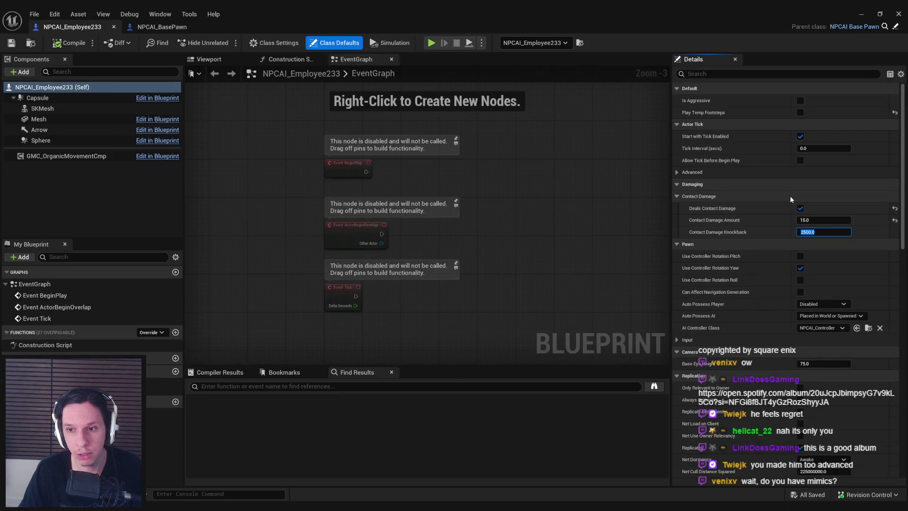
# - Start a new play-test and sprint toward the purple NPC so it follows and touches the player
pyautogui.click(860, 15)
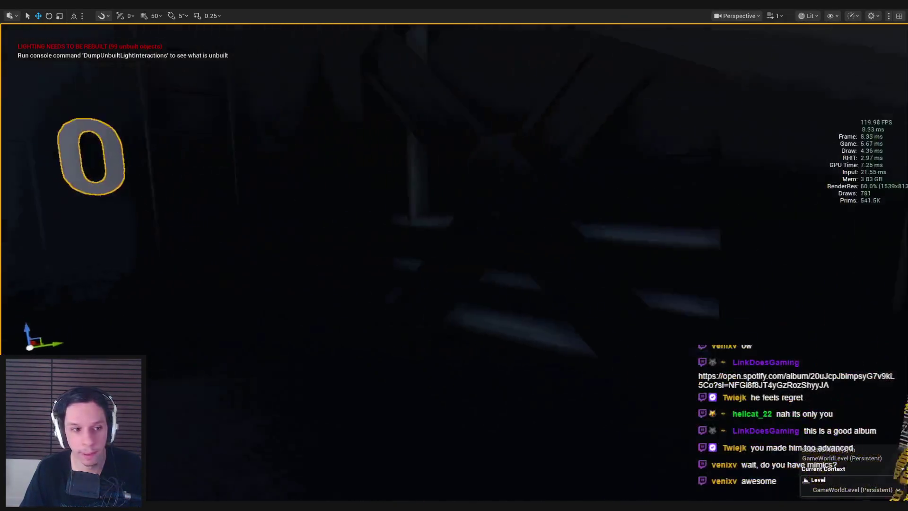
pyautogui.hotkey('alt', 'p')
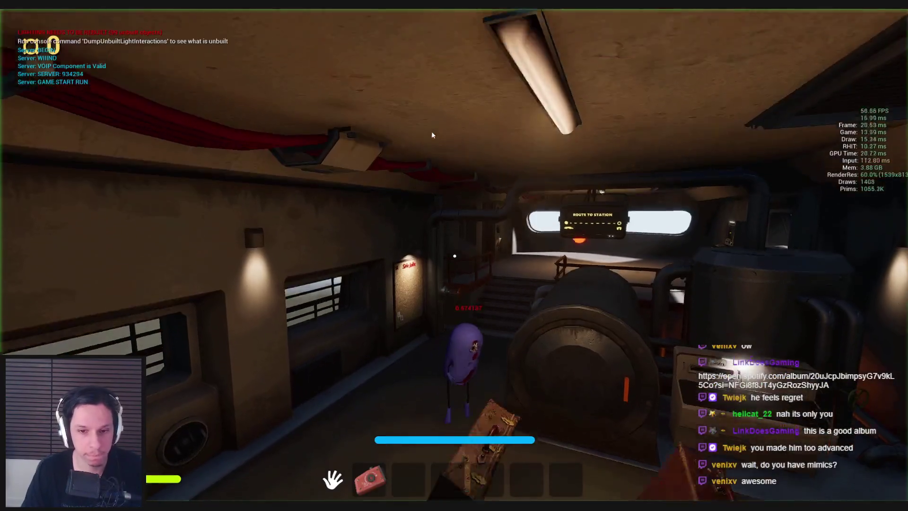
pyautogui.hotkey('shift', 'w')
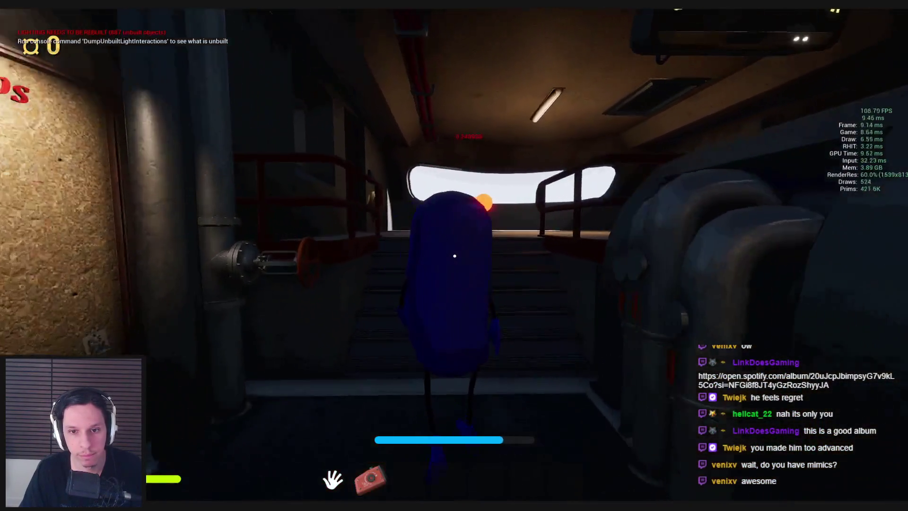
pyautogui.press('w')
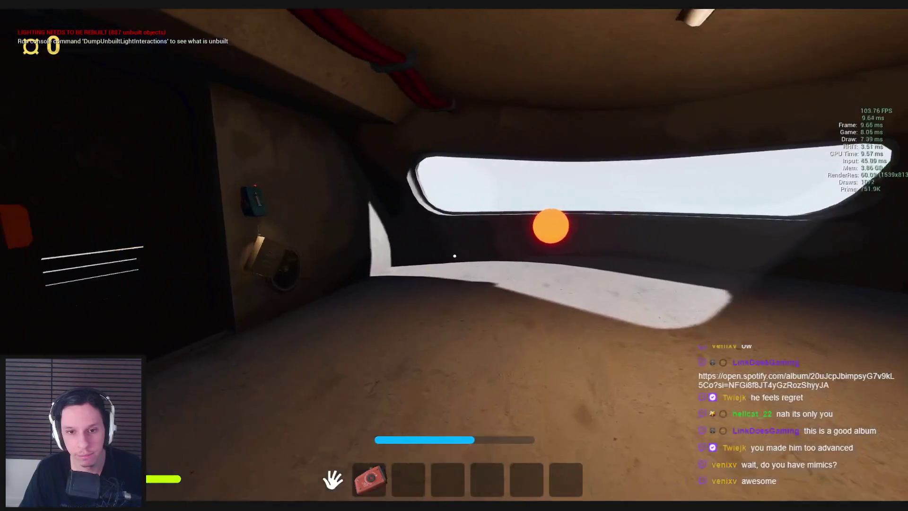
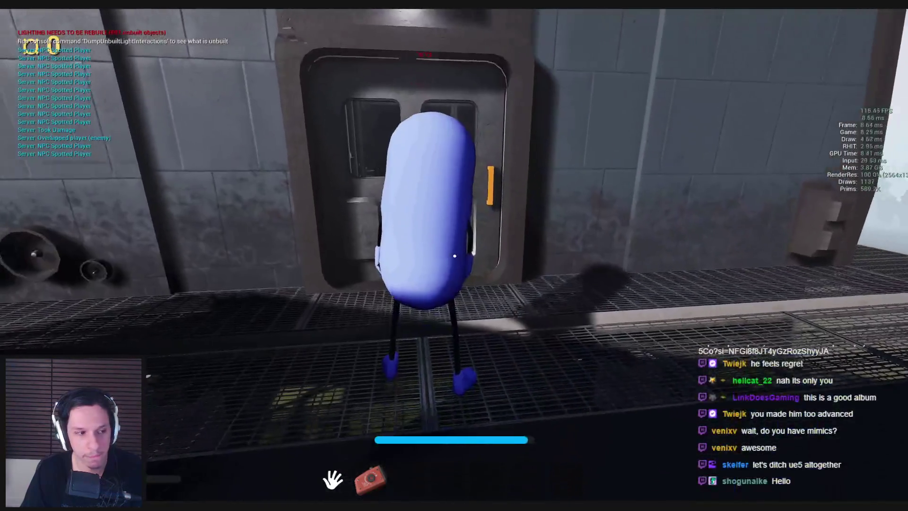
# - End the play session and open BP_TrainrotPlayerCharacter from the Content Browser
pyautogui.press('Escape')
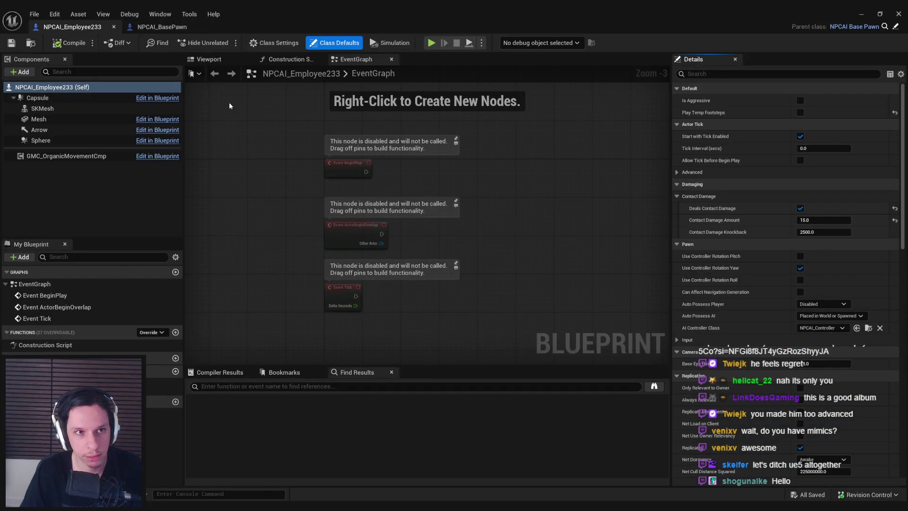
pyautogui.click(162, 26)
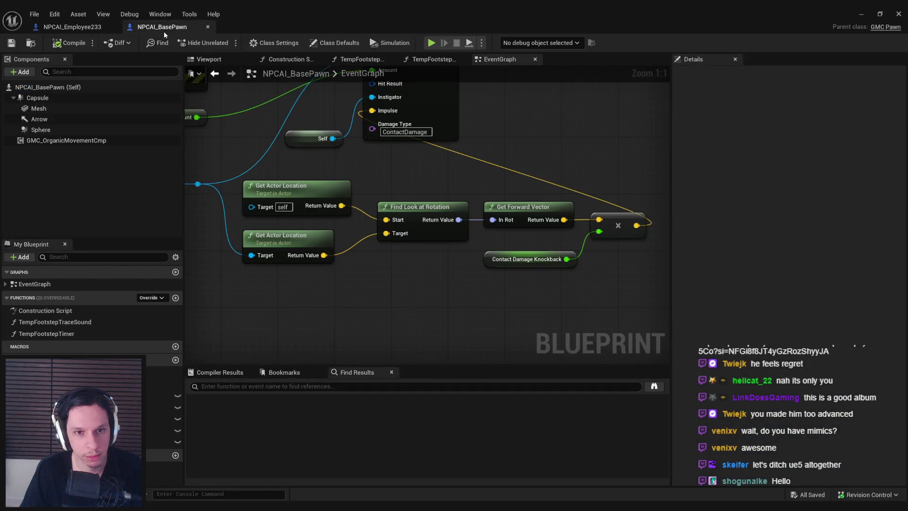
pyautogui.scroll(2, 470, 234)
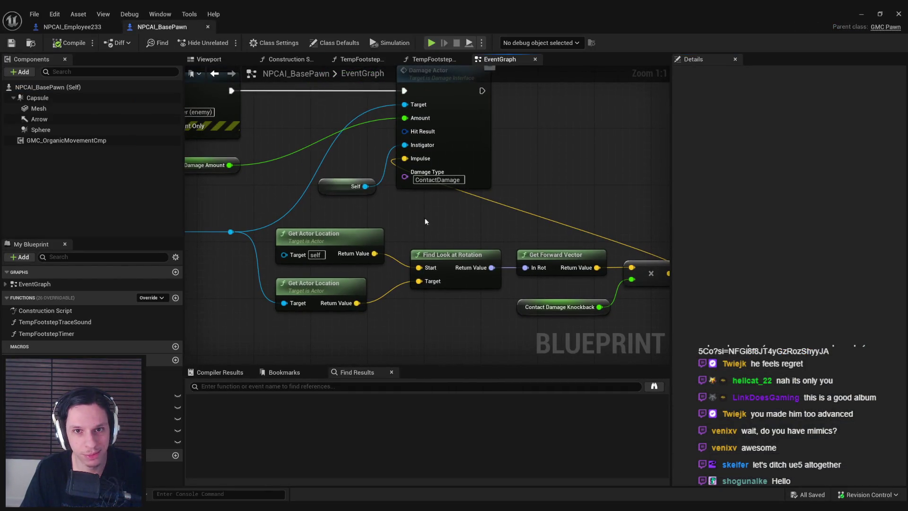
pyautogui.click(854, 14)
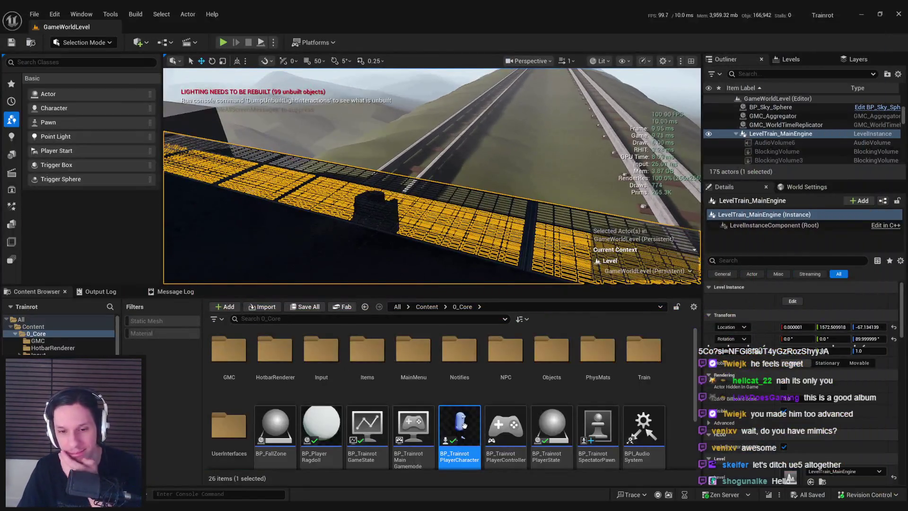
pyautogui.doubleClick(464, 425)
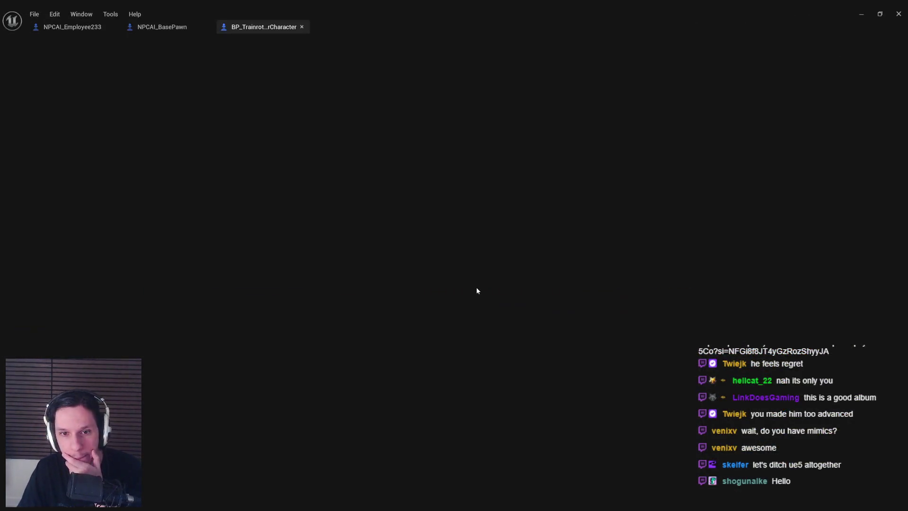
# - Pan the player's death and Took Damage impulse logic, then switch to the NPCAI_Employee233 Blueprint
pyautogui.scroll(2, 421, 237)
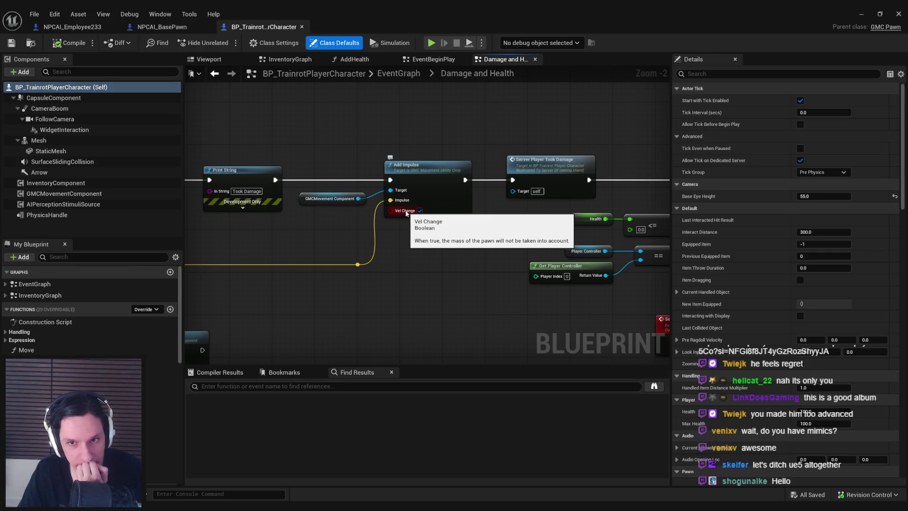
pyautogui.moveTo(412, 270); pyautogui.dragTo(70, 256)
pyautogui.moveTo(303, 255); pyautogui.dragTo(477, 247)
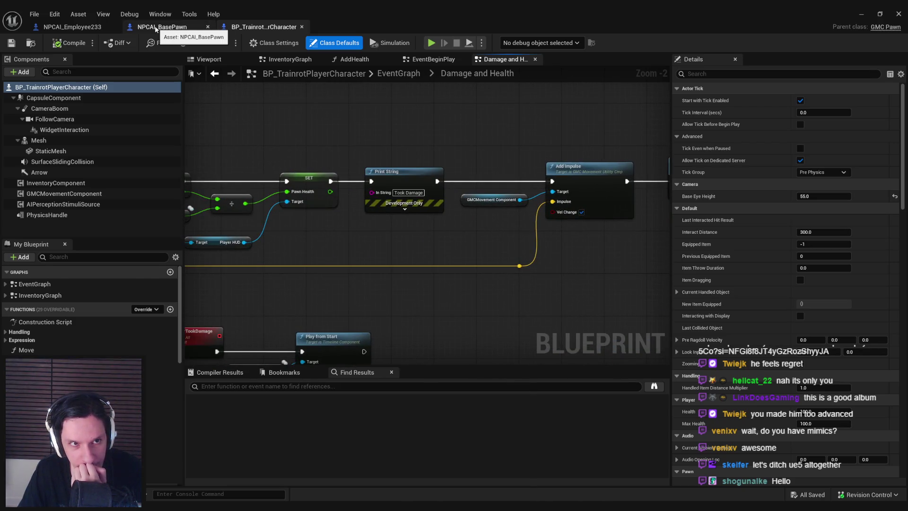
pyautogui.click(156, 27)
pyautogui.click(69, 27)
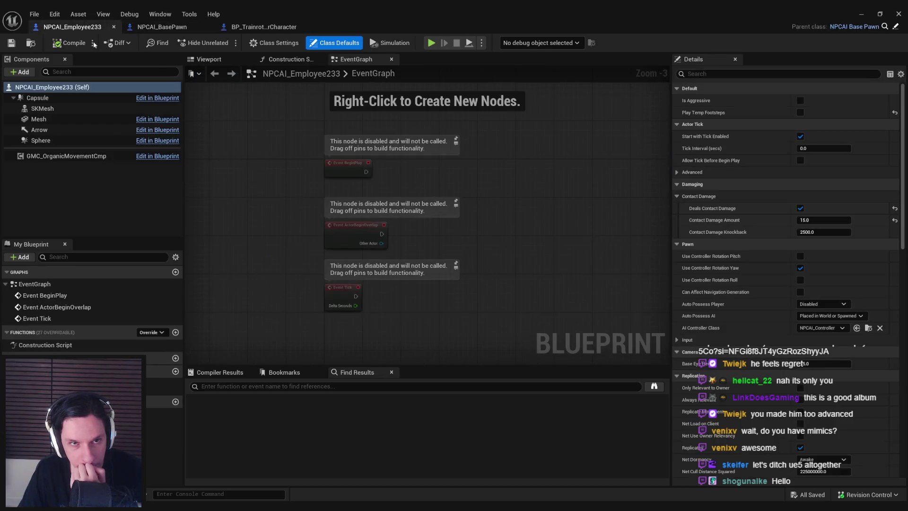
# - Set the employee's Contact Damage Knockback to 1250, save, and minimize the Blueprint editor
pyautogui.click(821, 232)
pyautogui.write('125')
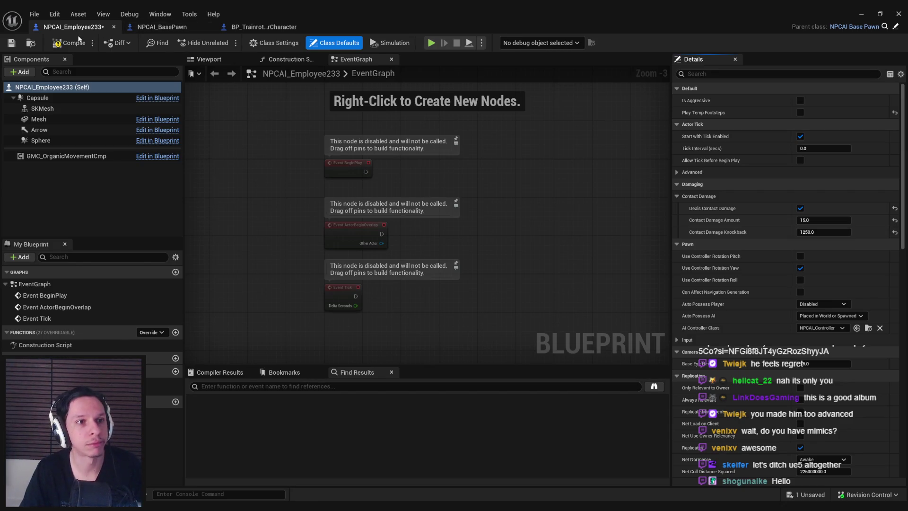
pyautogui.click(10, 44)
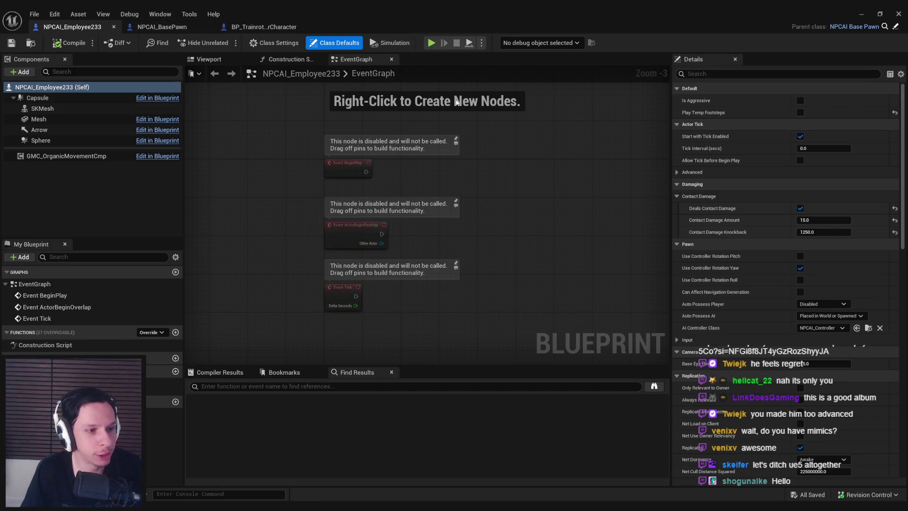
pyautogui.click(860, 16)
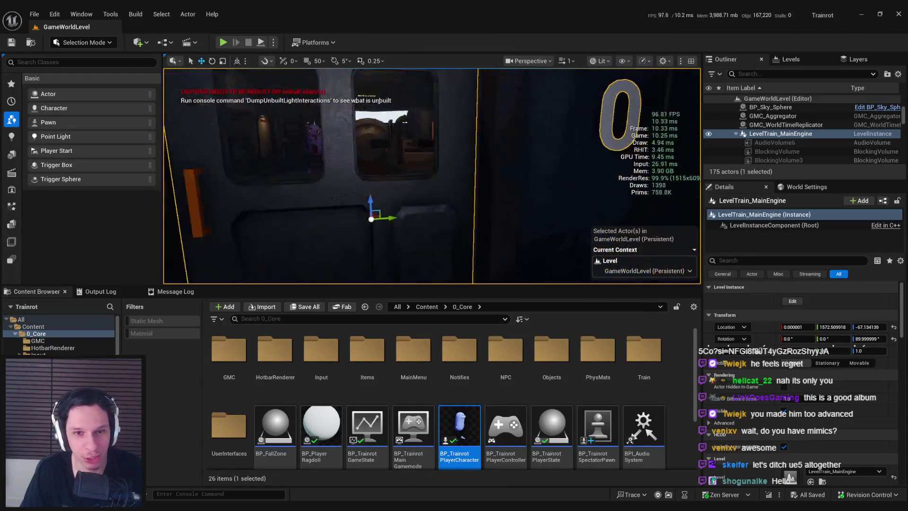
# - Hide viewport editor icons with G and start a fullscreen Play-in-Editor session
pyautogui.press('g')
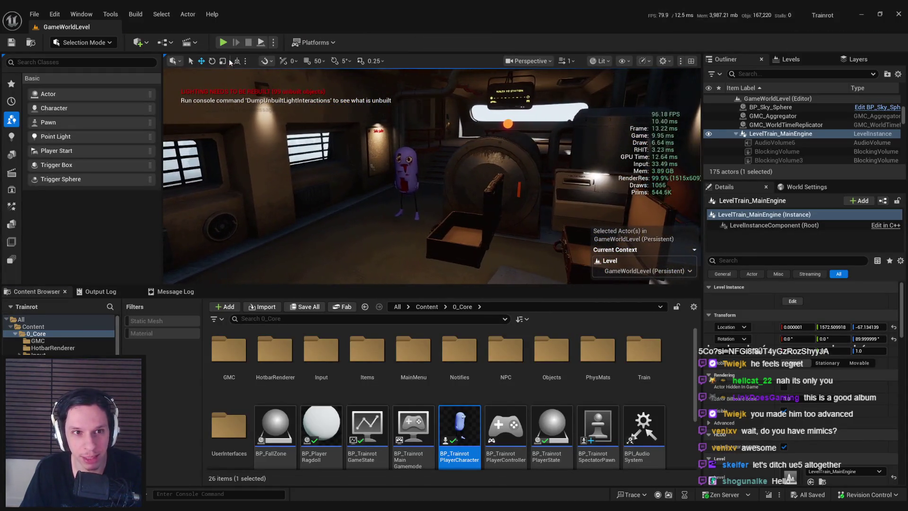
pyautogui.hotkey('alt', 'p')
pyautogui.press('F11')
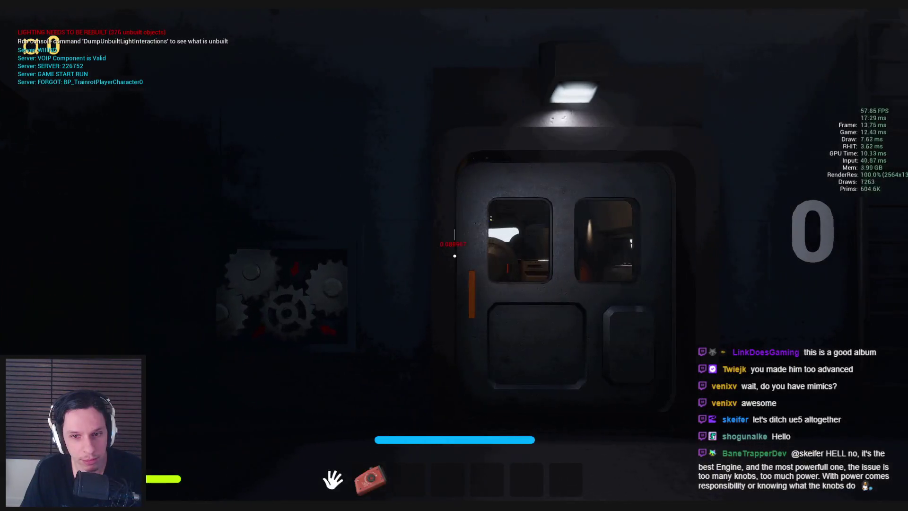
# - Walk through the train and down the stairs into the tunnel toward the blue employee NPC
pyautogui.press('w')
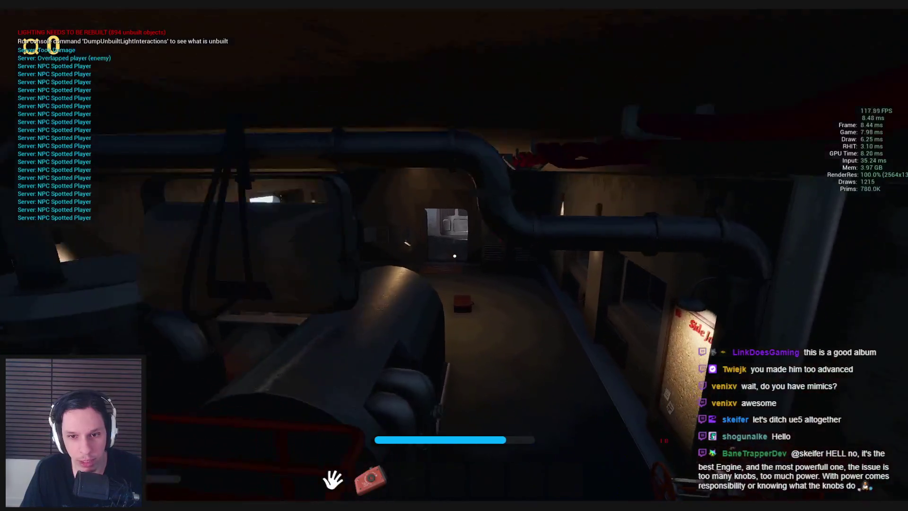
pyautogui.press('w')
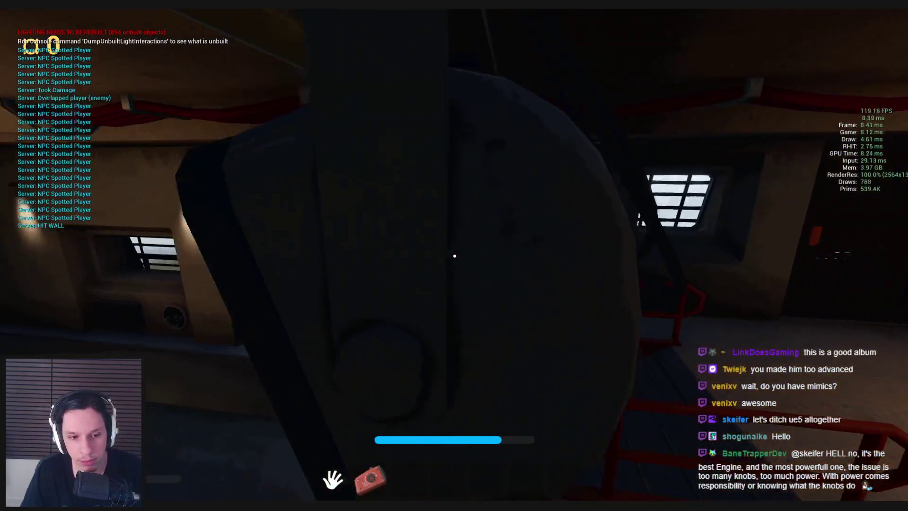
pyautogui.press('w')
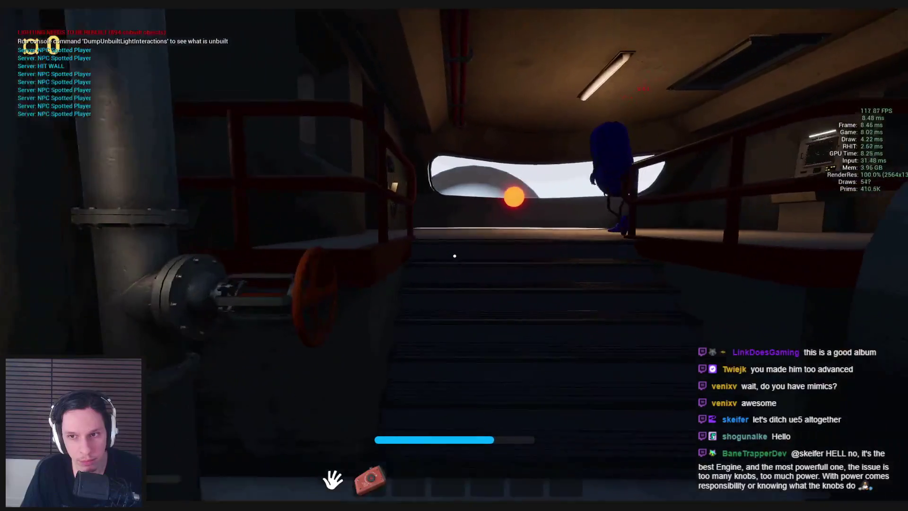
pyautogui.press('w')
pyautogui.press('w')
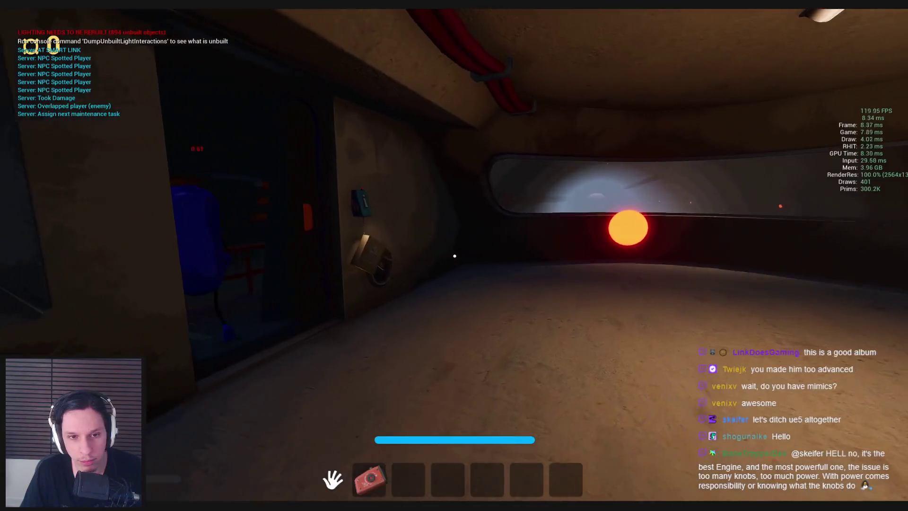
pyautogui.press('w')
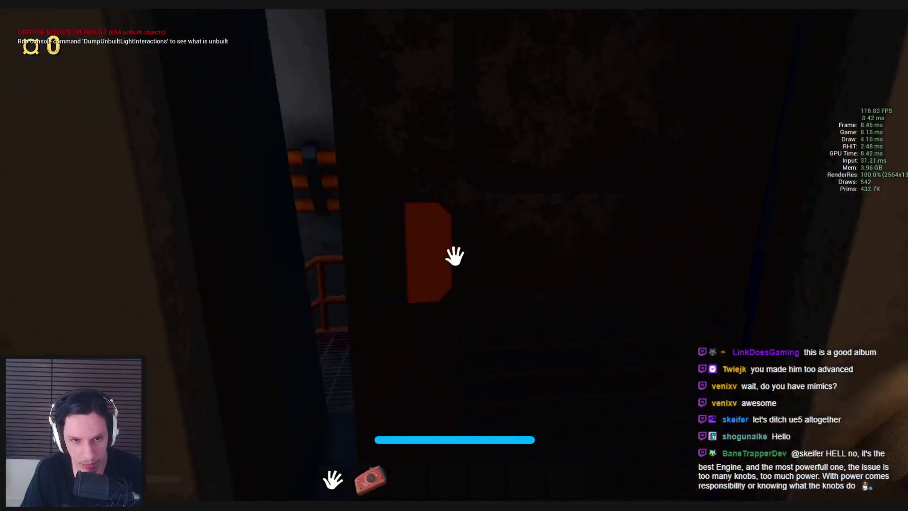
pyautogui.press('s')
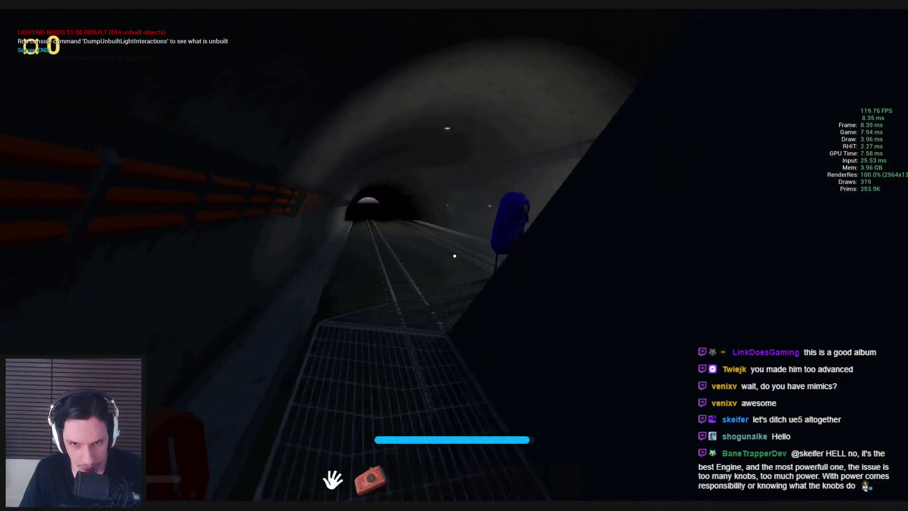
pyautogui.press('w')
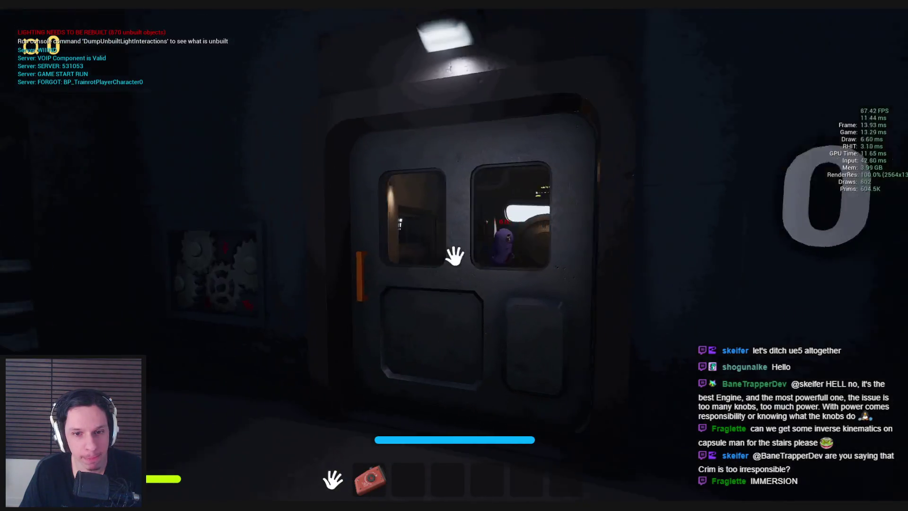
# - Open the train and elevator doors, briefly toggle the debug camera, and reach the train roof
pyautogui.click(454, 256)
pyautogui.press('w')
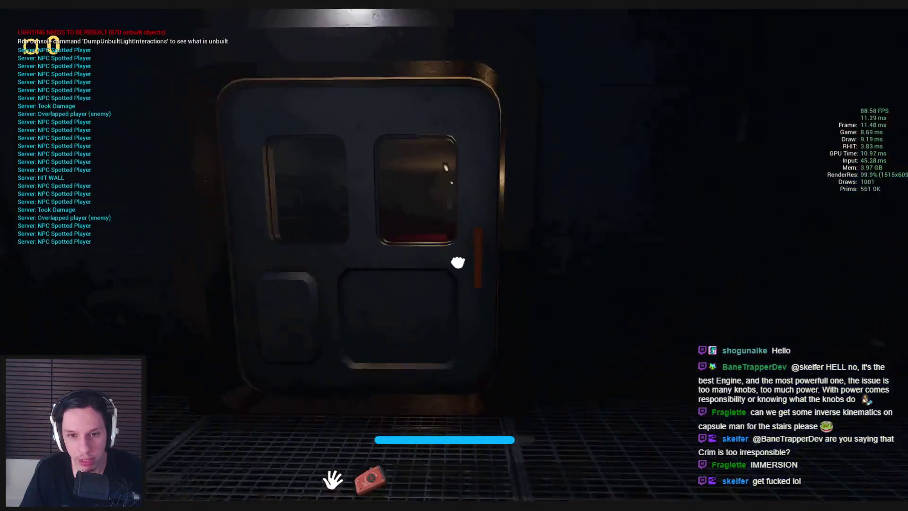
pyautogui.click(458, 262)
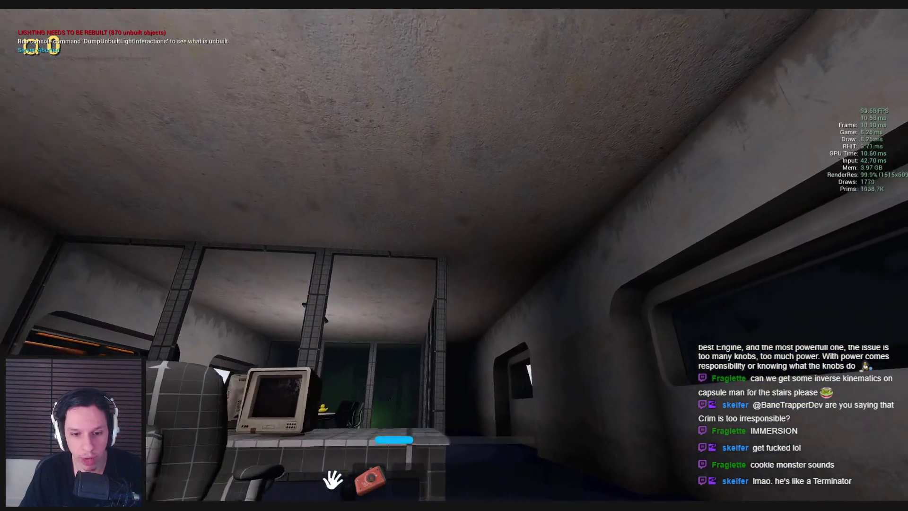
pyautogui.press(';')
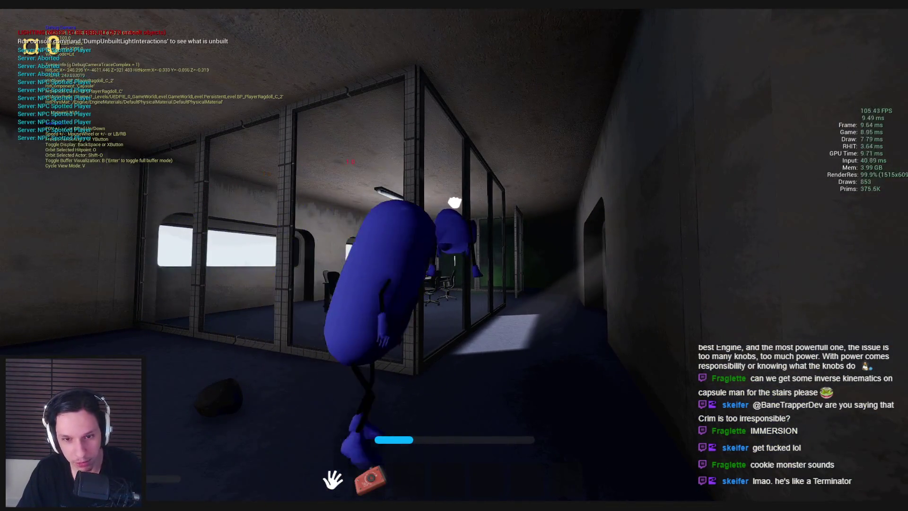
pyautogui.press(';')
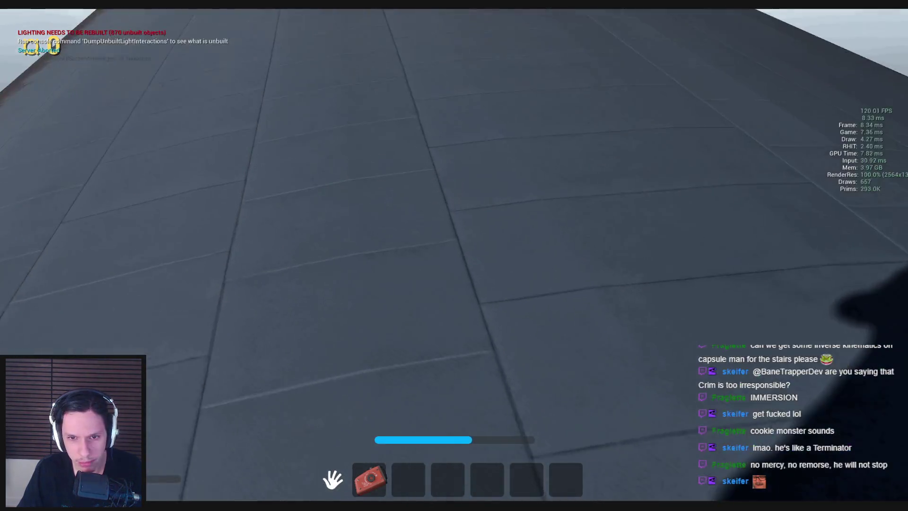
# - Run along the train roof toward the hatch, looking around the sky and roof
pyautogui.press('2')
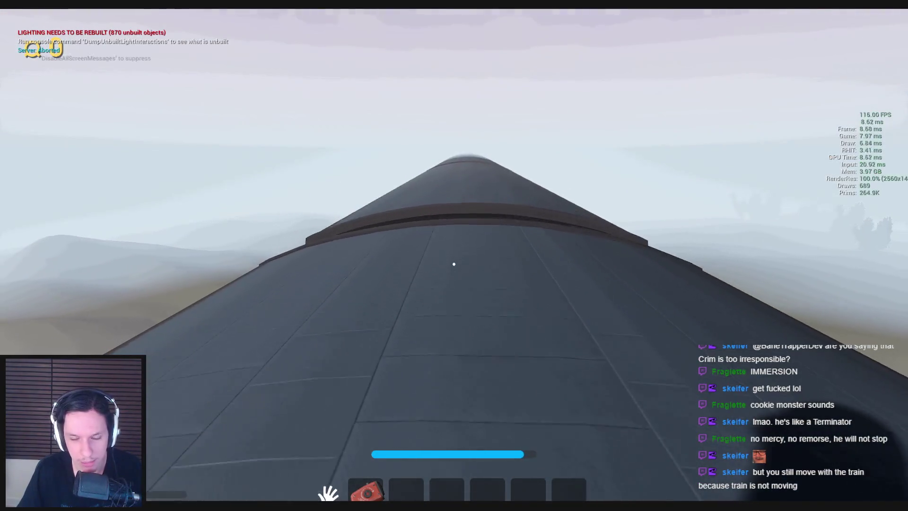
pyautogui.press('w')
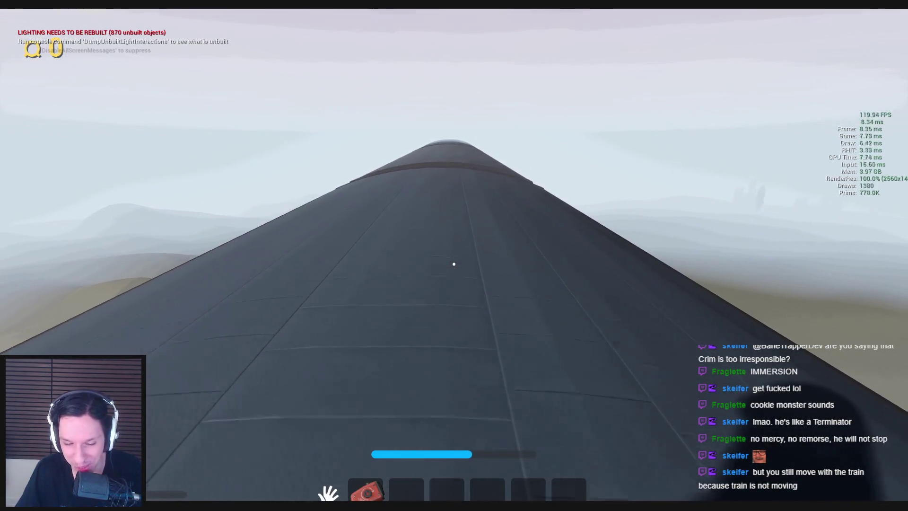
pyautogui.press('w')
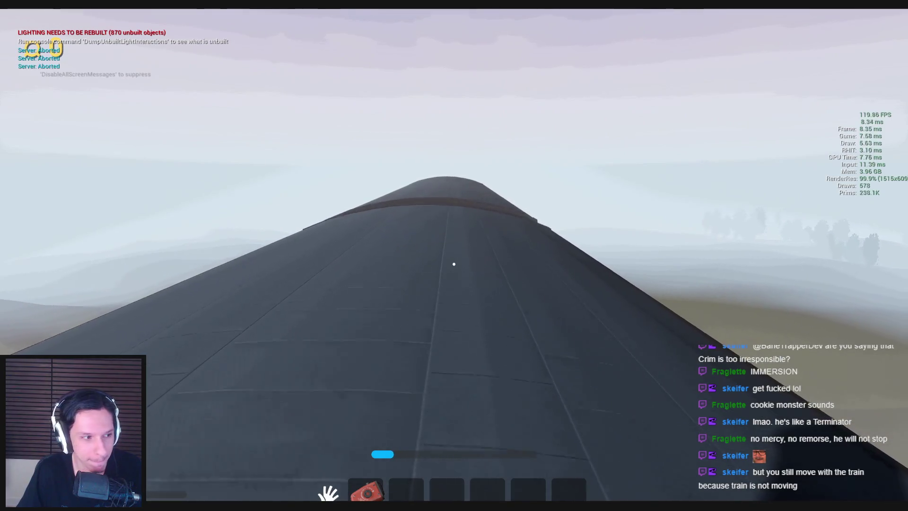
pyautogui.press('w')
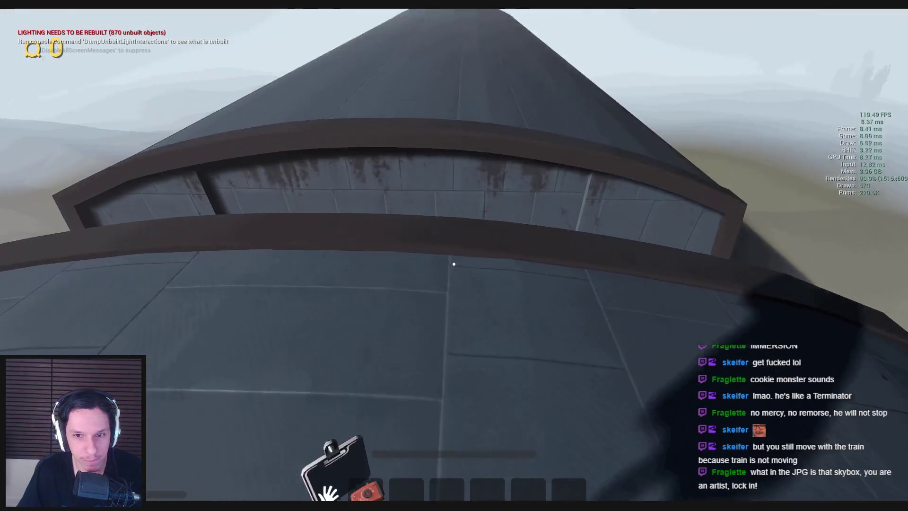
pyautogui.press('w')
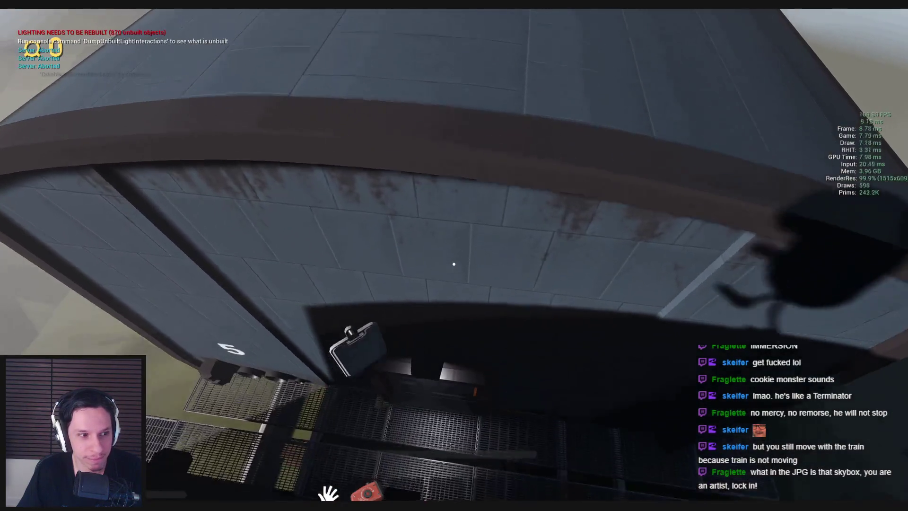
pyautogui.press('space')
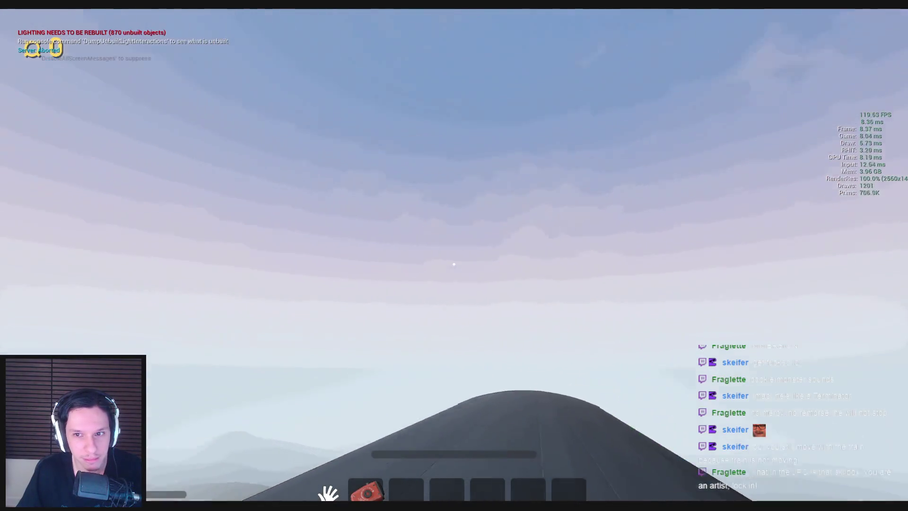
pyautogui.press('space')
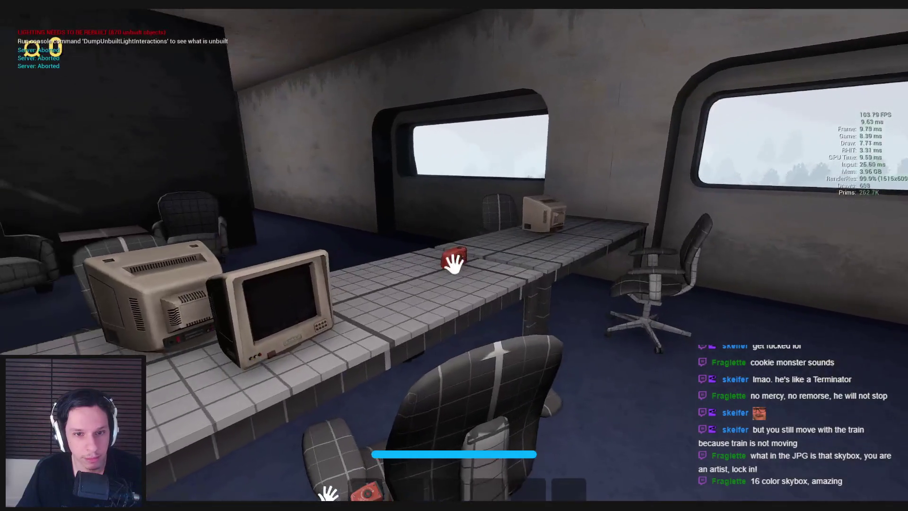
# - Pick up the camera and fire extinguisher, step outside, then walk back through the red carriage
pyautogui.click(454, 264)
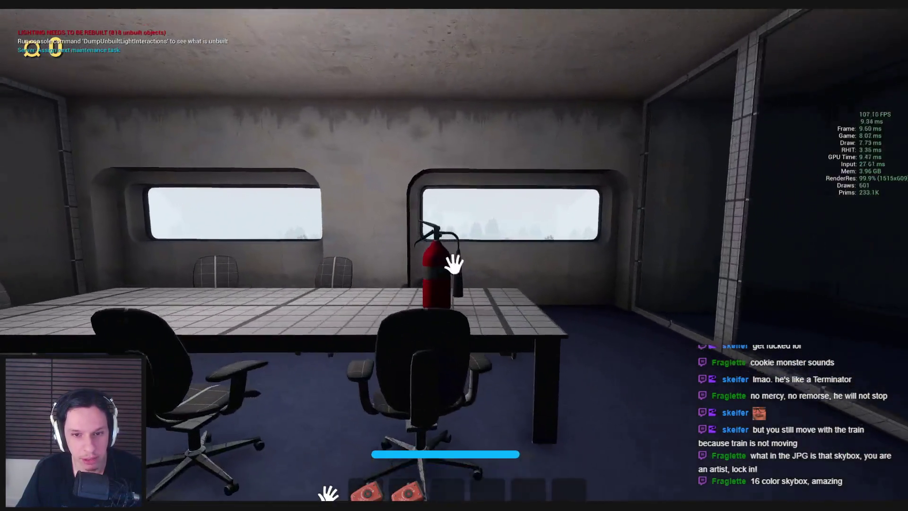
pyautogui.click(453, 264)
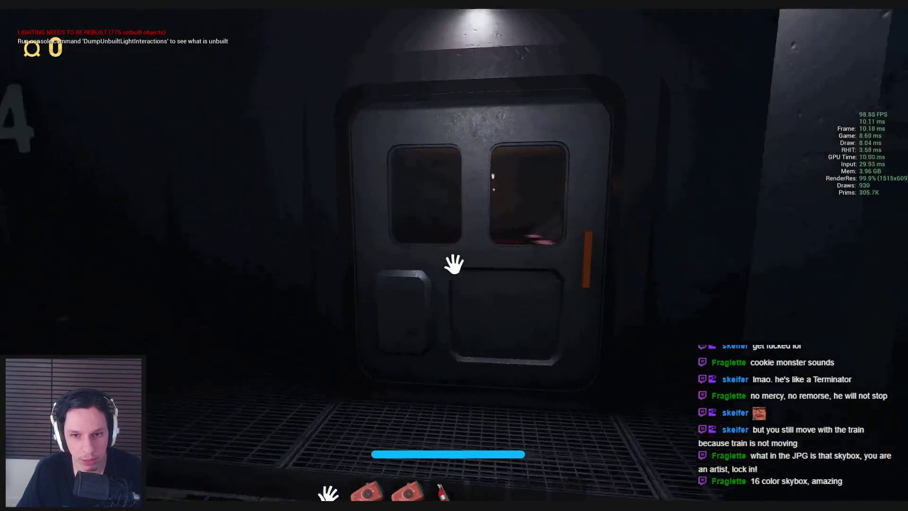
pyautogui.click(480, 280)
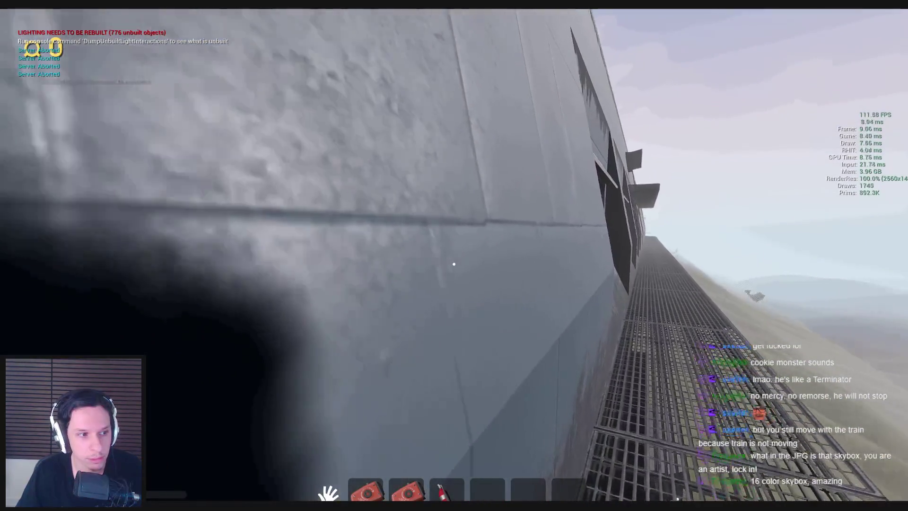
pyautogui.press('e')
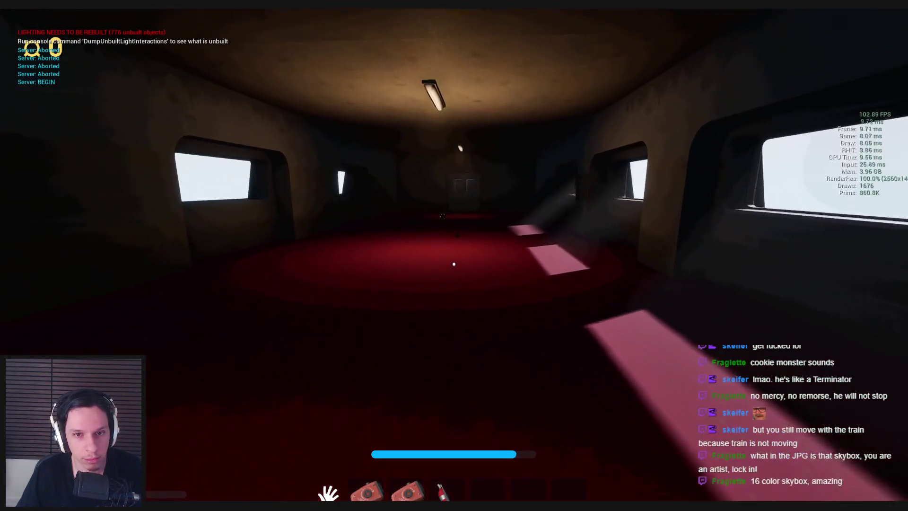
pyautogui.press('w')
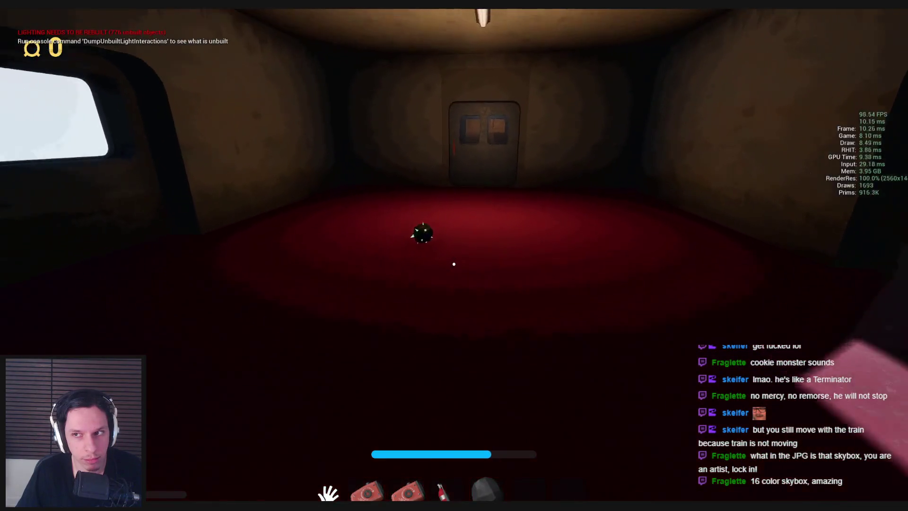
pyautogui.press('w')
pyautogui.press('w')
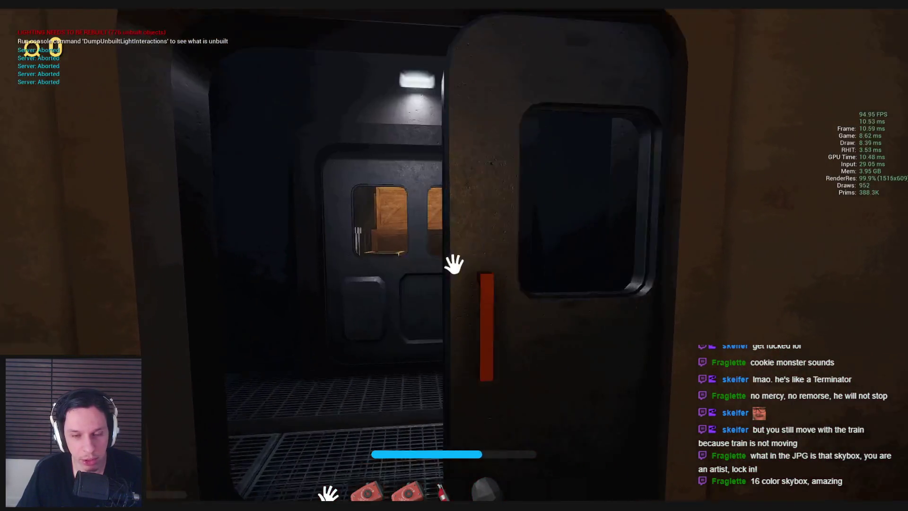
pyautogui.press('w')
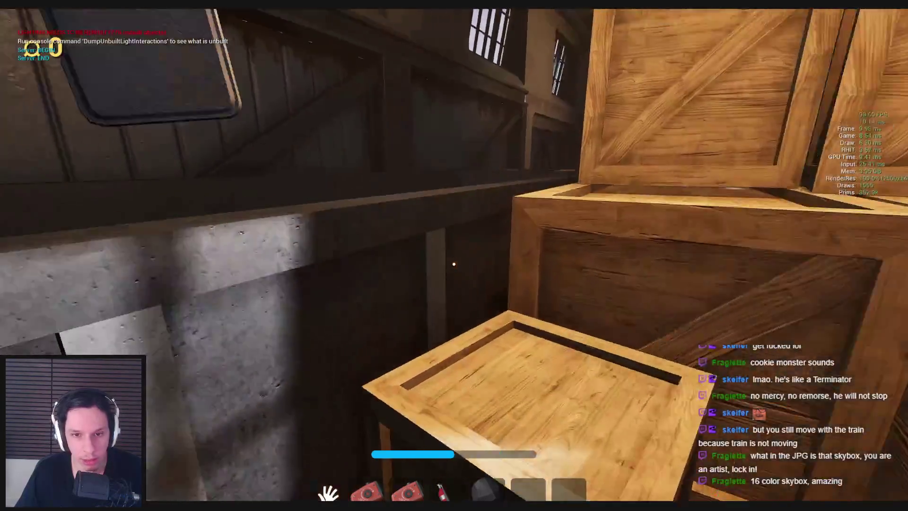
# - Pick up the red air horn, return to the empty hand, and grab the green glowstick
pyautogui.press('e')
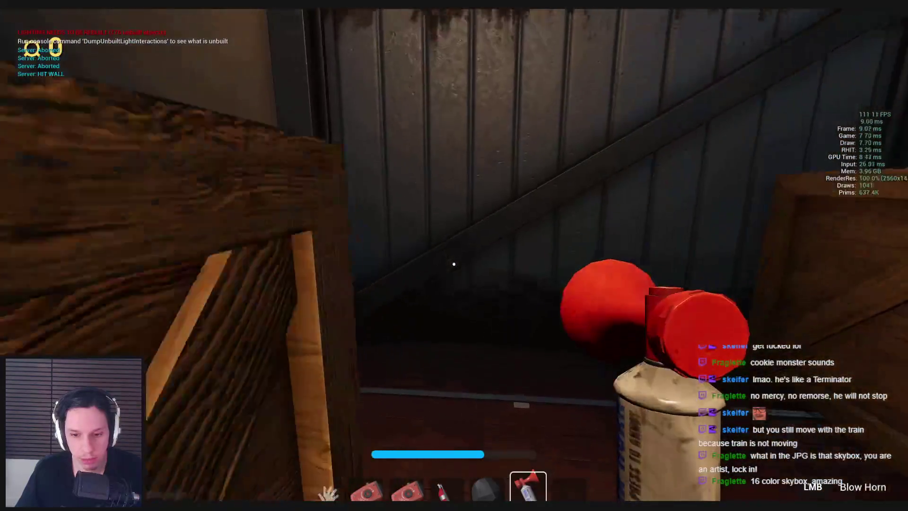
pyautogui.press('w')
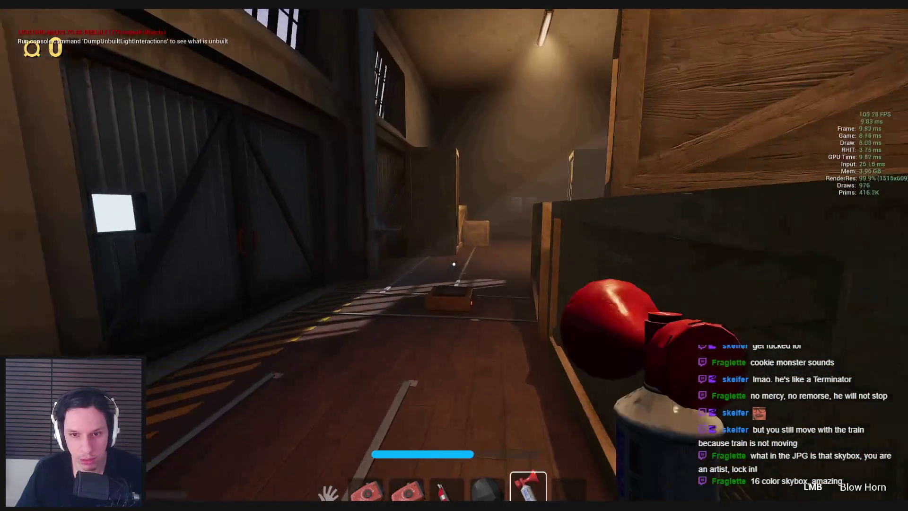
pyautogui.press('1')
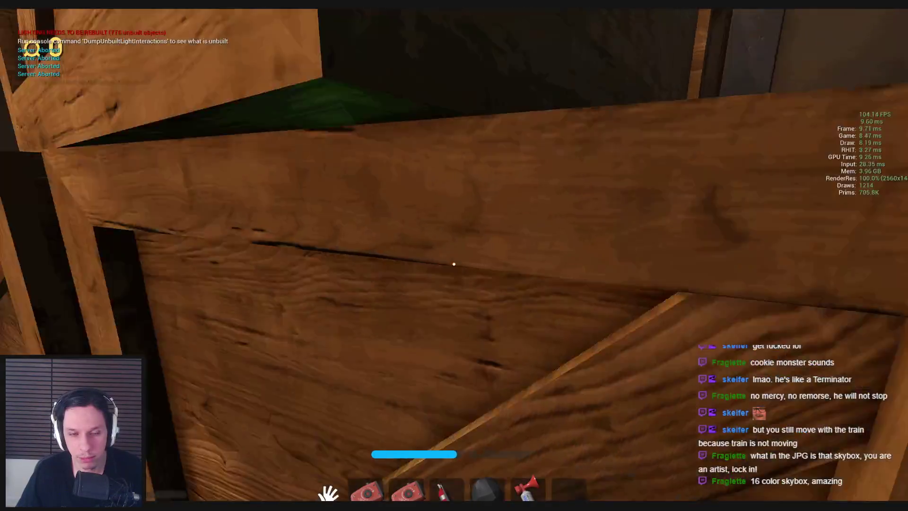
pyautogui.press('w')
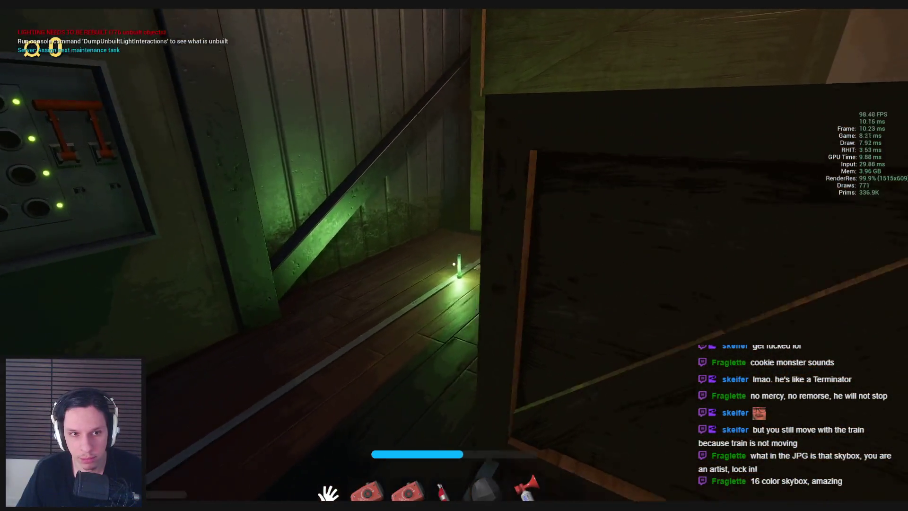
pyautogui.press('e')
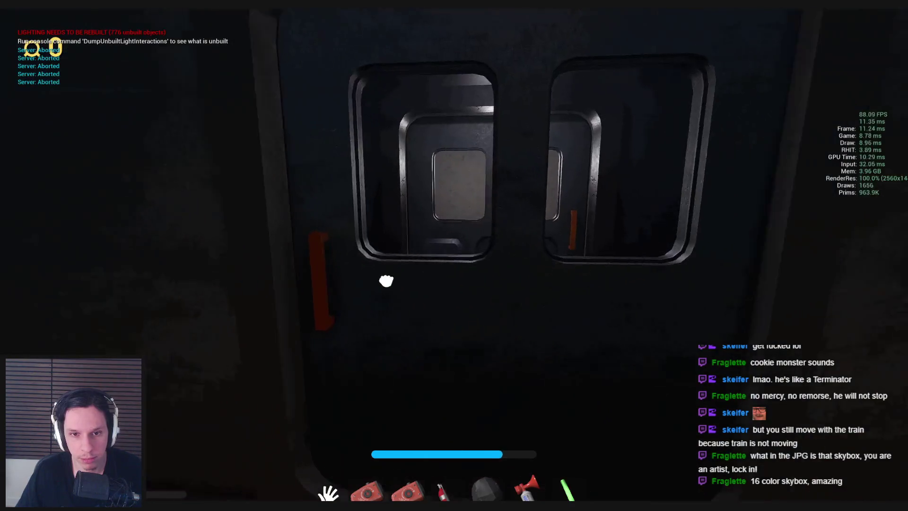
# - Enter the office car and walk past the desks and pillar to the concrete wall and back
pyautogui.press('e')
pyautogui.press('w')
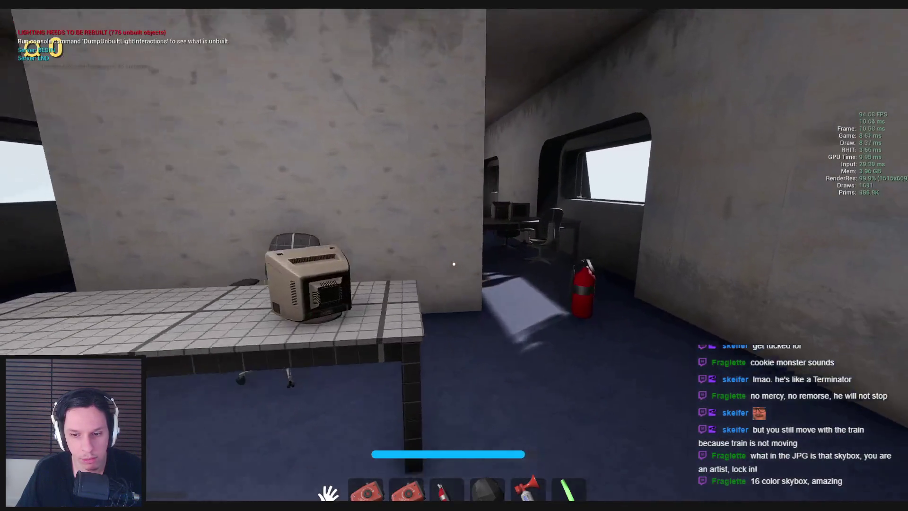
pyautogui.press('w')
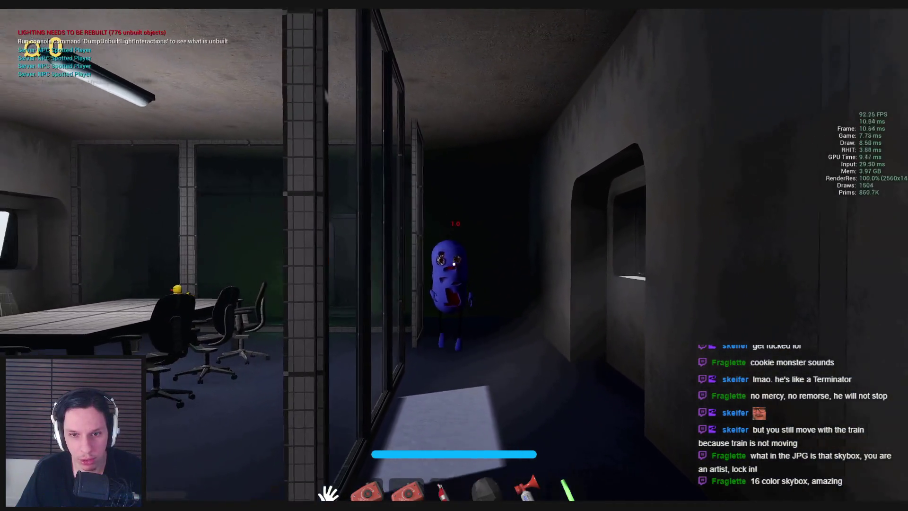
pyautogui.press('w')
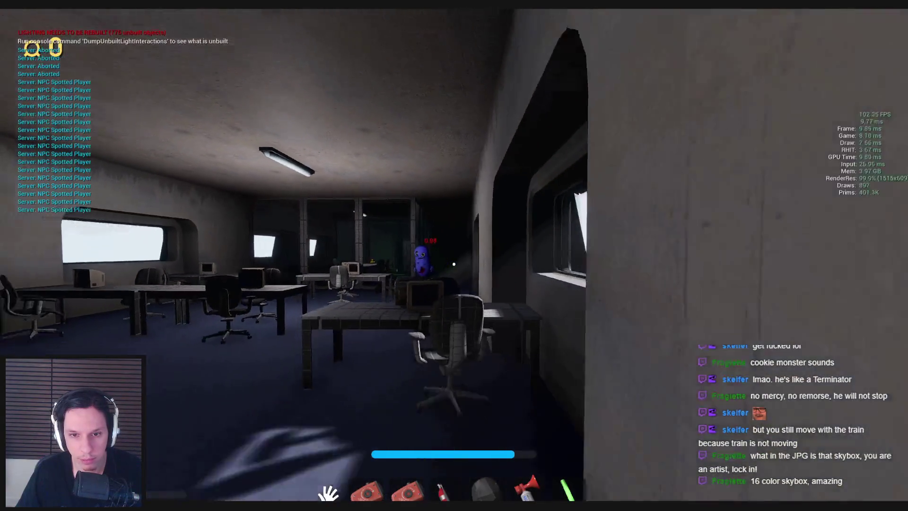
pyautogui.press('w')
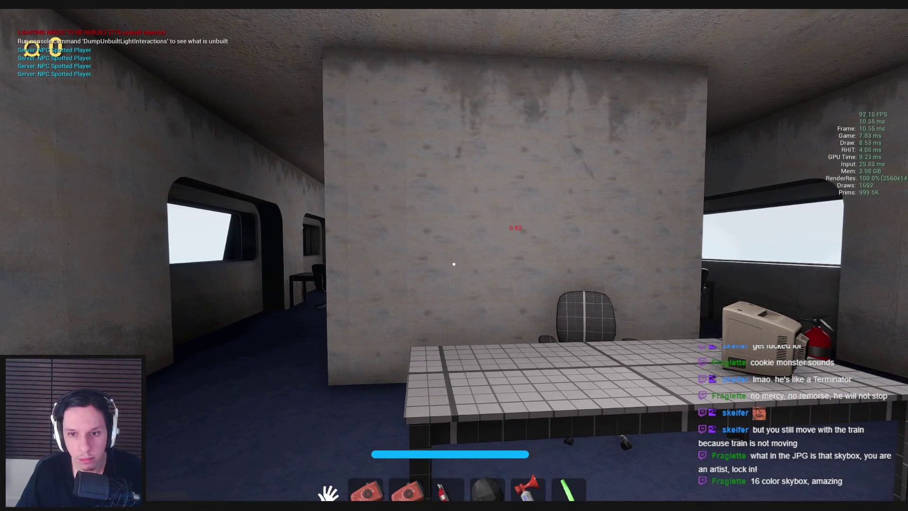
pyautogui.press('w')
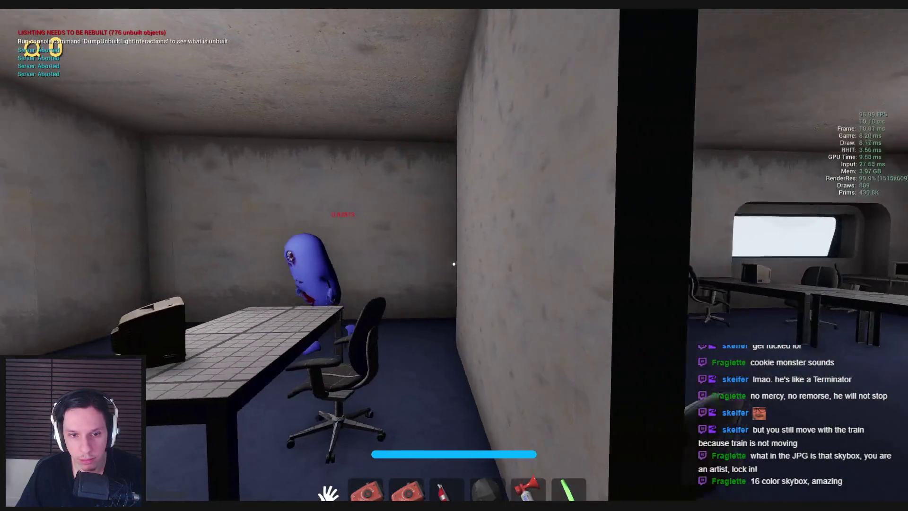
pyautogui.press('w')
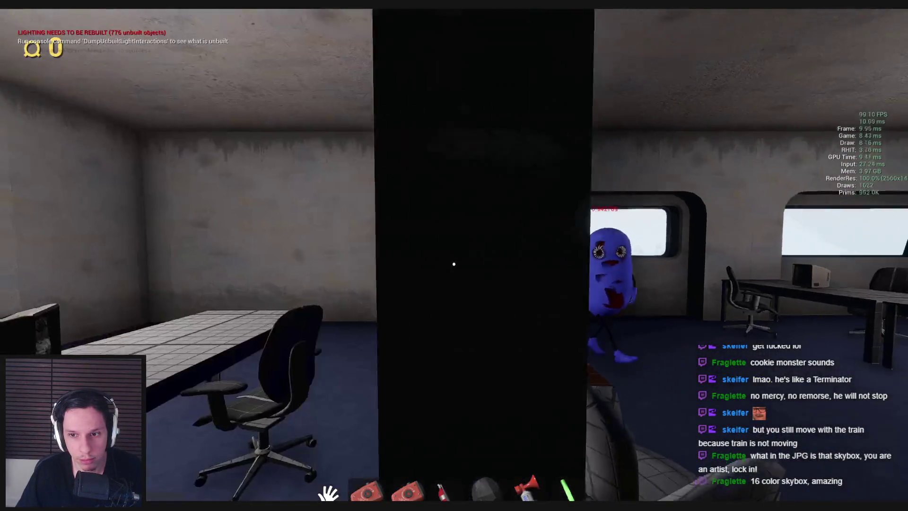
pyautogui.press('w')
pyautogui.press('w')
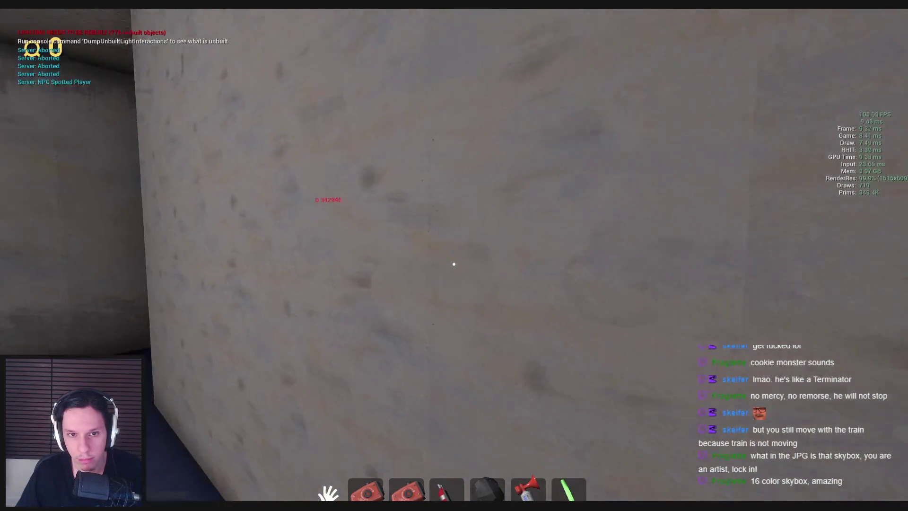
pyautogui.press('w')
pyautogui.press('w')
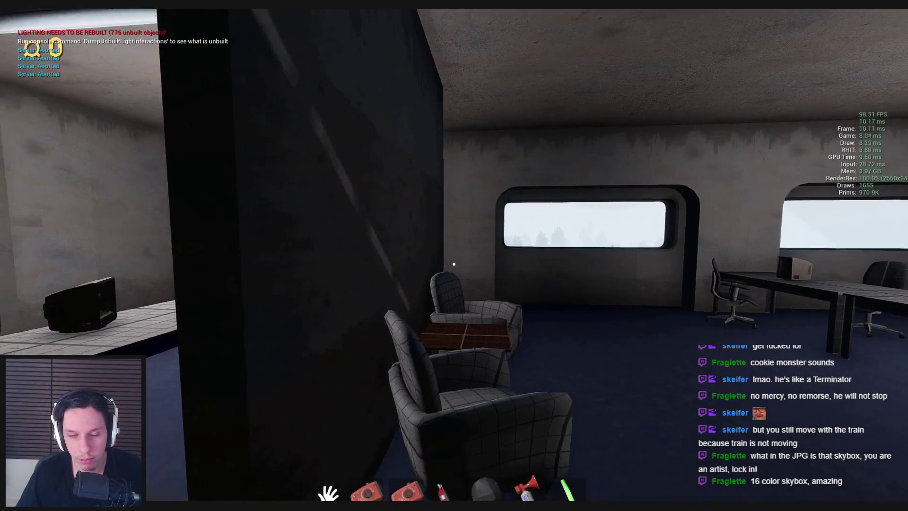
pyautogui.press('w')
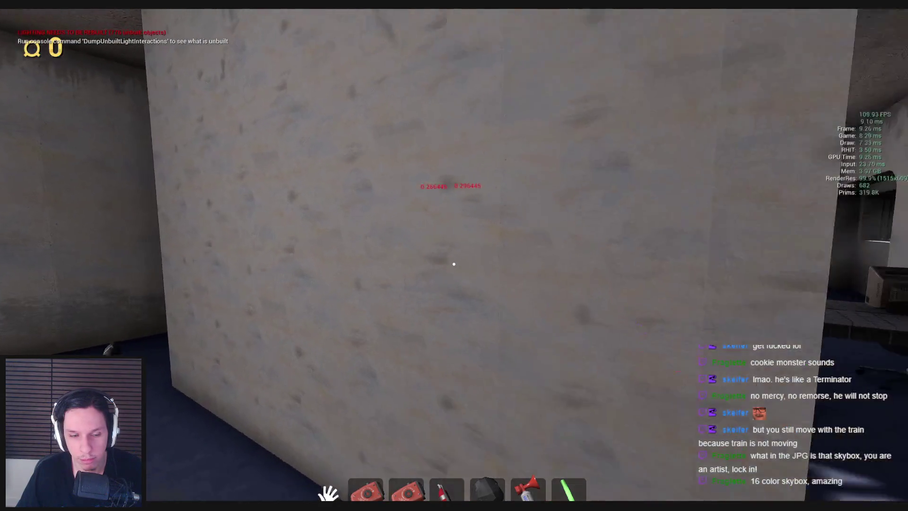
pyautogui.press('s')
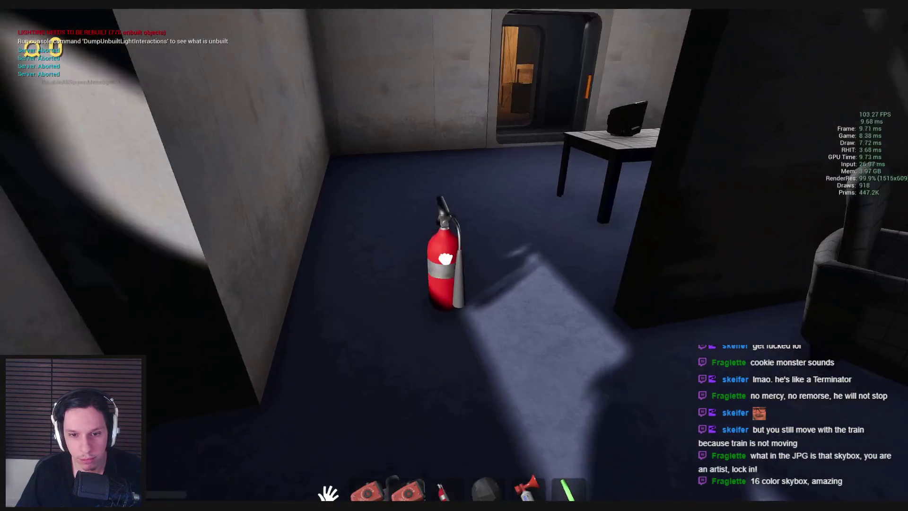
pyautogui.press('s')
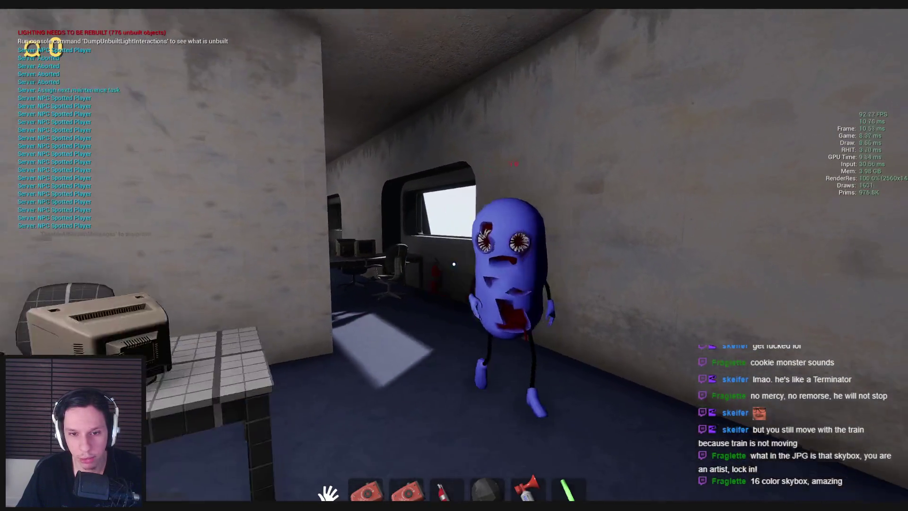
# - Sprint from the blue creature and drop the fire extinguisher and air horn beside it
pyautogui.hotkey('shift', 'w')
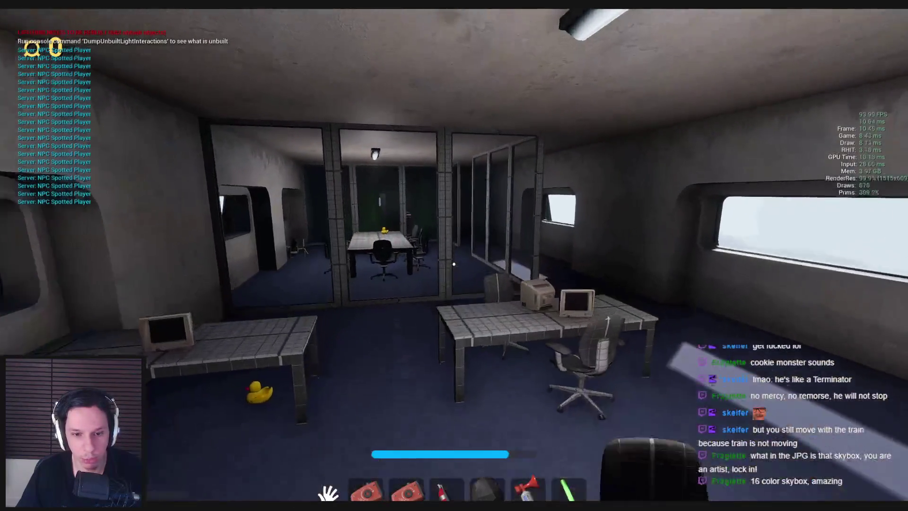
pyautogui.press('3')
pyautogui.press('g')
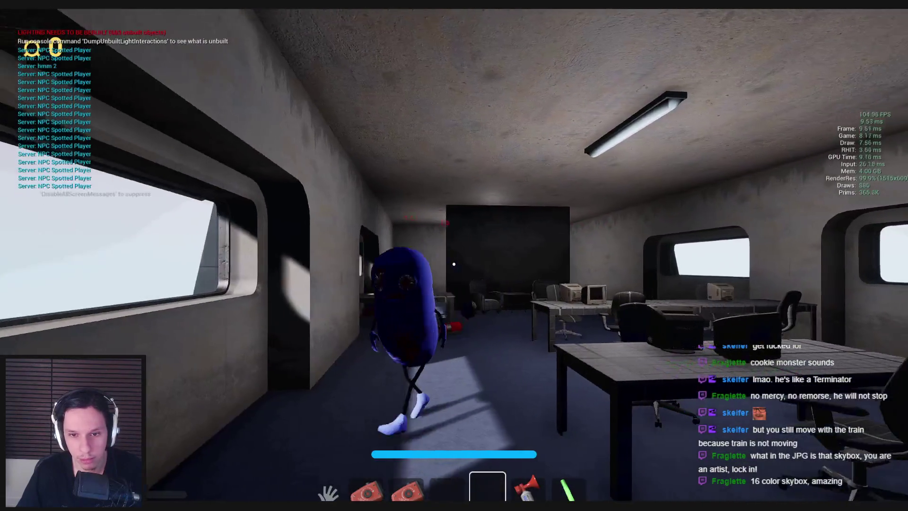
pyautogui.press('6')
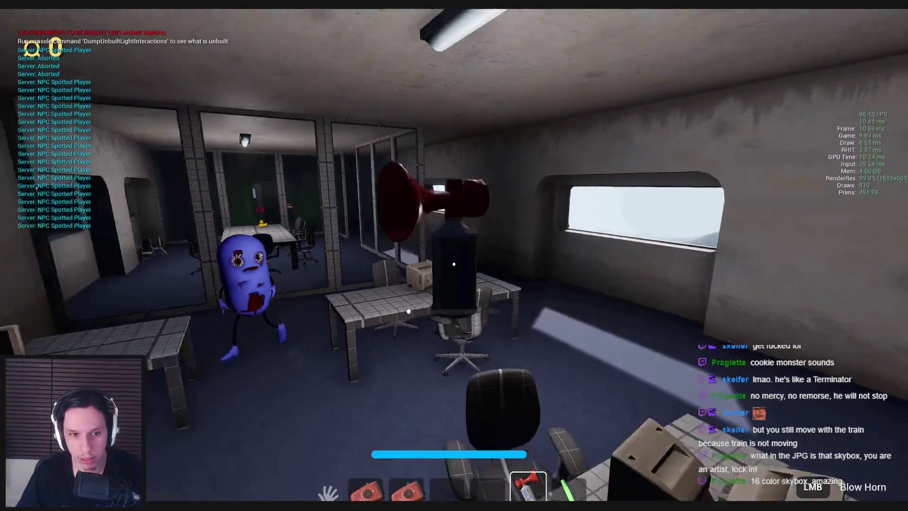
pyautogui.press('g')
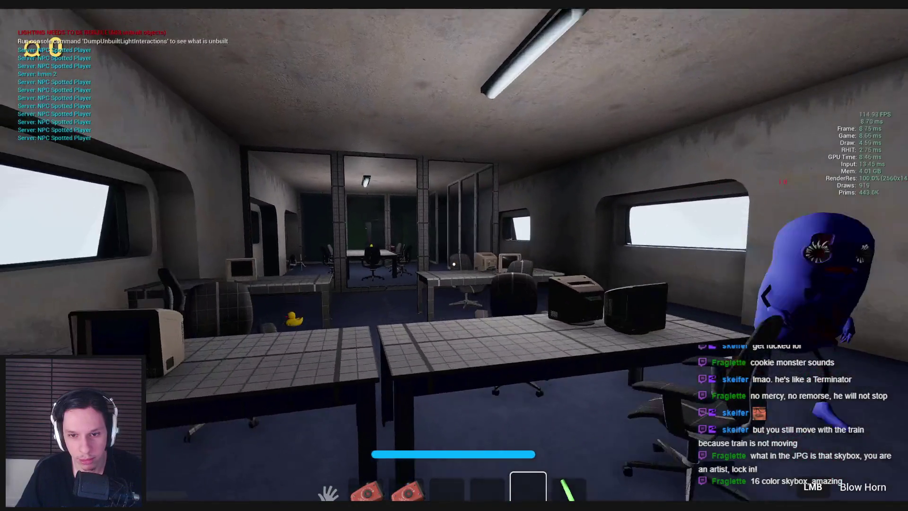
# - Retrieve and stow the air horn, then sprint through the dark car to the locomotive cab door
pyautogui.press('e')
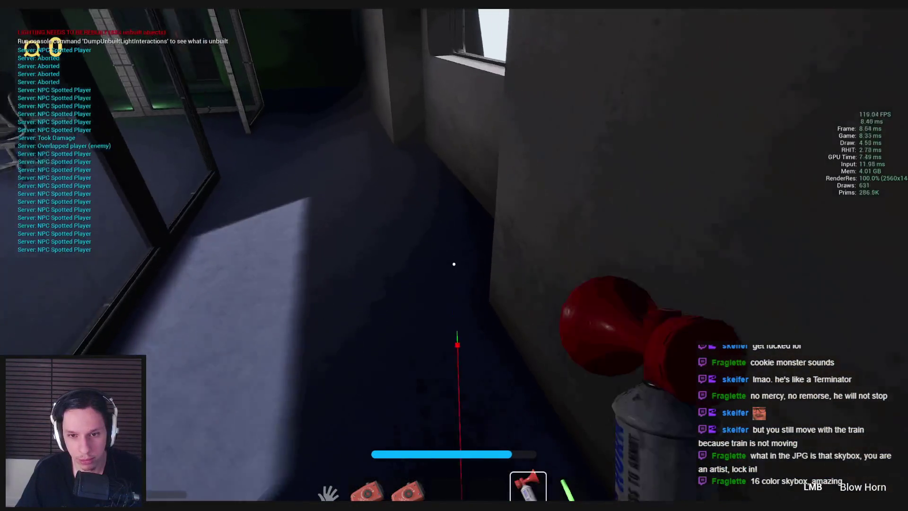
pyautogui.press('1')
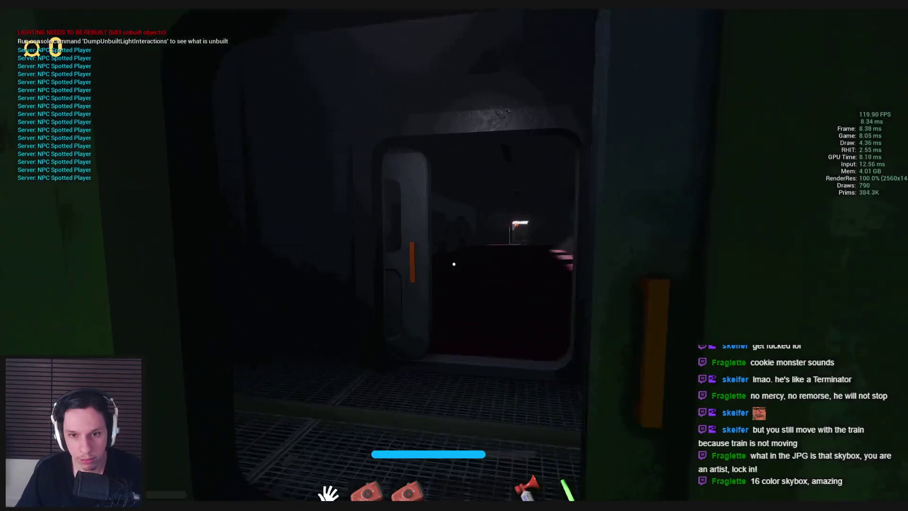
pyautogui.hotkey('shift', 'w')
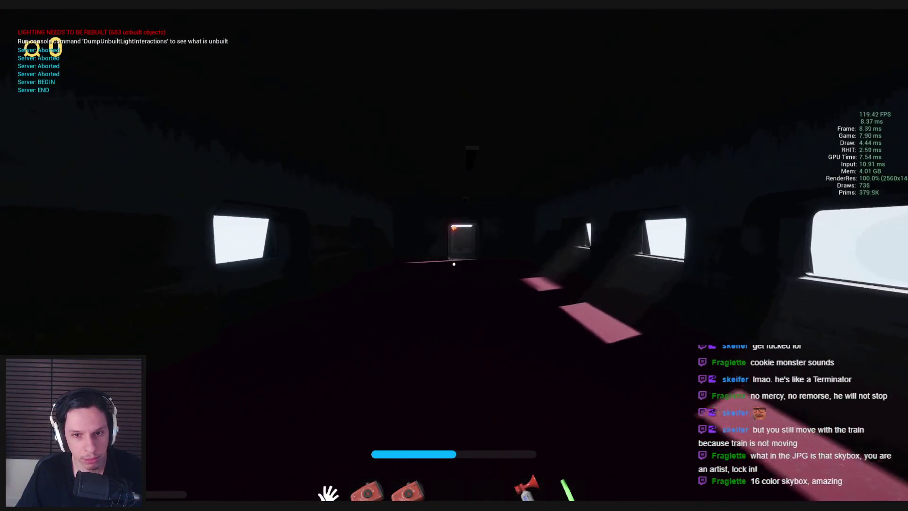
pyautogui.hotkey('shift', 'w')
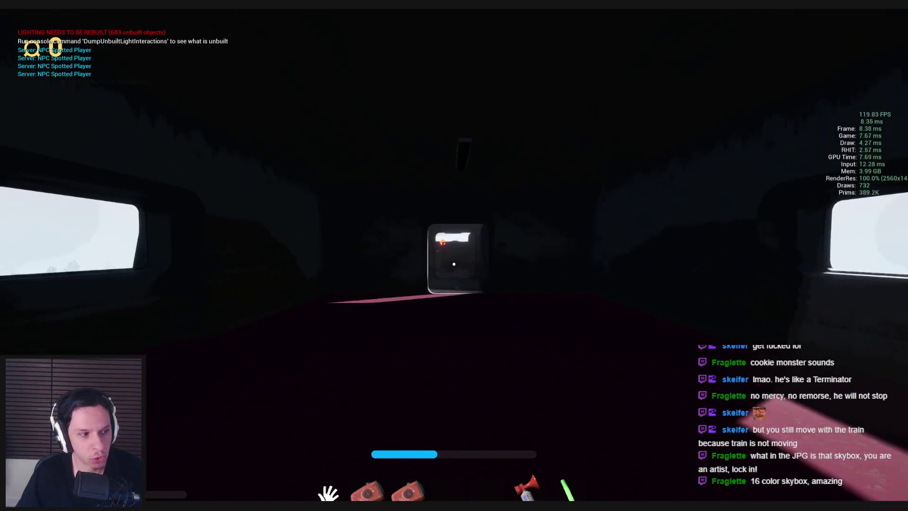
pyautogui.hotkey('shift', 'w')
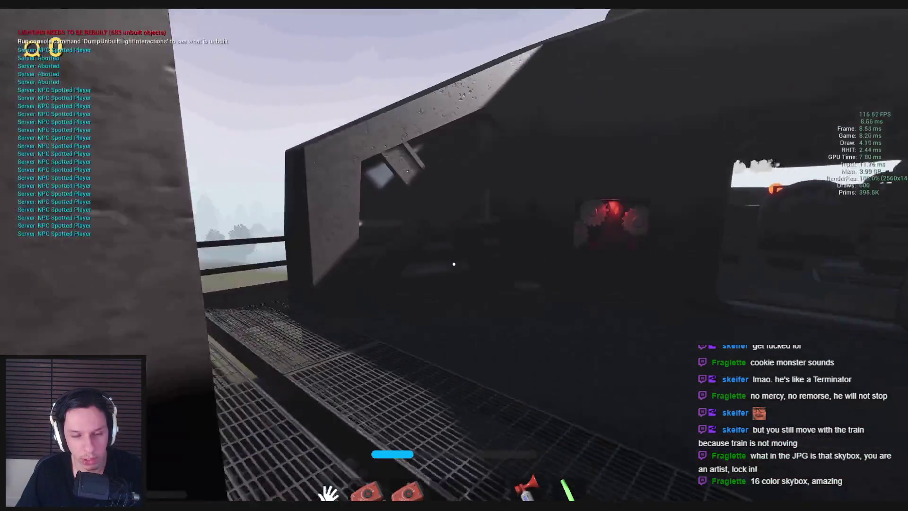
pyautogui.press('w')
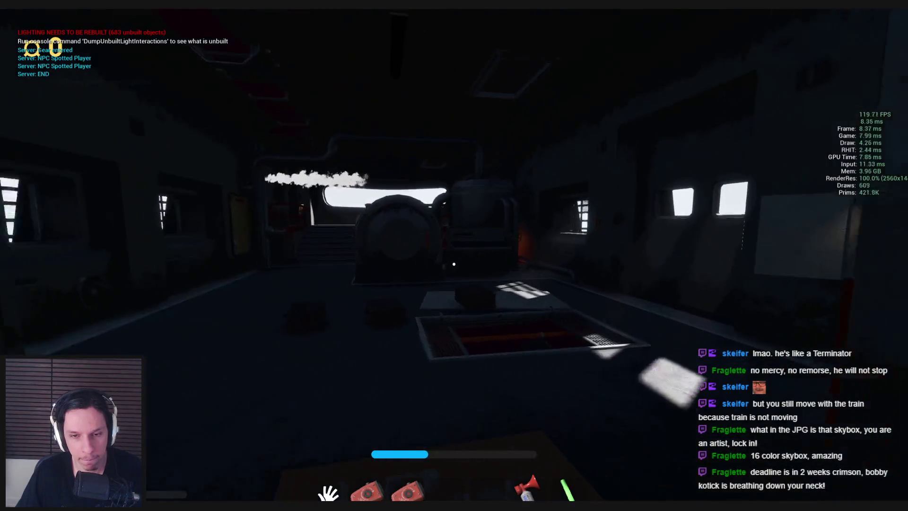
pyautogui.press('w')
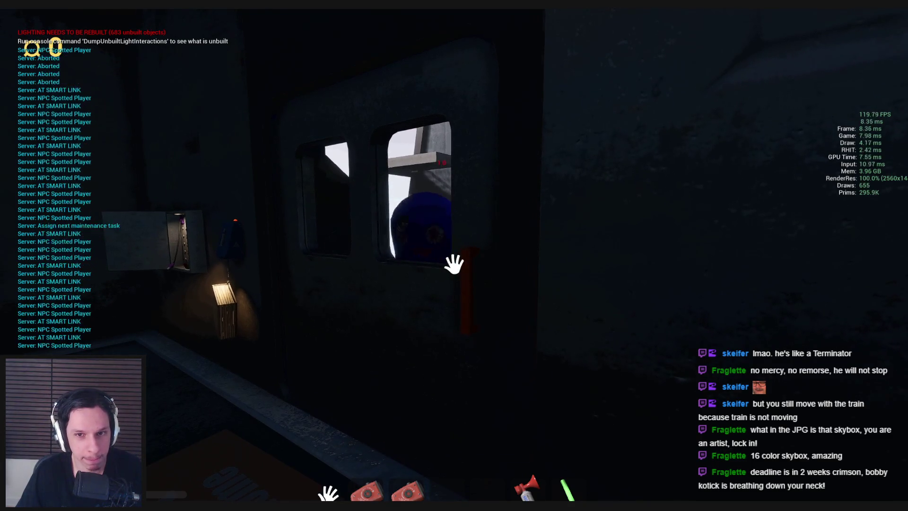
# - Climb to the dim room past the red valve and fuse panel, then swing the wall locker open
pyautogui.press('s')
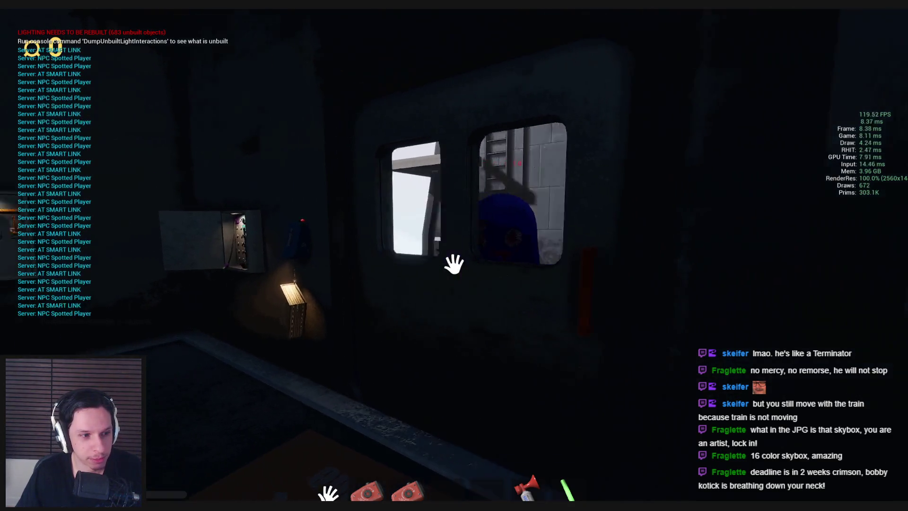
pyautogui.press('w')
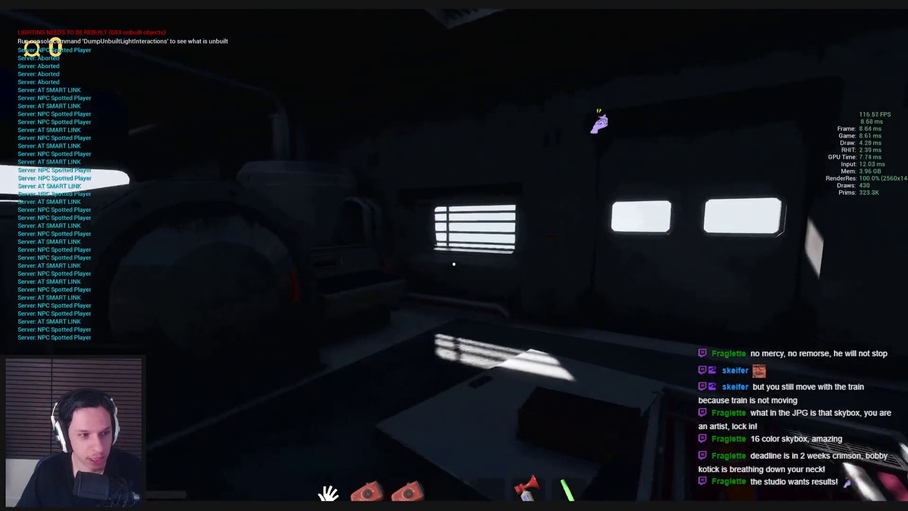
pyautogui.press('w')
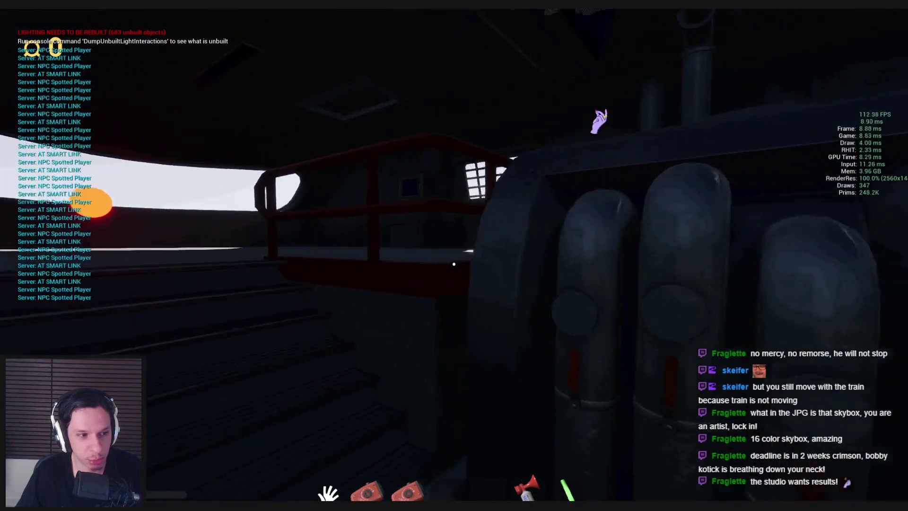
pyautogui.press('w')
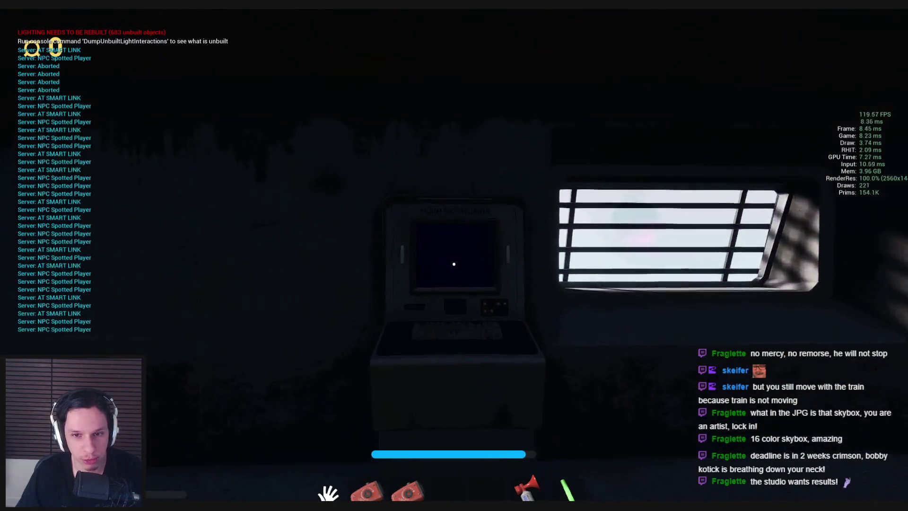
pyautogui.press('w')
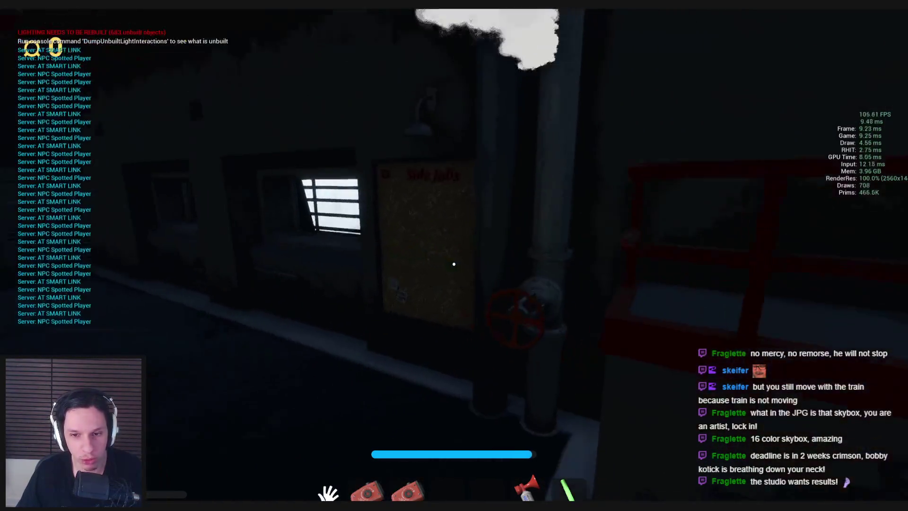
pyautogui.press('w')
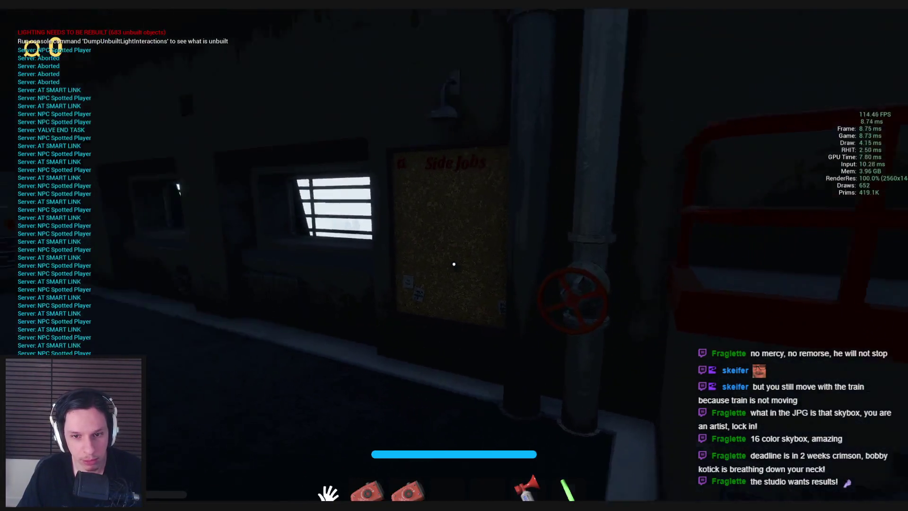
pyautogui.press('w')
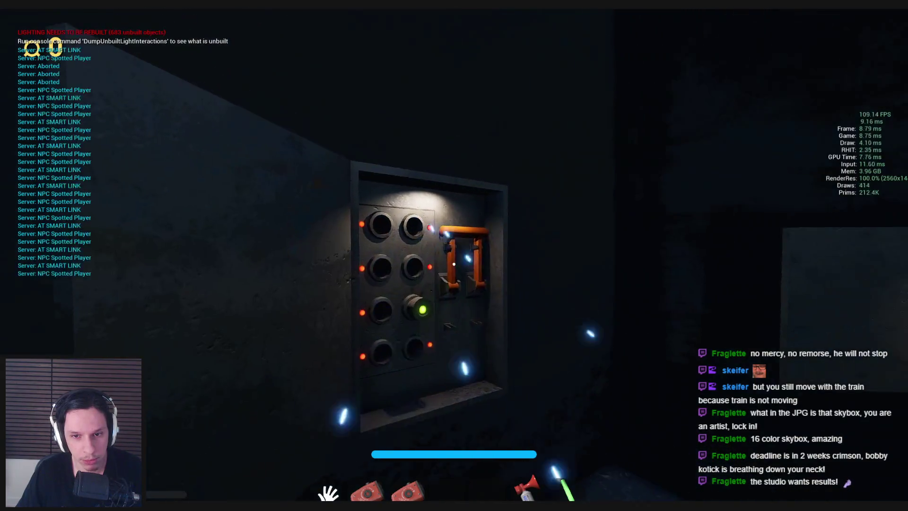
pyautogui.press('w')
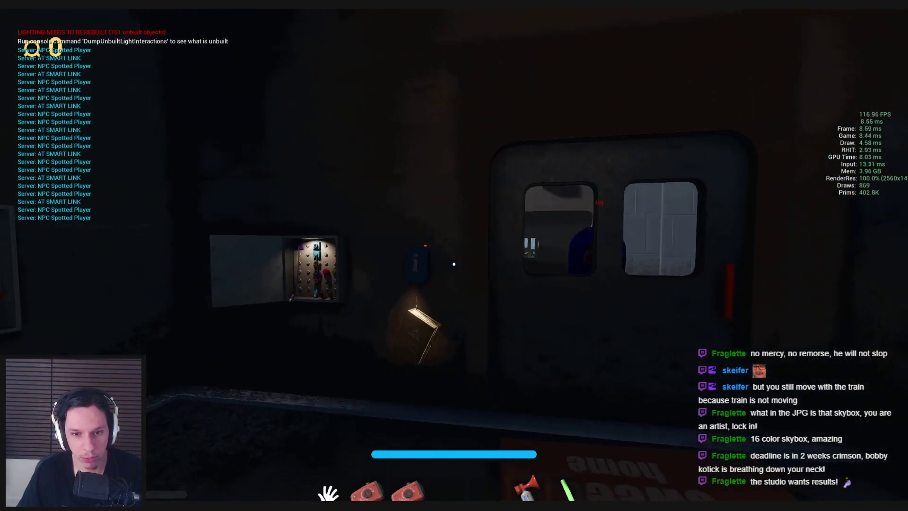
pyautogui.moveTo(492, 257); pyautogui.dragTo(171, 265)
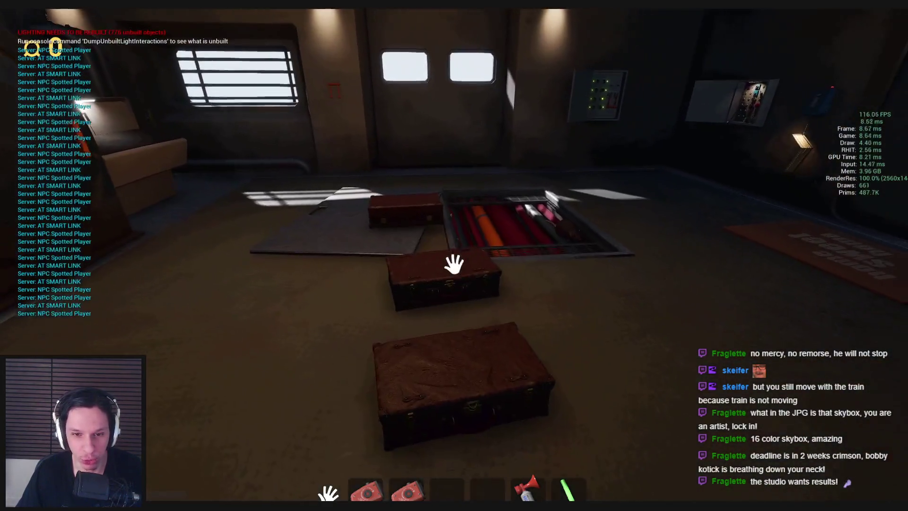
# - Reposition the suitcases, open the boiler's round door, and carry a suitcase onto the plate
pyautogui.click(454, 264)
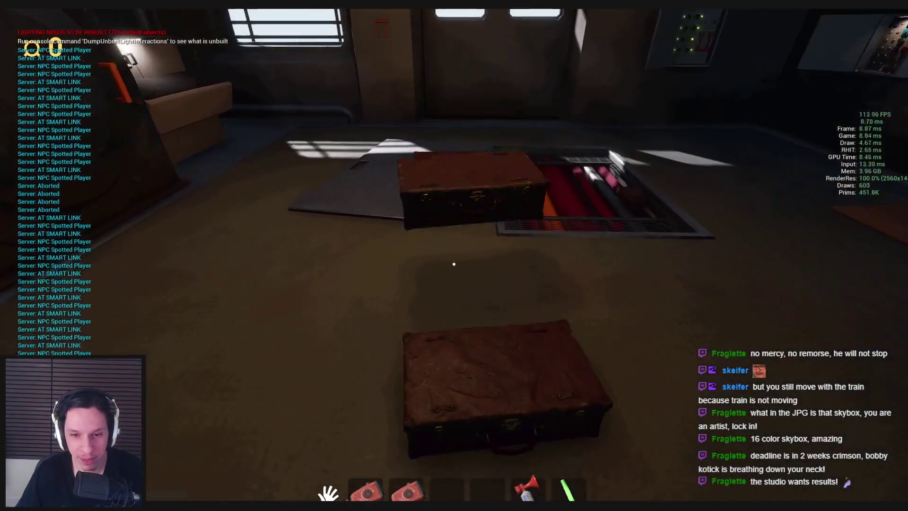
pyautogui.click(455, 264)
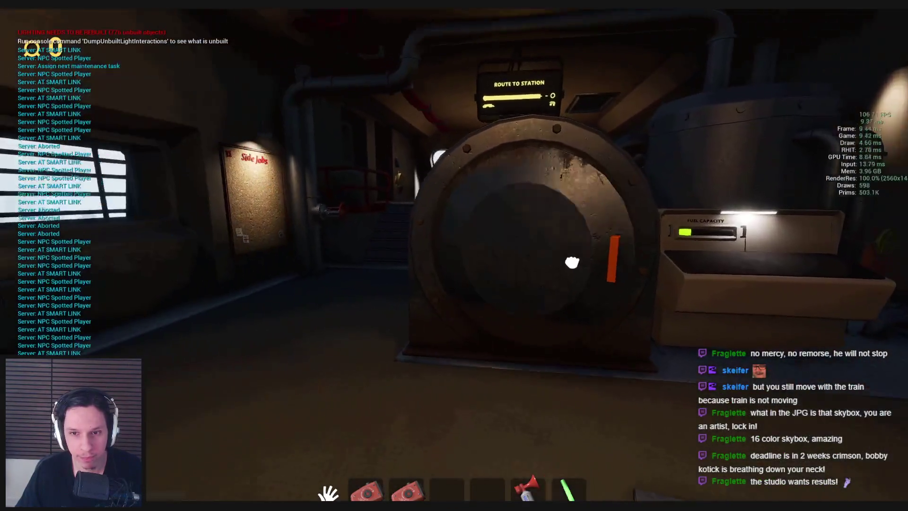
pyautogui.click(572, 262)
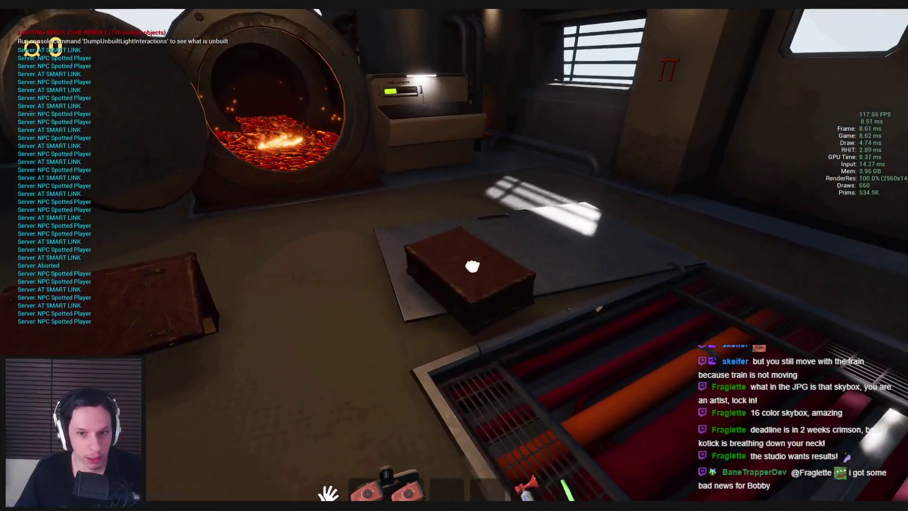
pyautogui.moveTo(472, 266)
pyautogui.mouseDown()
pyautogui.moveTo(454, 264)
pyautogui.moveTo(463, 324)
pyautogui.moveTo(470, 167)
pyautogui.moveTo(456, 264)
pyautogui.moveTo(390, 444)
pyautogui.moveTo(459, 197)
pyautogui.moveTo(454, 264)
pyautogui.mouseUp()
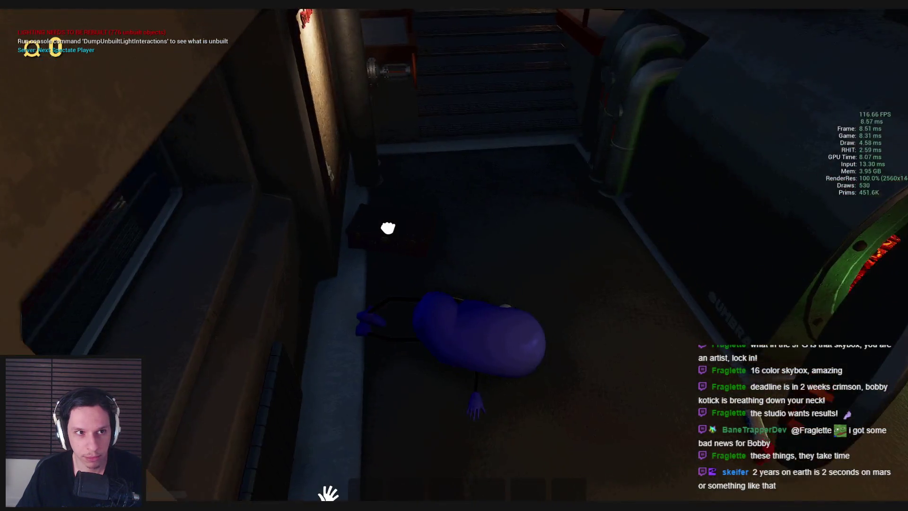
# - Spectate the other player, glance over the console server log, then leave fullscreen to show the editor
pyautogui.press('space')
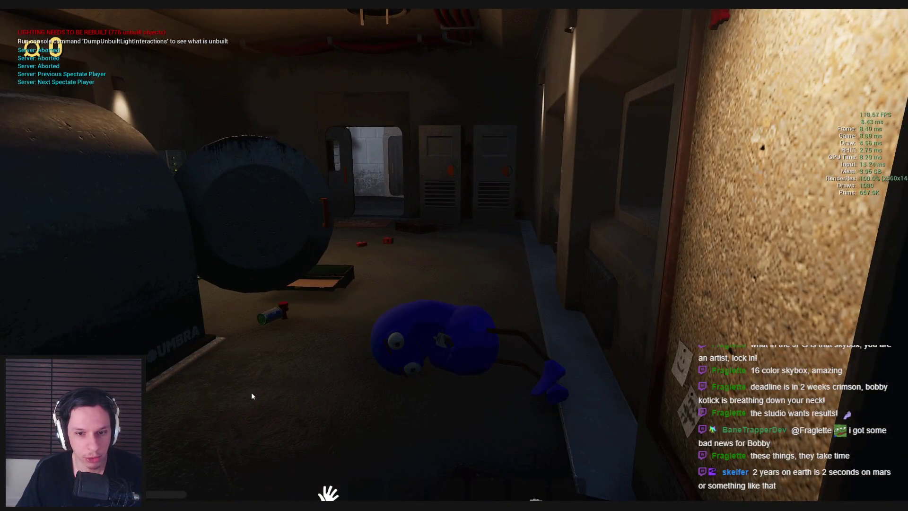
pyautogui.press('`')
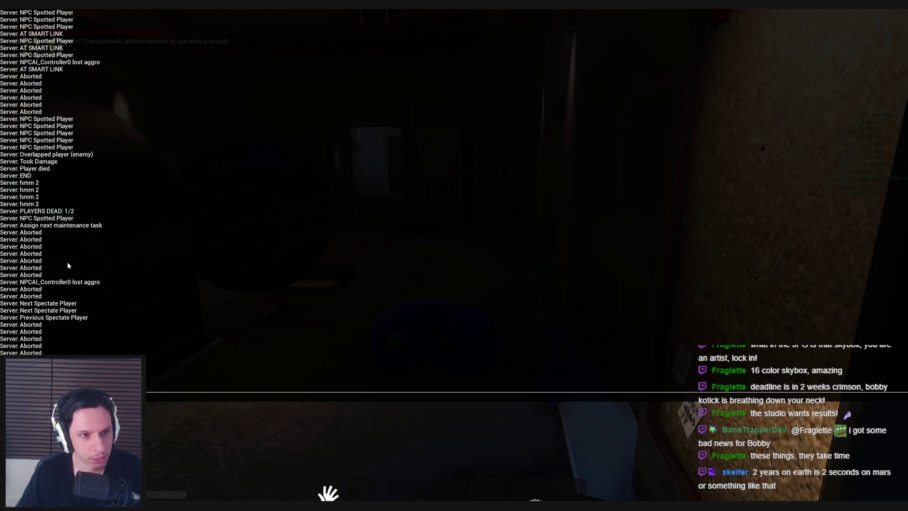
pyautogui.press('`')
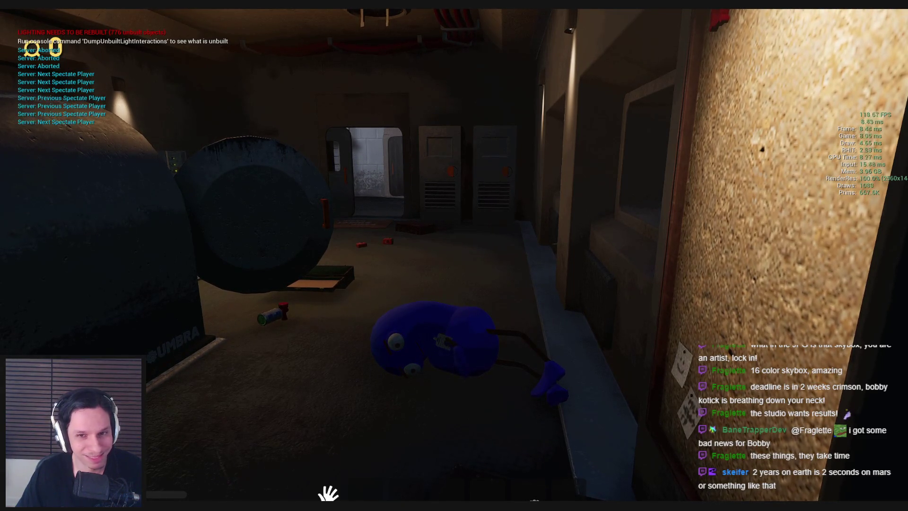
pyautogui.press('F11')
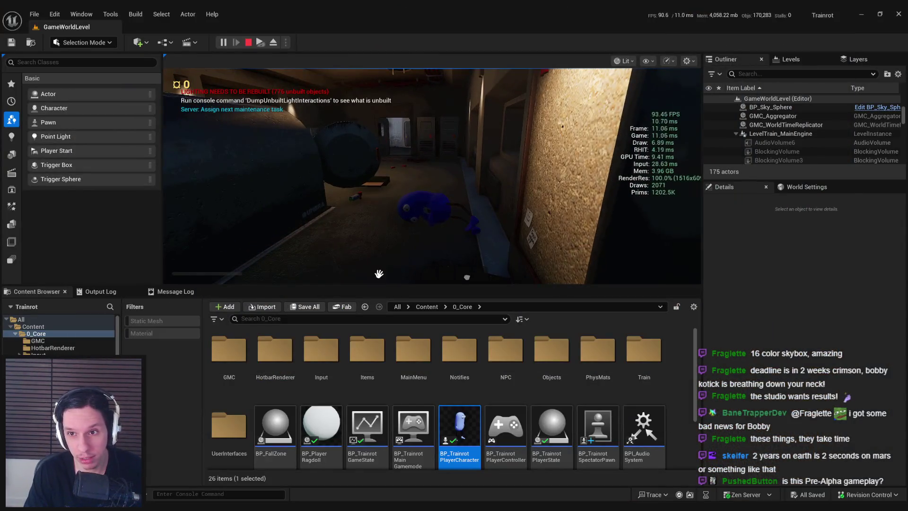
# - Put the running game back into fullscreen and dismiss the Start menu to refocus it
pyautogui.press('F11')
pyautogui.press('super')
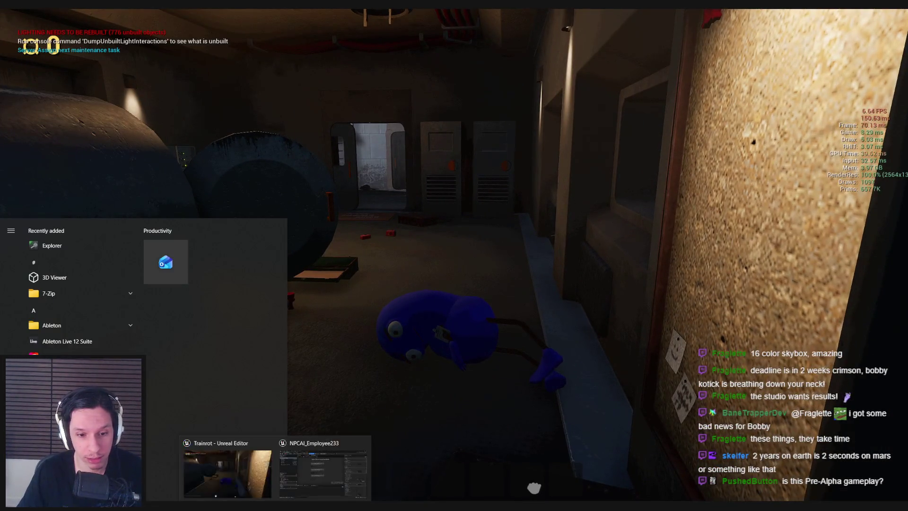
pyautogui.click(397, 279)
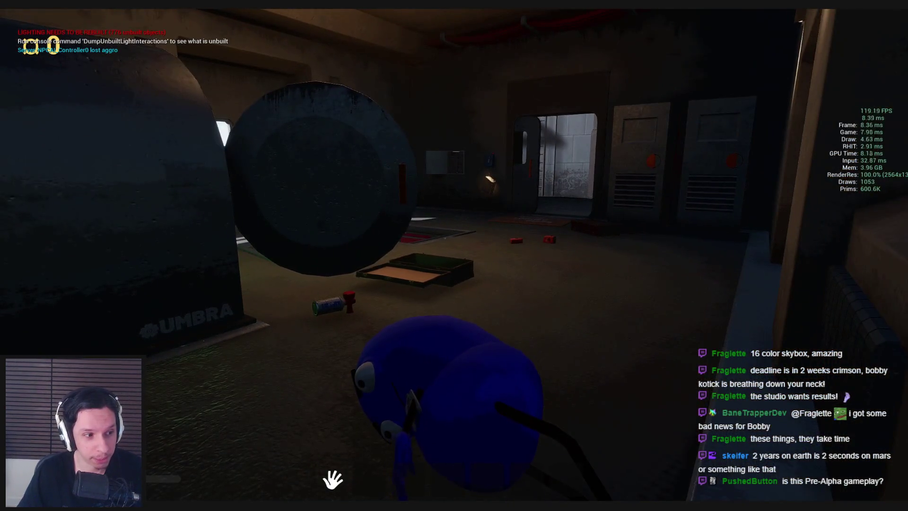
# - Scroll through the console server log entries around the player's death, then close the console
pyautogui.press('`')
pyautogui.press('`')
pyautogui.press('`')
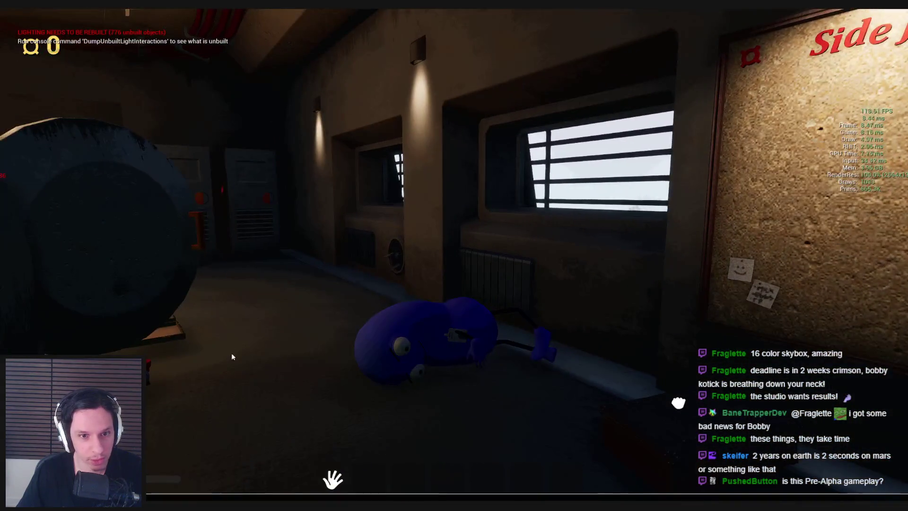
pyautogui.press('`')
pyautogui.press('`')
pyautogui.scroll(7, 69, 315)
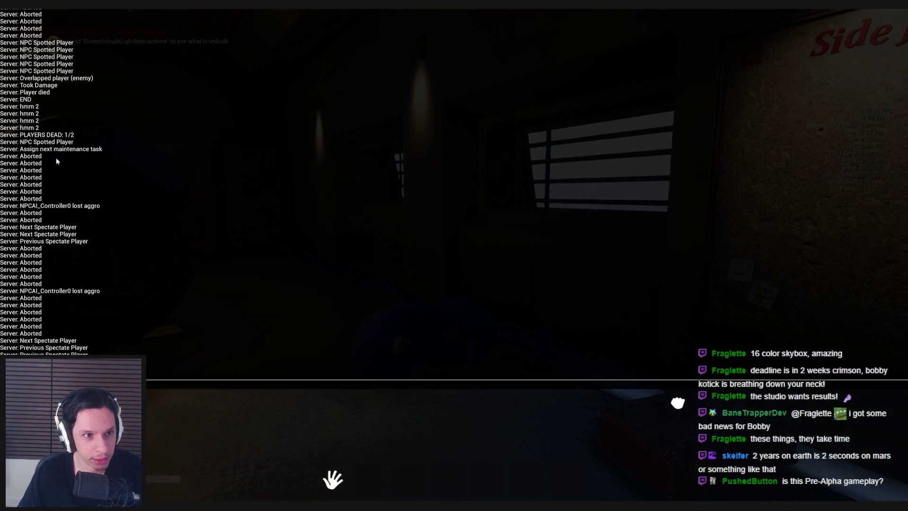
pyautogui.scroll(2, 46, 141)
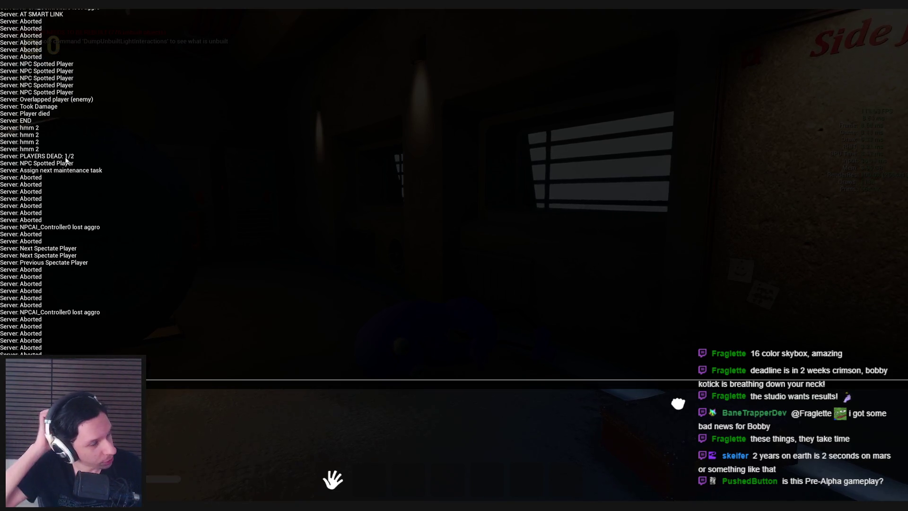
pyautogui.scroll(-3, 67, 161)
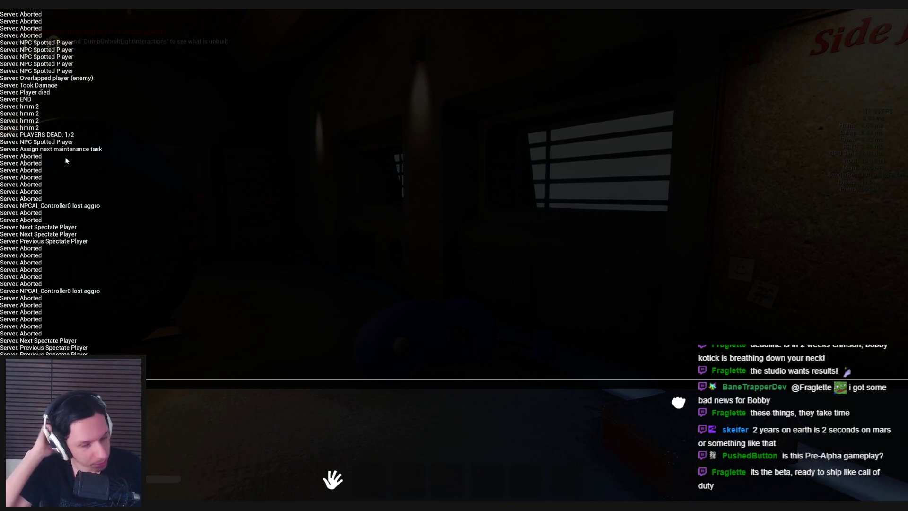
pyautogui.scroll(-1, 65, 160)
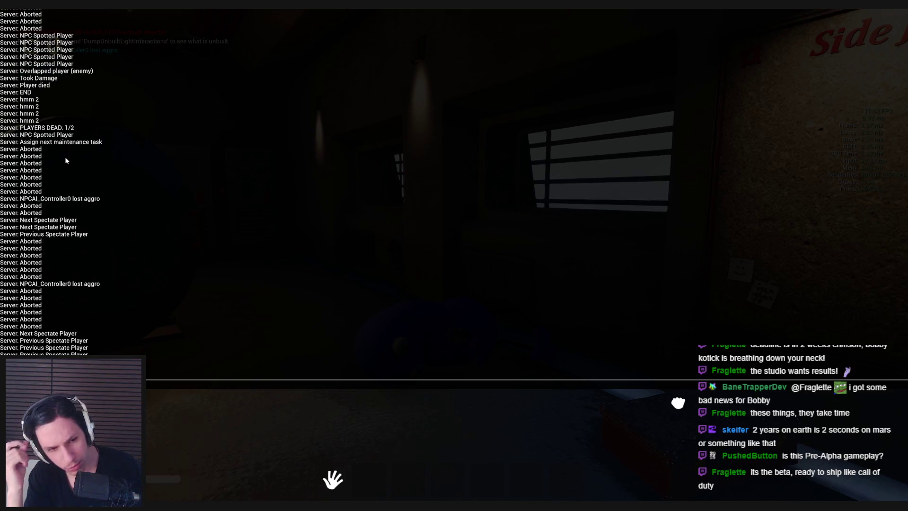
pyautogui.scroll(-3, 66, 161)
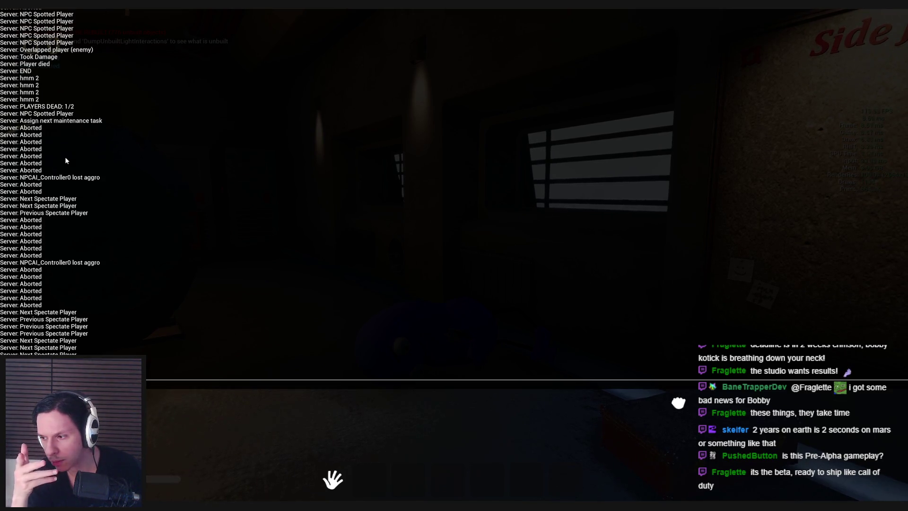
pyautogui.scroll(-1, 65, 160)
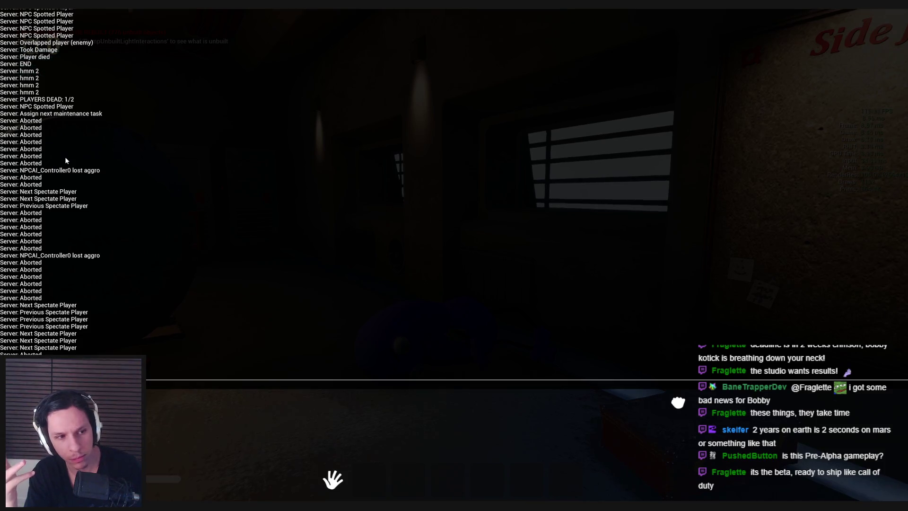
pyautogui.press('`')
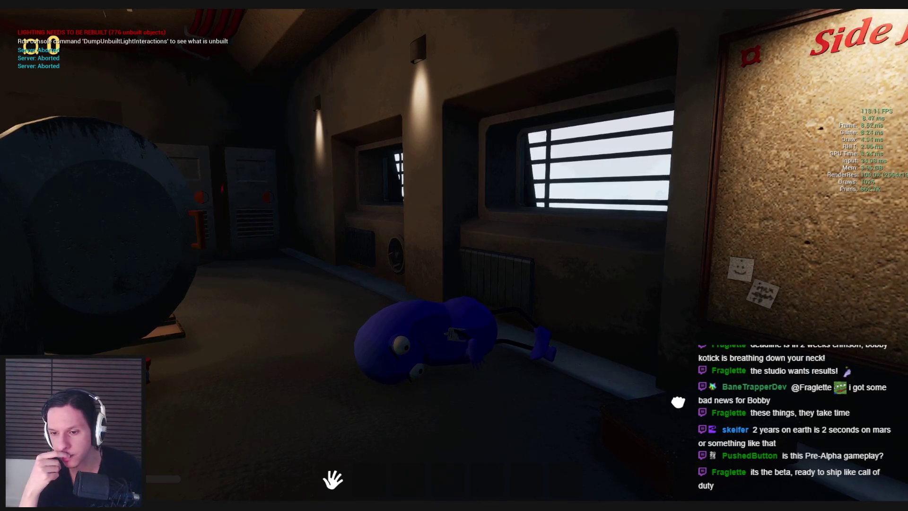
# - Restart the play session and walk the player along the catwalk until the monster kills them
pyautogui.press('Escape')
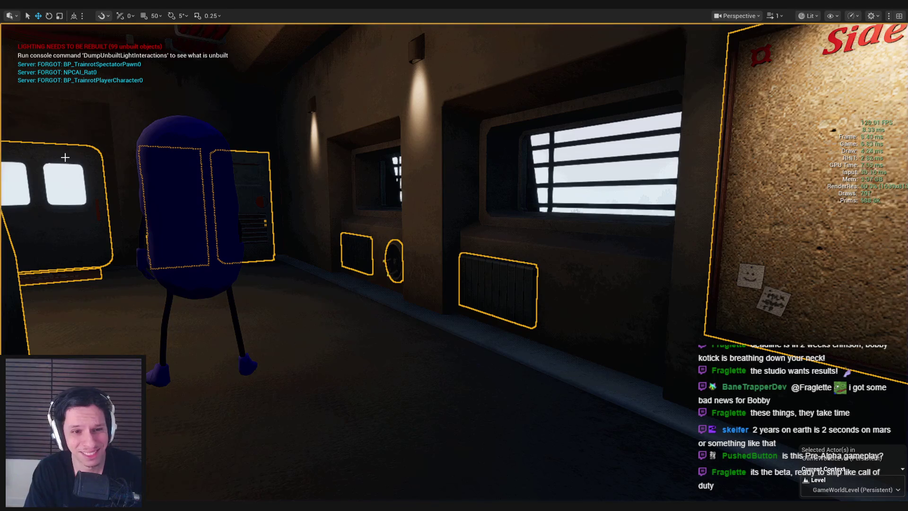
pyautogui.hotkey('alt', 'p')
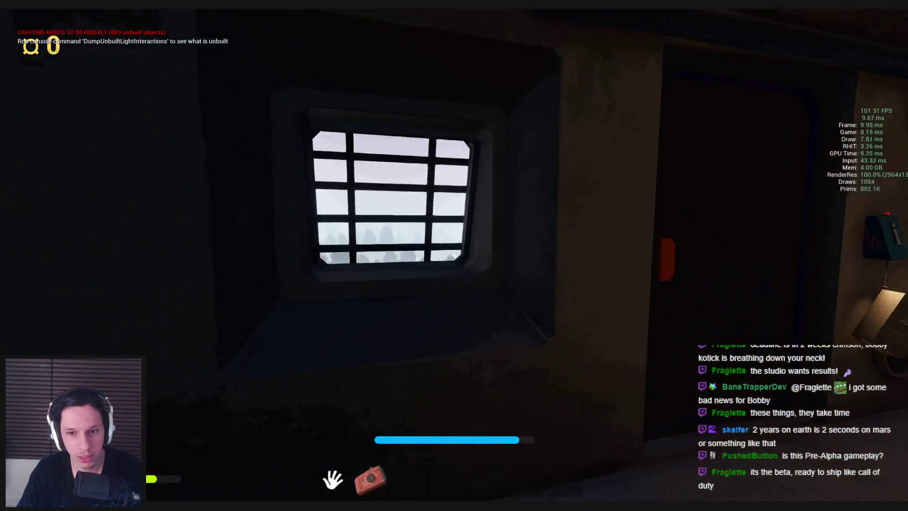
pyautogui.press('w')
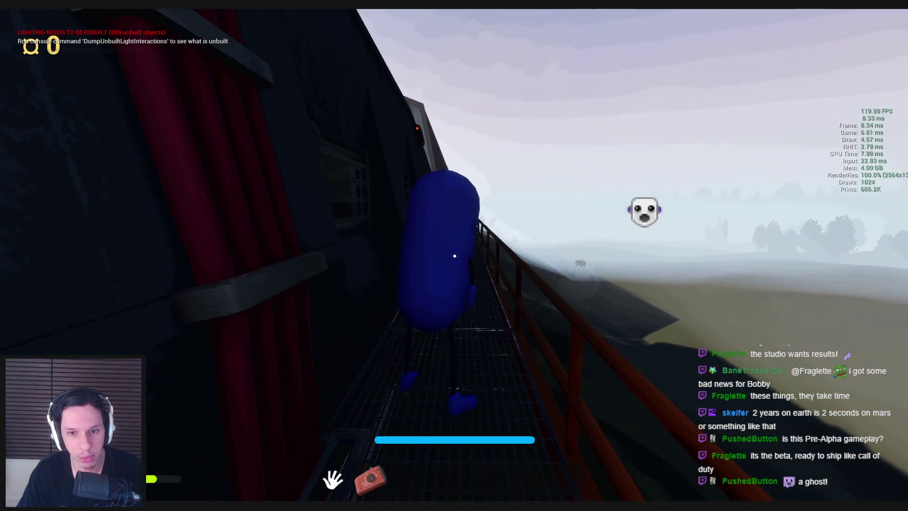
pyautogui.press('w')
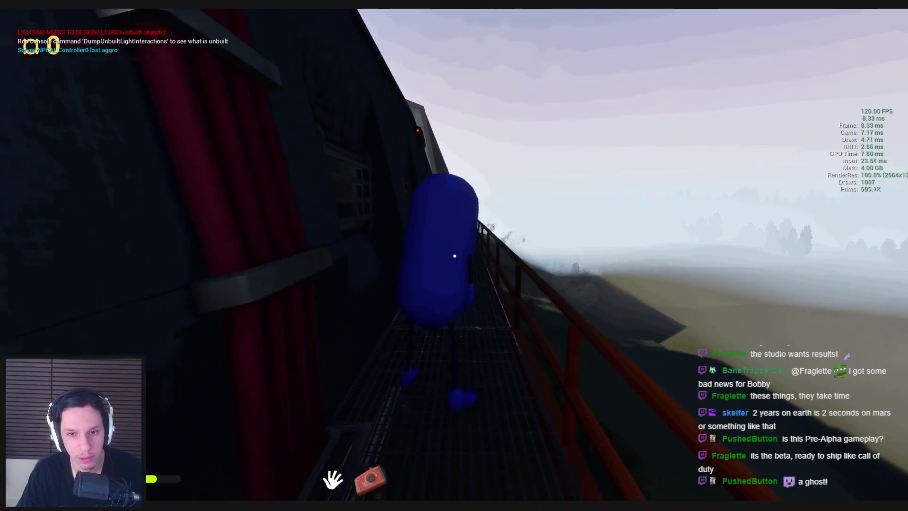
pyautogui.press('s')
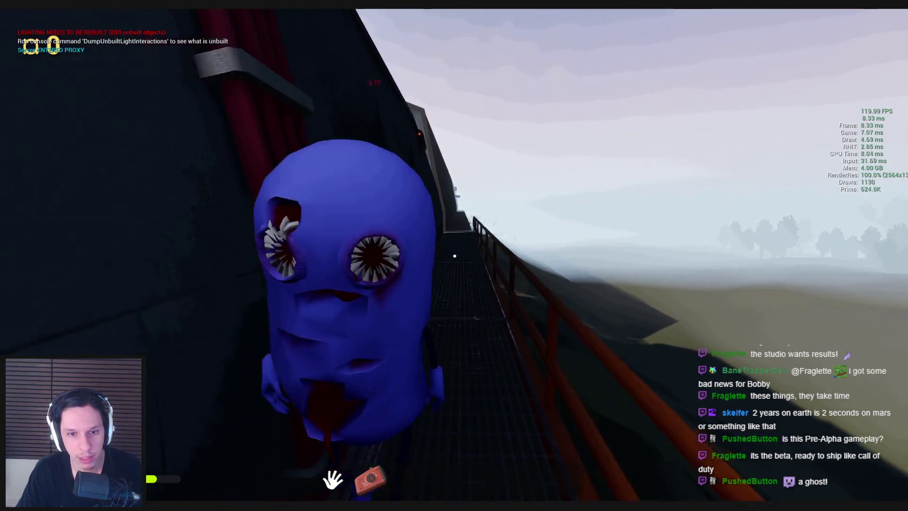
pyautogui.press('w')
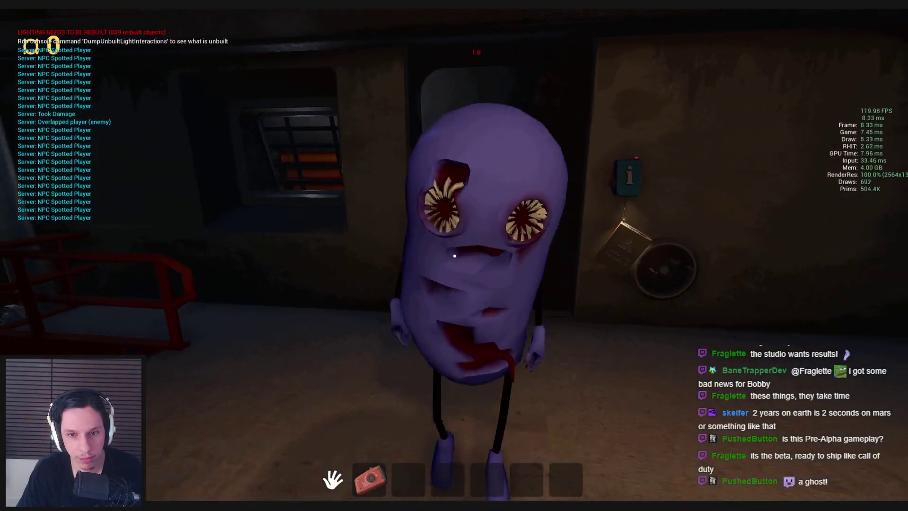
pyautogui.press('s')
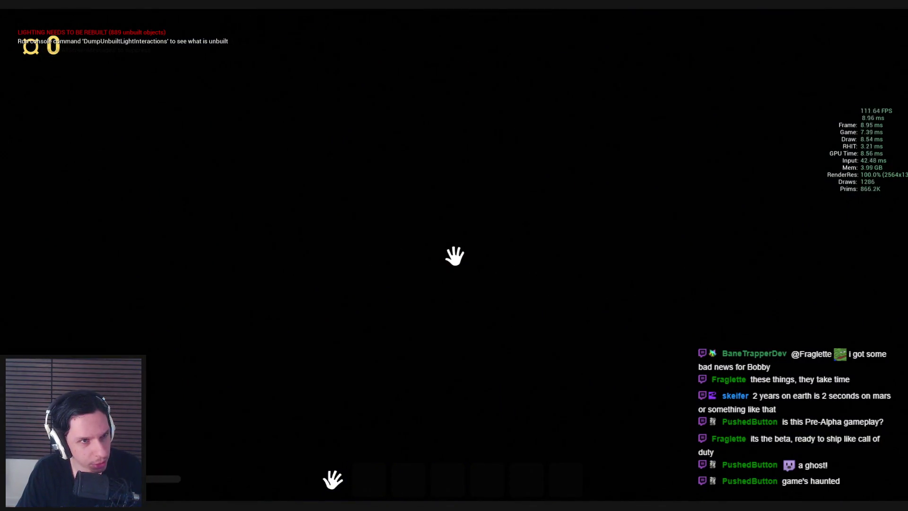
# - Follow the blue monster through the train with the free debug camera, then stop the playtest
pyautogui.press(';')
pyautogui.press('w')
pyautogui.press('w')
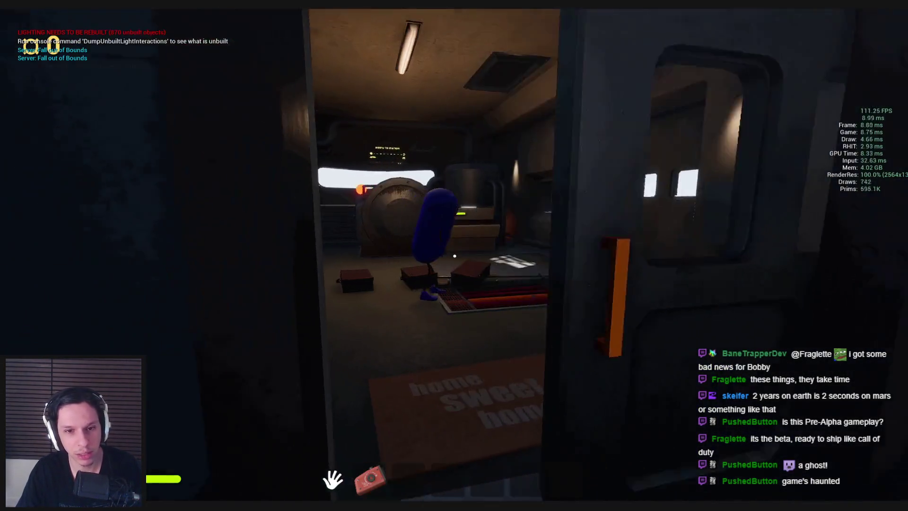
pyautogui.press('s')
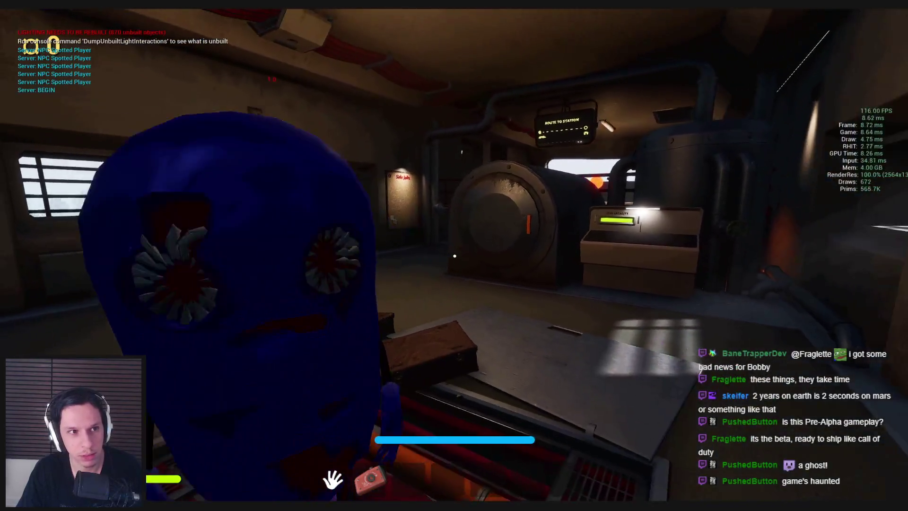
pyautogui.press('w')
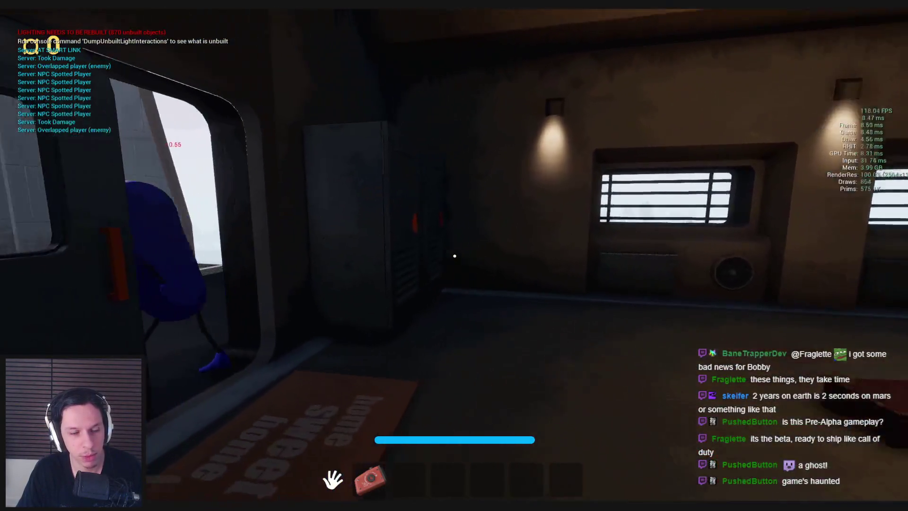
pyautogui.press('w')
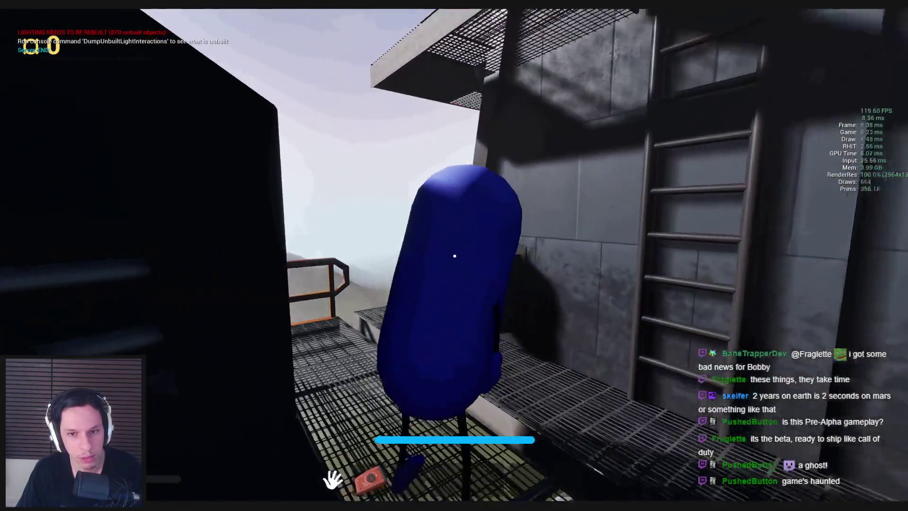
pyautogui.press('w')
pyautogui.press('w')
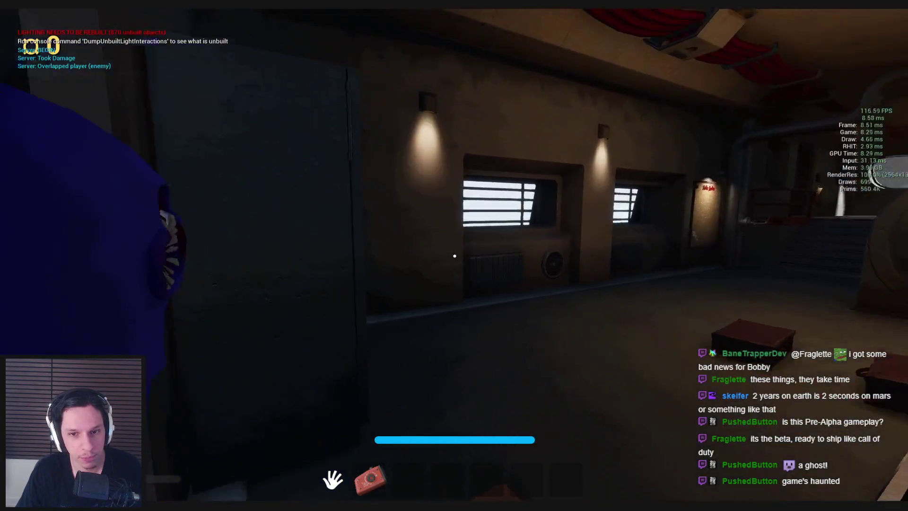
pyautogui.press('w')
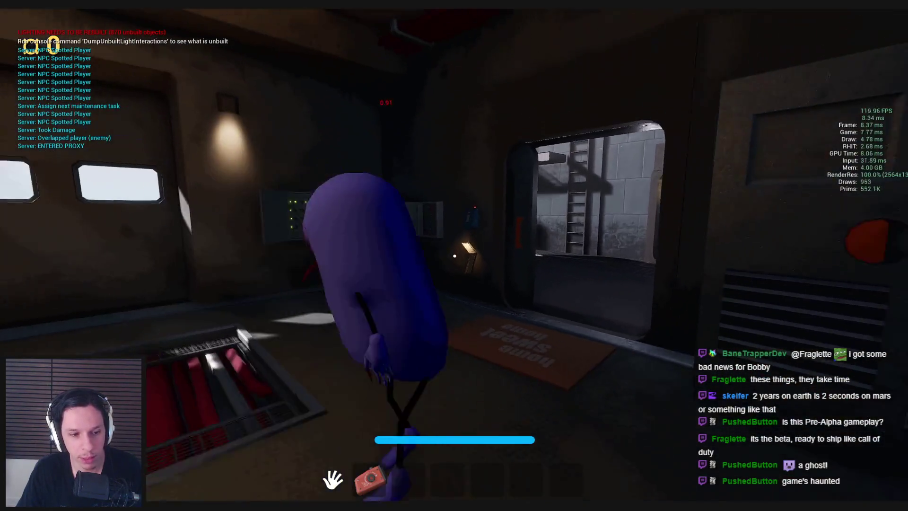
pyautogui.press('w')
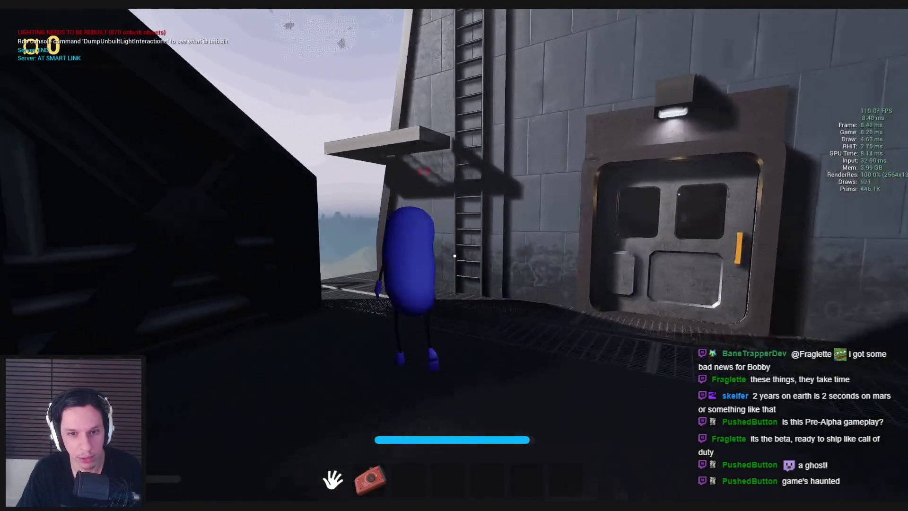
pyautogui.press('w')
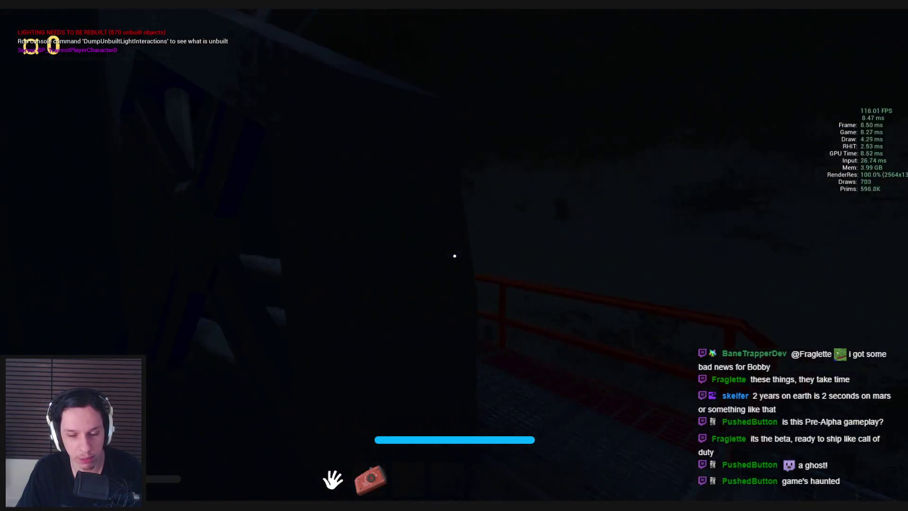
pyautogui.press('w')
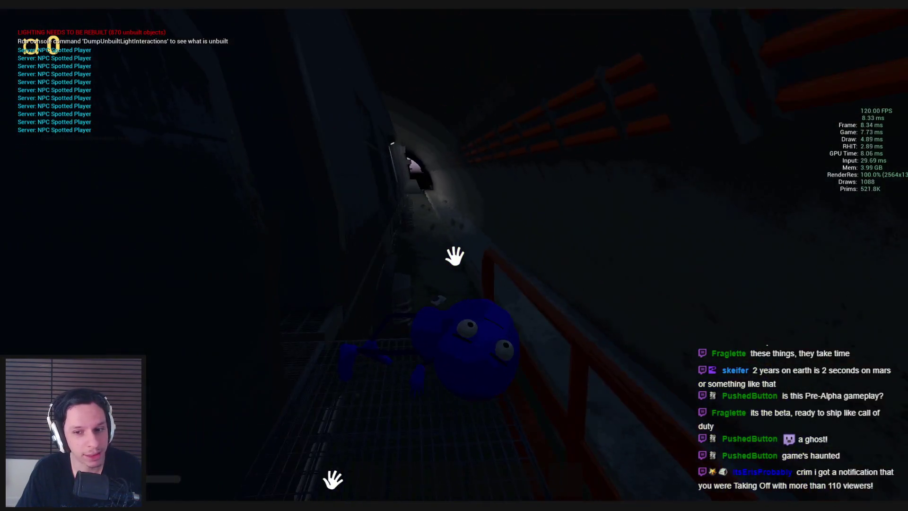
pyautogui.press('Escape')
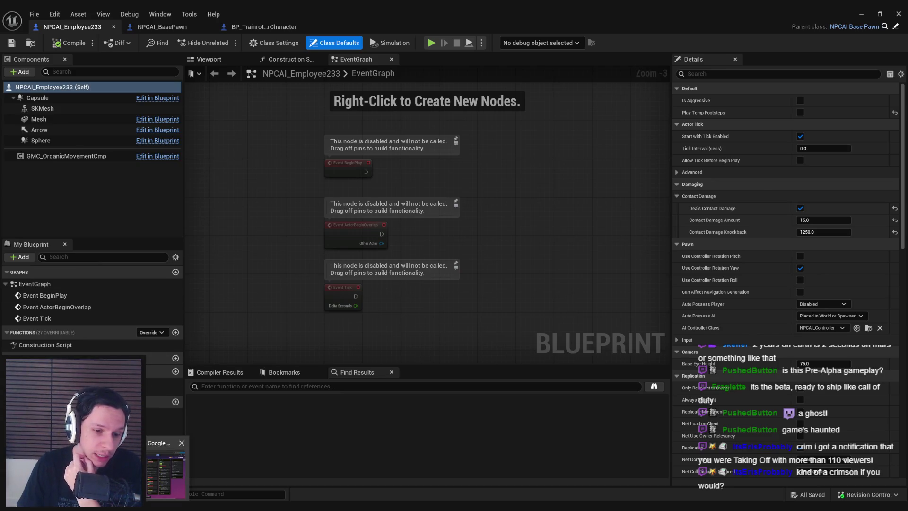
# - Open the Monsters card in Trello and mark 'Damaging players range' as done
pyautogui.hotkey('alt', 'Tab')
pyautogui.click(405, 199)
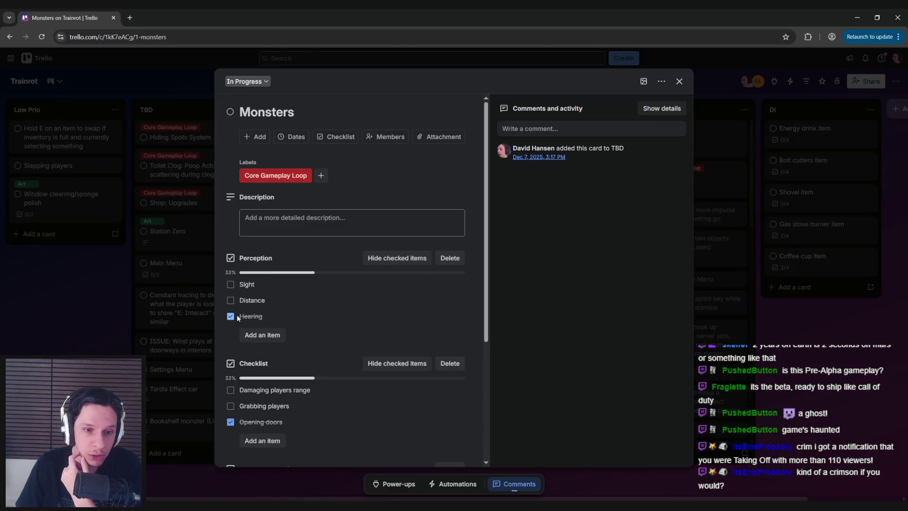
pyautogui.scroll(-1, 226, 354)
pyautogui.click(230, 347)
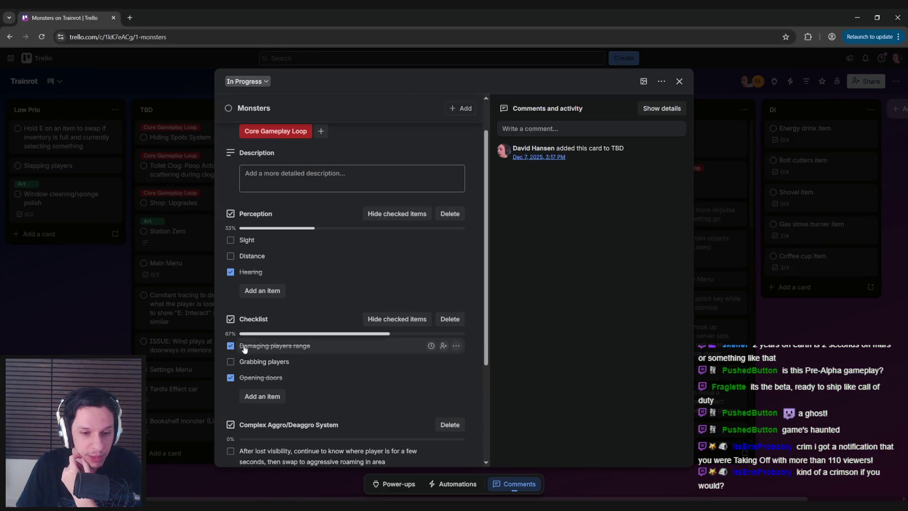
# - Move 'Opening doors' above 'Grabbing players' in the checklist, then return to the Unreal Blueprint editor
pyautogui.moveTo(243, 377); pyautogui.dragTo(244, 361)
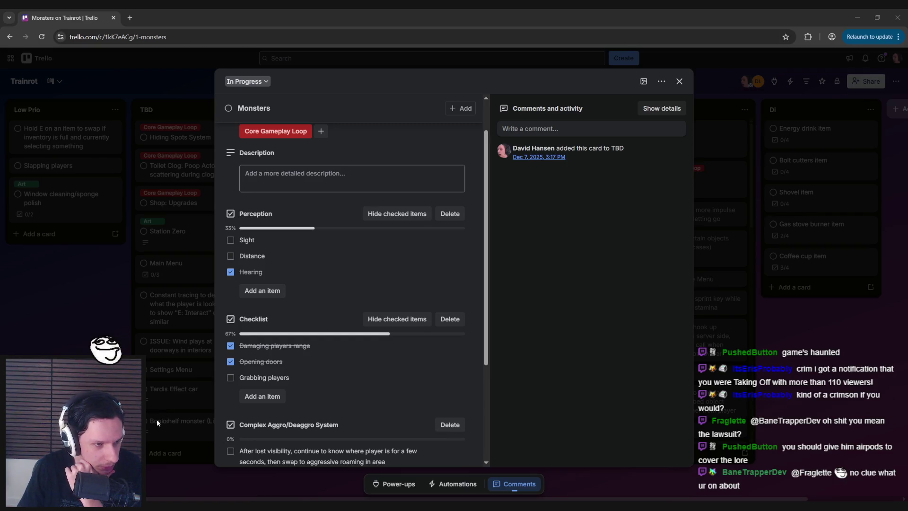
pyautogui.moveTo(275, 507)
pyautogui.click(323, 473)
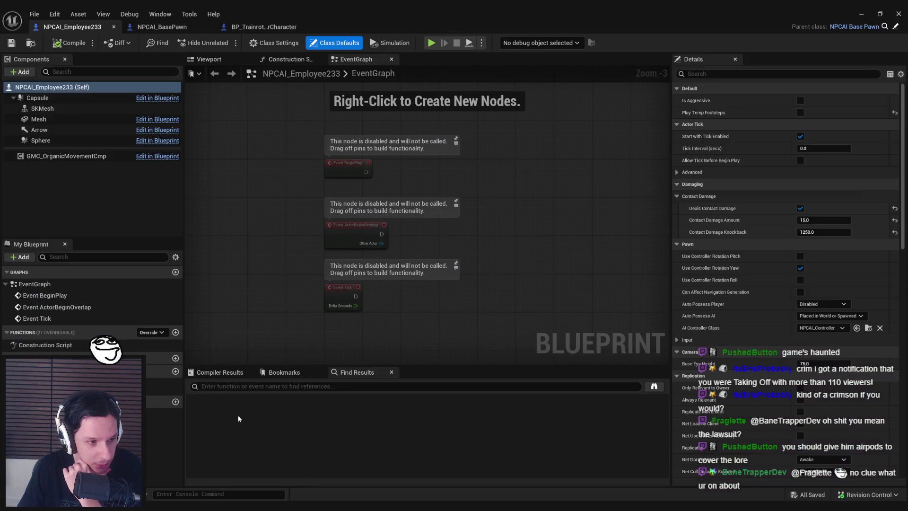
# - Delete the three disabled event nodes, save the Blueprint, and begin a Steam store search
pyautogui.moveTo(290, 111); pyautogui.dragTo(478, 372)
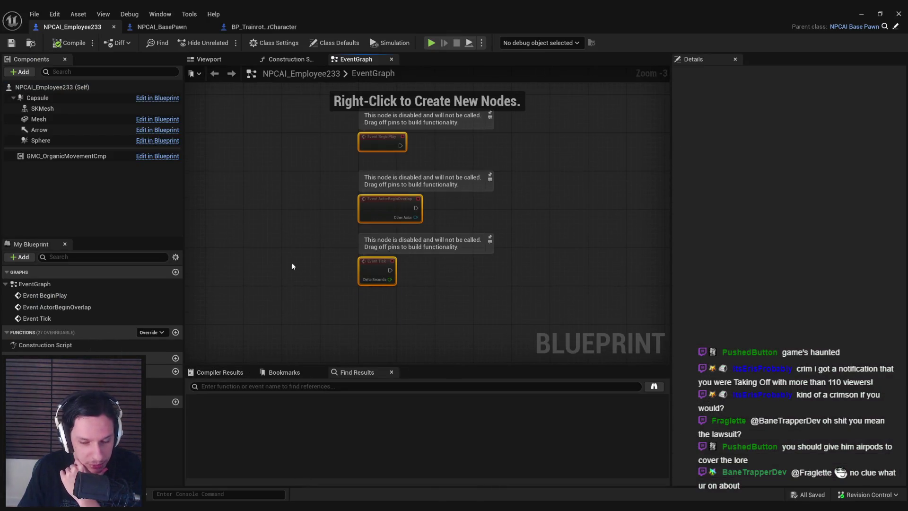
pyautogui.press('Delete')
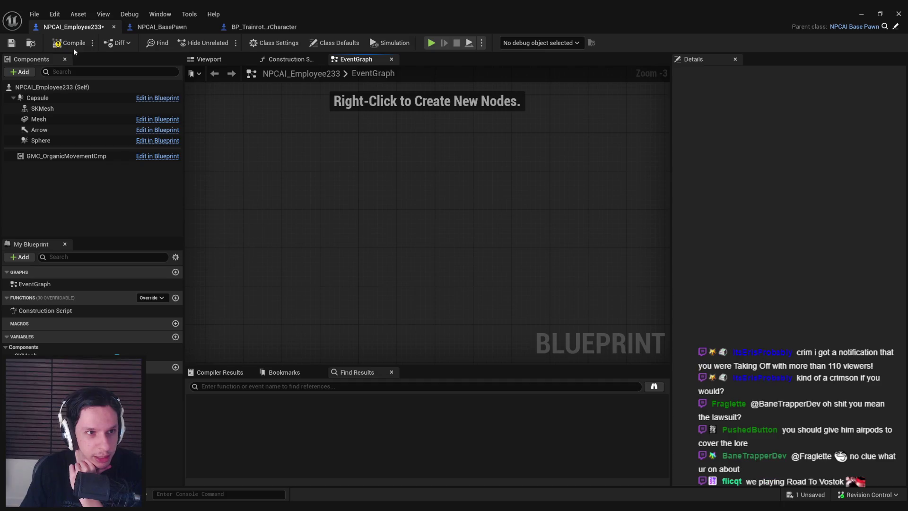
pyautogui.click(12, 43)
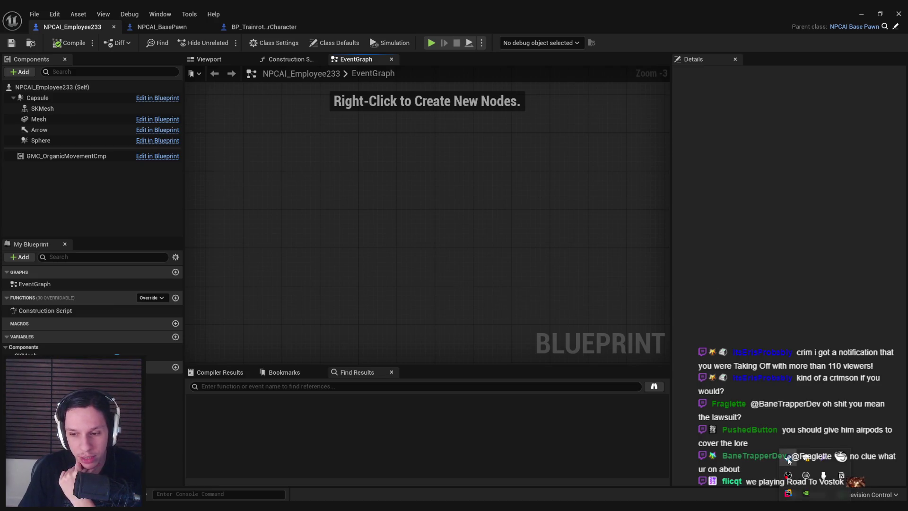
pyautogui.hotkey('alt', 'Tab')
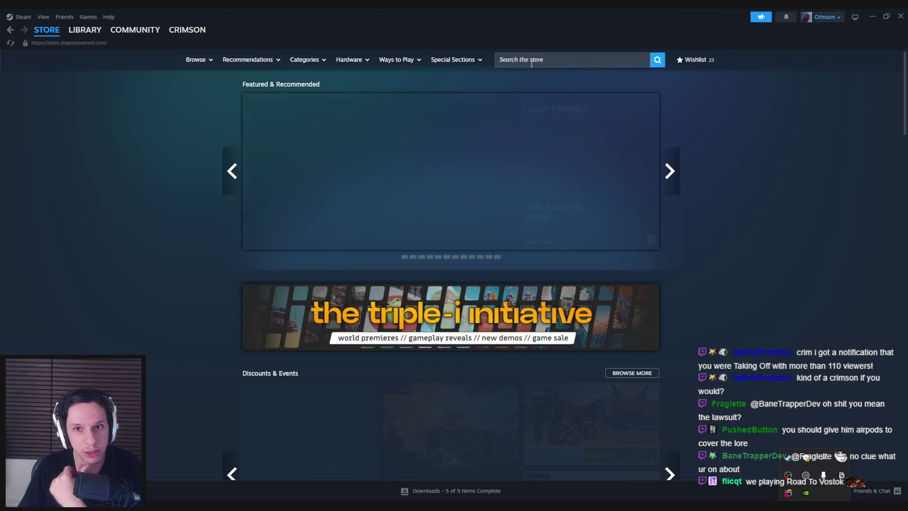
pyautogui.click(532, 60)
# - Search the store for 'road to', open Road to Vostok's store page, and pause its trailer
pyautogui.write('road to')
pyautogui.click(597, 99)
pyautogui.click(351, 189)
pyautogui.scroll(-1, 467, 210)
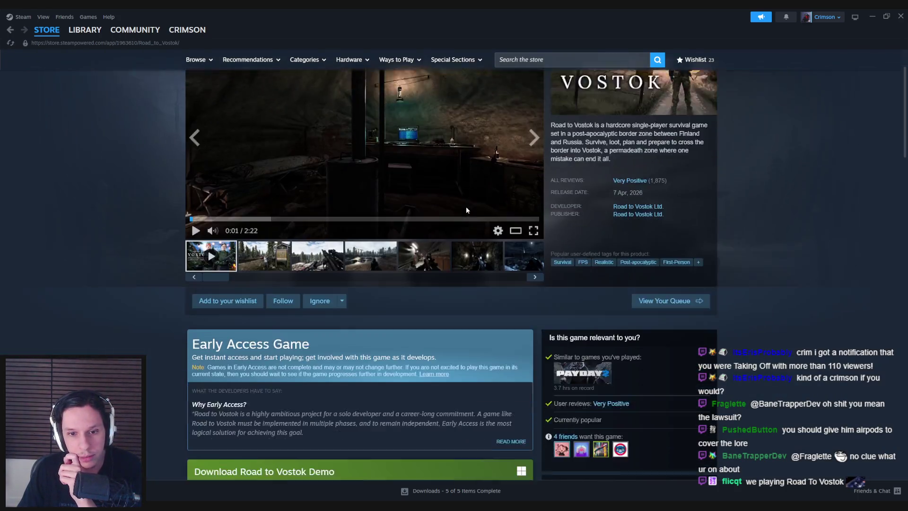
pyautogui.scroll(-1, 468, 210)
pyautogui.scroll(2, 394, 199)
pyautogui.moveTo(638, 253)
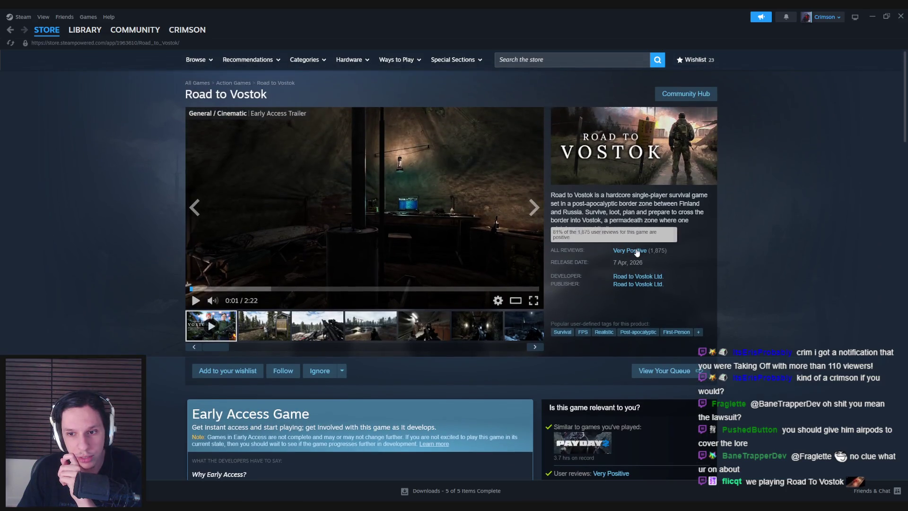
pyautogui.scroll(-3, 303, 204)
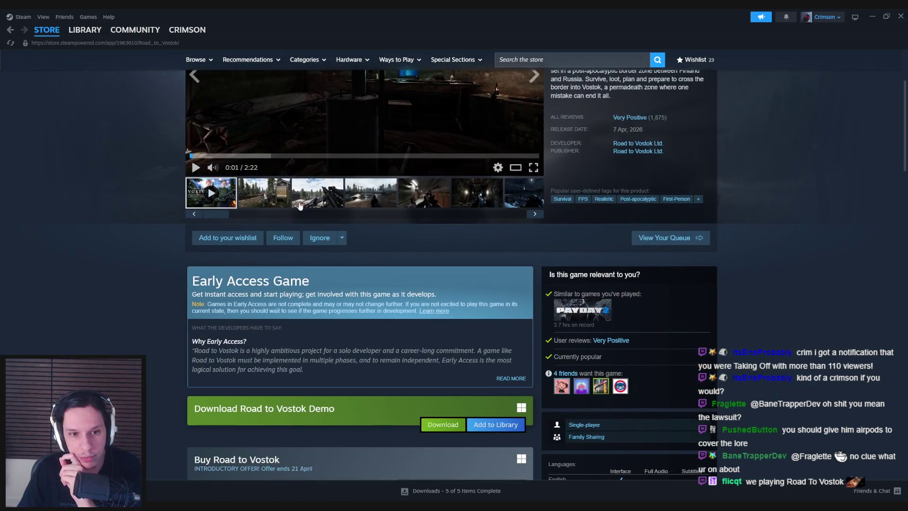
pyautogui.scroll(3, 303, 204)
# - Browse through all the Road to Vostok screenshots in the full-size viewer
pyautogui.click(326, 334)
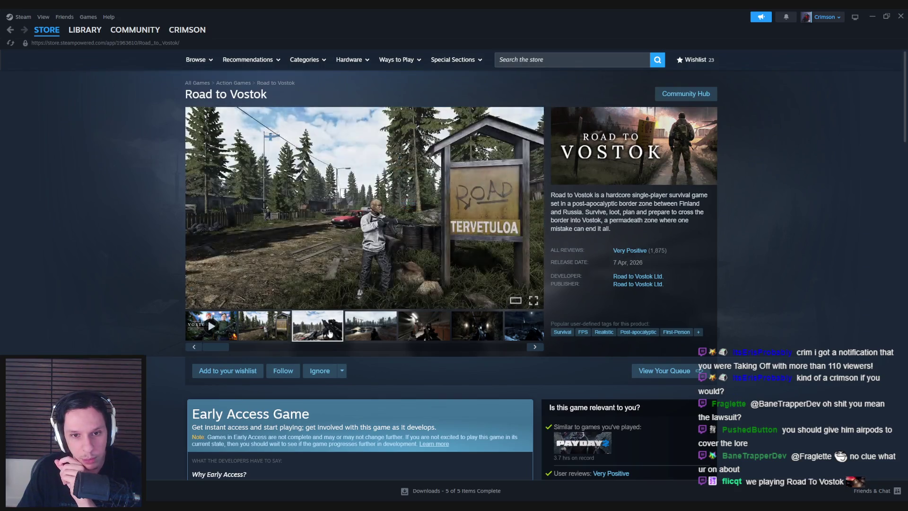
pyautogui.click(424, 325)
pyautogui.click(407, 235)
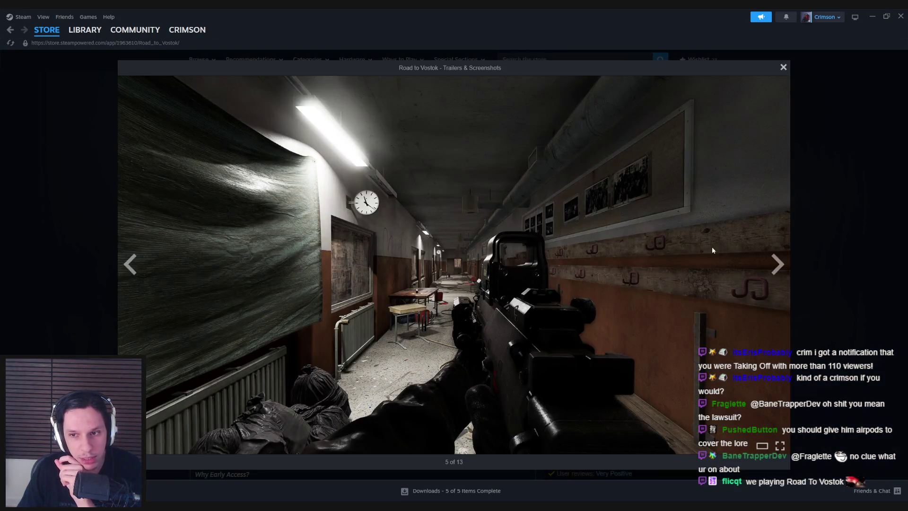
pyautogui.click(778, 264)
pyautogui.click(778, 264)
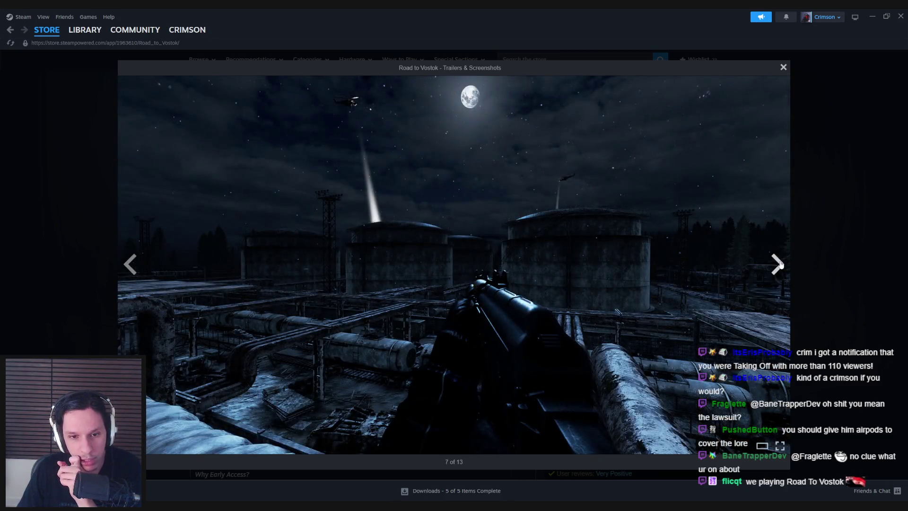
pyautogui.click(778, 264)
pyautogui.click(779, 263)
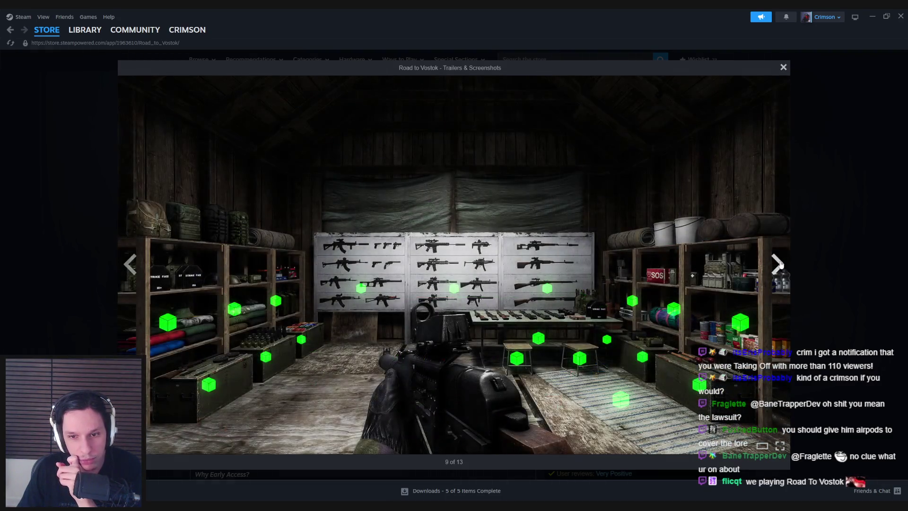
pyautogui.click(778, 263)
pyautogui.click(778, 263)
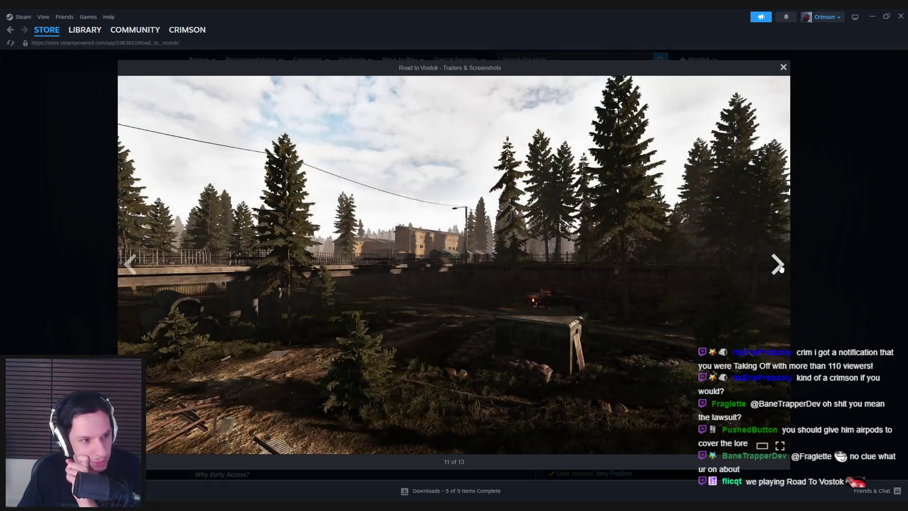
pyautogui.click(778, 264)
pyautogui.click(778, 264)
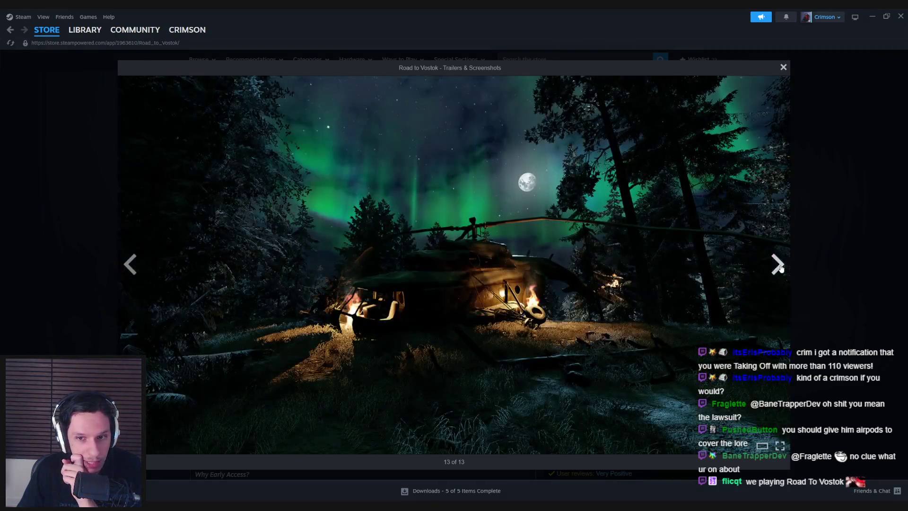
pyautogui.press('Escape')
# - Scroll down the store page and open the game's full news and updates list
pyautogui.scroll(-4, 395, 255)
pyautogui.scroll(-3, 403, 350)
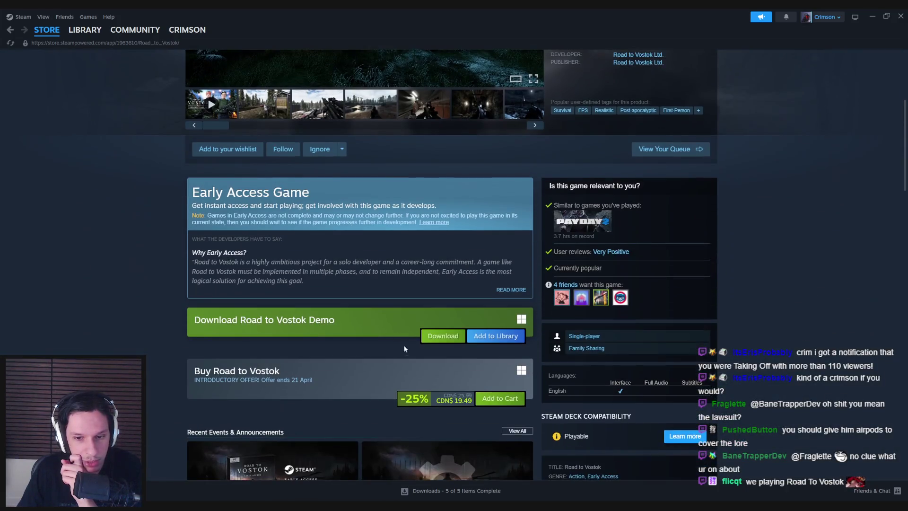
pyautogui.scroll(-2, 147, 308)
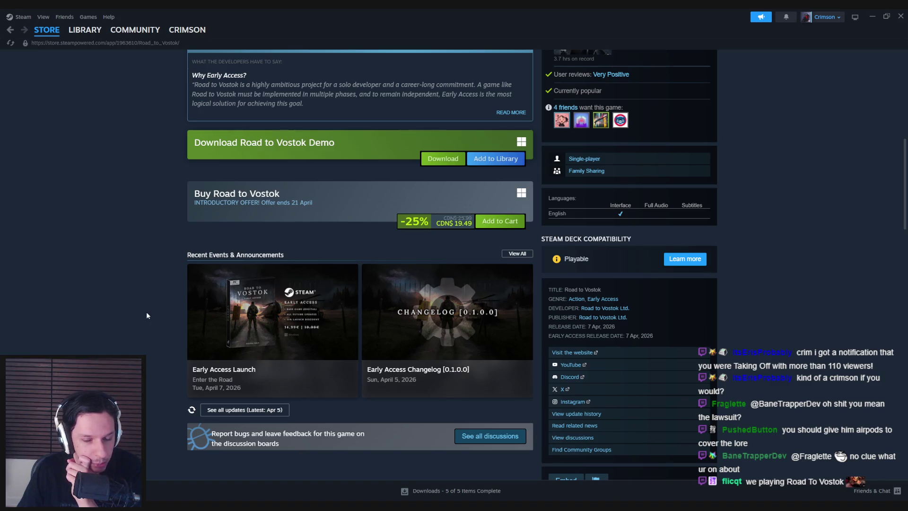
pyautogui.scroll(-1, 146, 316)
pyautogui.click(517, 214)
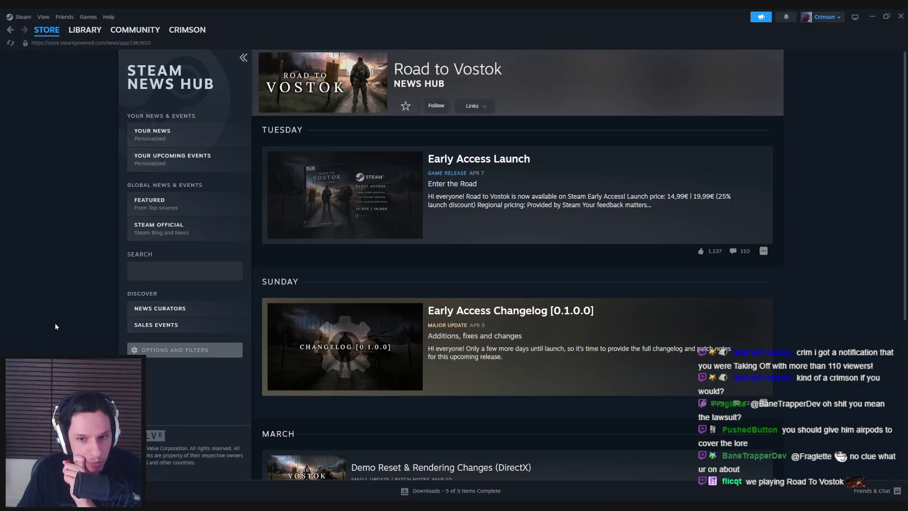
pyautogui.scroll(-5, 55, 326)
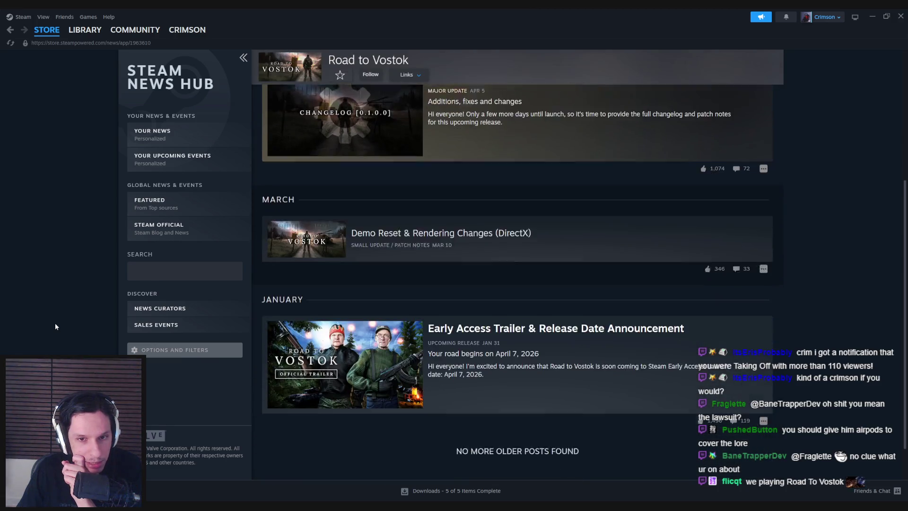
pyautogui.scroll(4, 55, 326)
pyautogui.scroll(-1, 55, 326)
pyautogui.scroll(3, 55, 326)
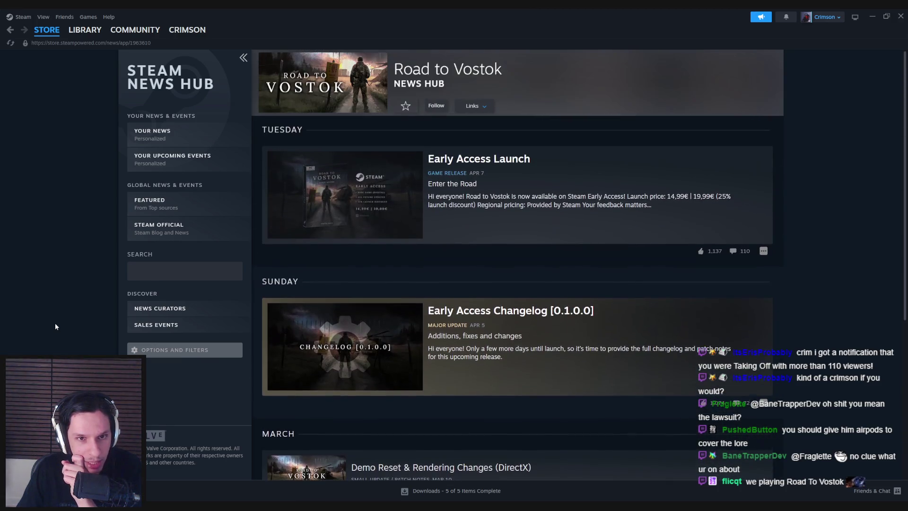
# - Return to the Road to Vostok store page, jump back to its top, and leave Steam
pyautogui.hotkey('alt', 'Left')
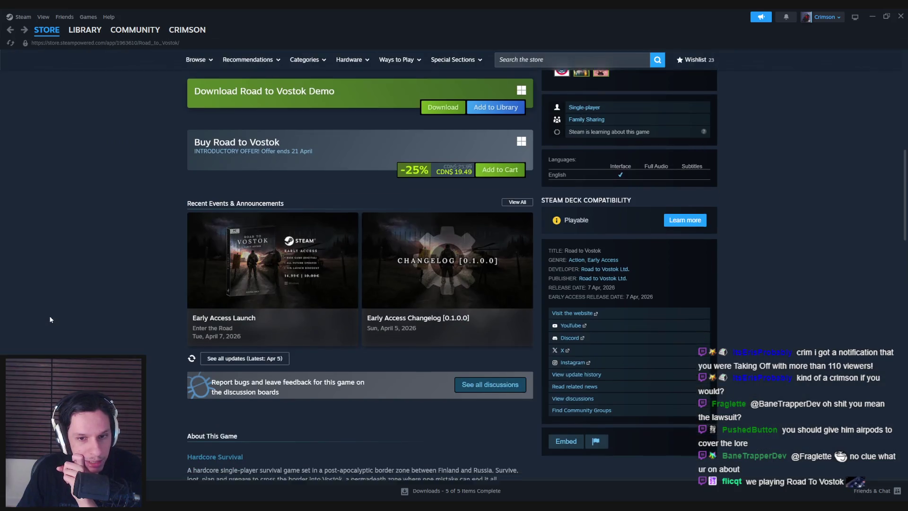
pyautogui.scroll(-5, 50, 316)
pyautogui.scroll(-5, 49, 319)
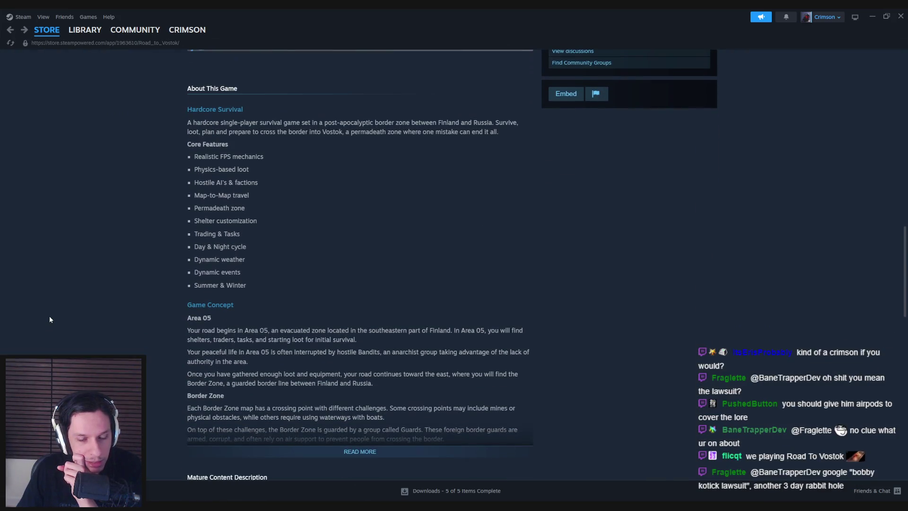
pyautogui.scroll(-5, 50, 319)
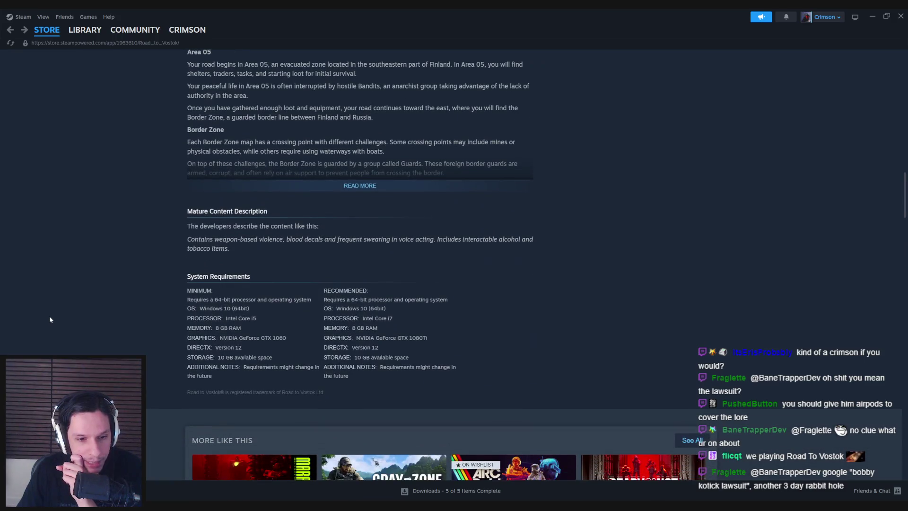
pyautogui.press('F5')
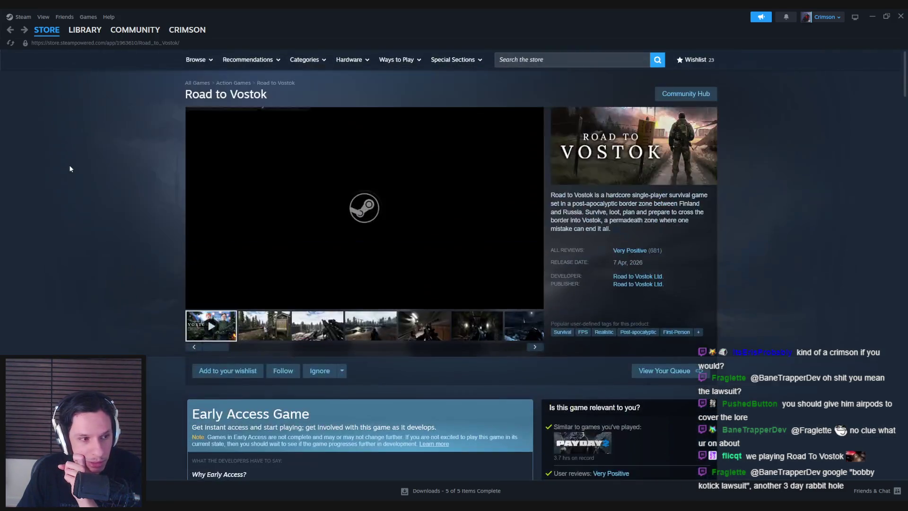
pyautogui.click(901, 16)
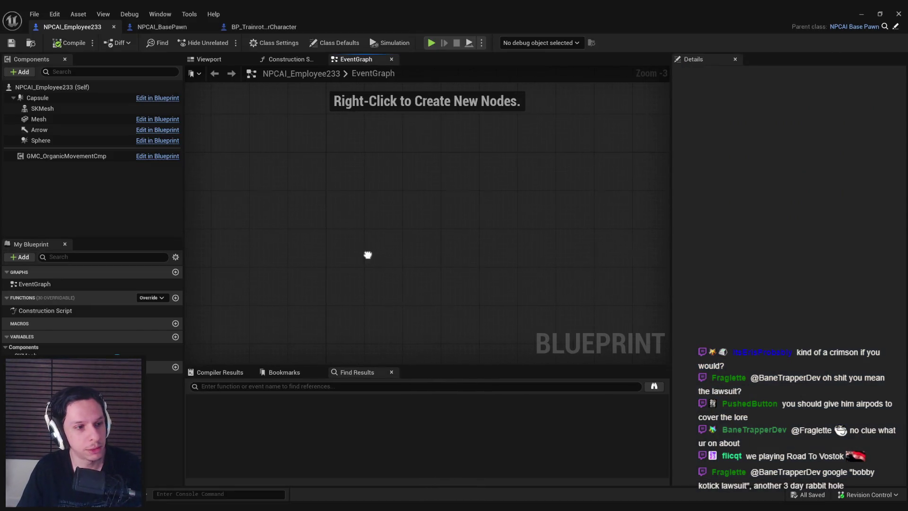
# - Bring up BP_TrainrotPlayerCharacter's Damage and Health graph and nudge the view slightly
pyautogui.click(261, 27)
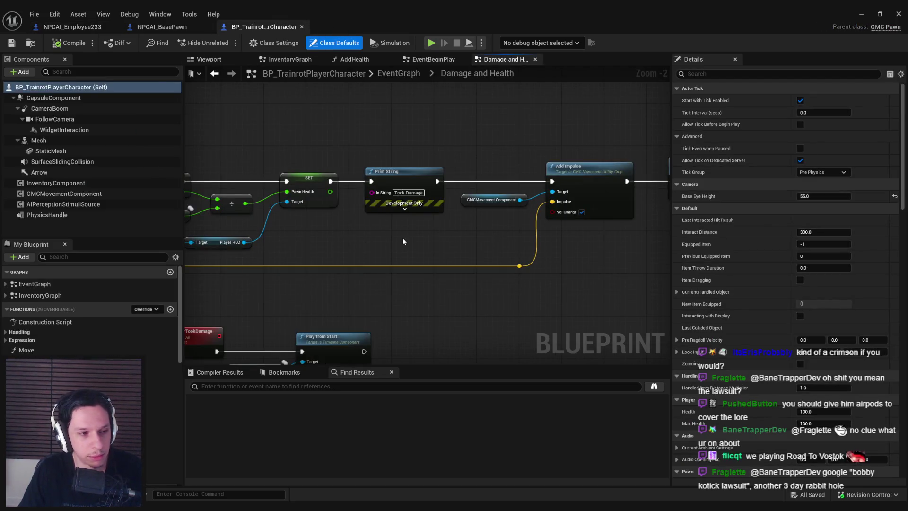
pyautogui.moveTo(418, 235); pyautogui.dragTo(382, 225)
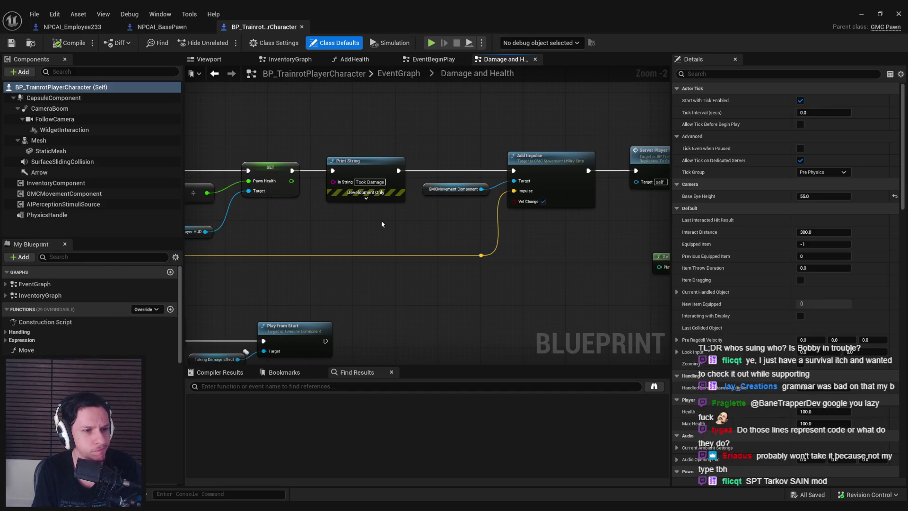
pyautogui.scroll(-2, 382, 223)
pyautogui.moveTo(382, 223); pyautogui.dragTo(556, 226)
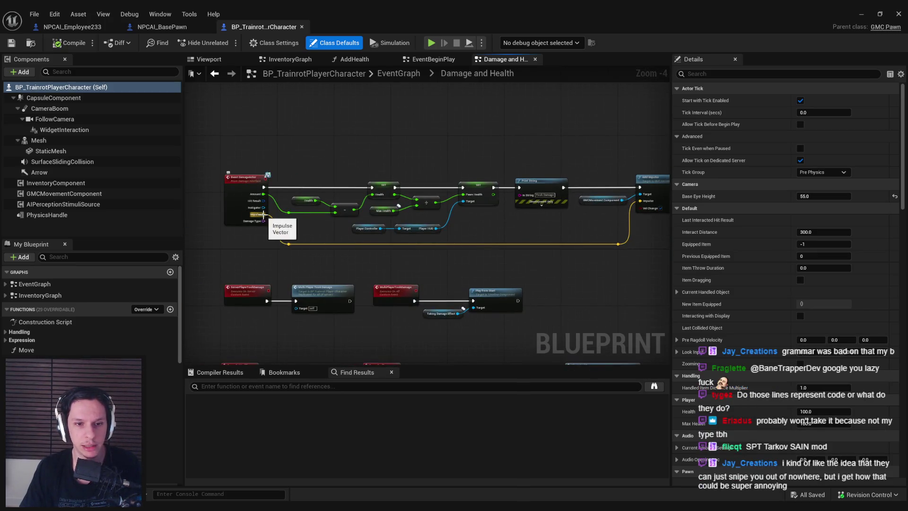
pyautogui.scroll(1, 275, 217)
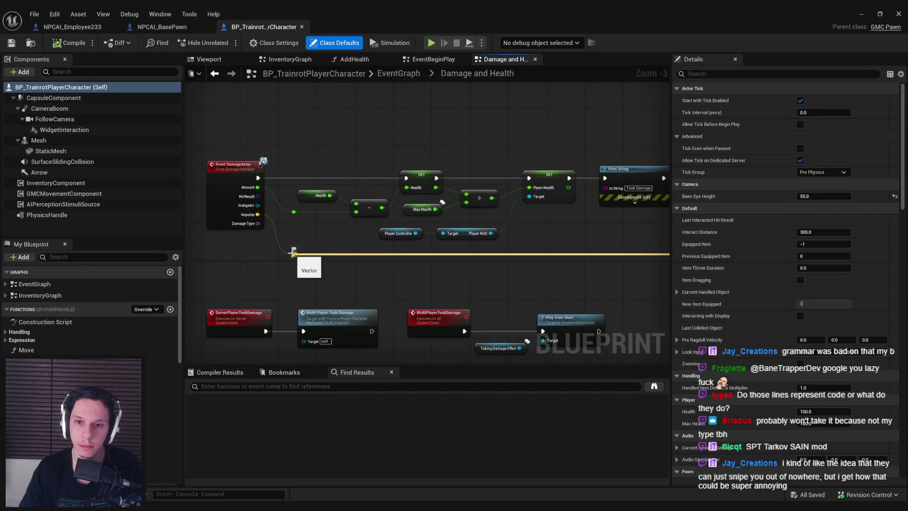
pyautogui.scroll(-1, 299, 257)
pyautogui.moveTo(286, 258); pyautogui.dragTo(626, 265)
pyautogui.scroll(2, 360, 251)
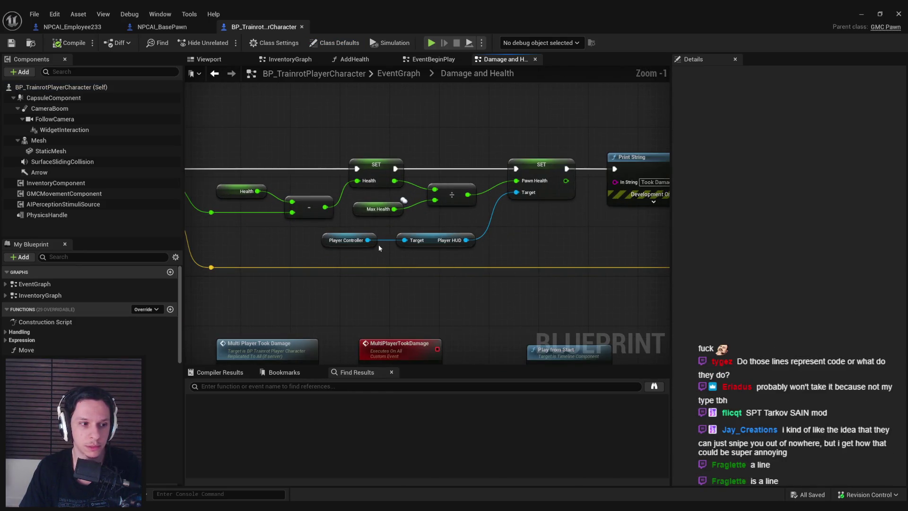
pyautogui.moveTo(348, 242); pyautogui.dragTo(387, 240)
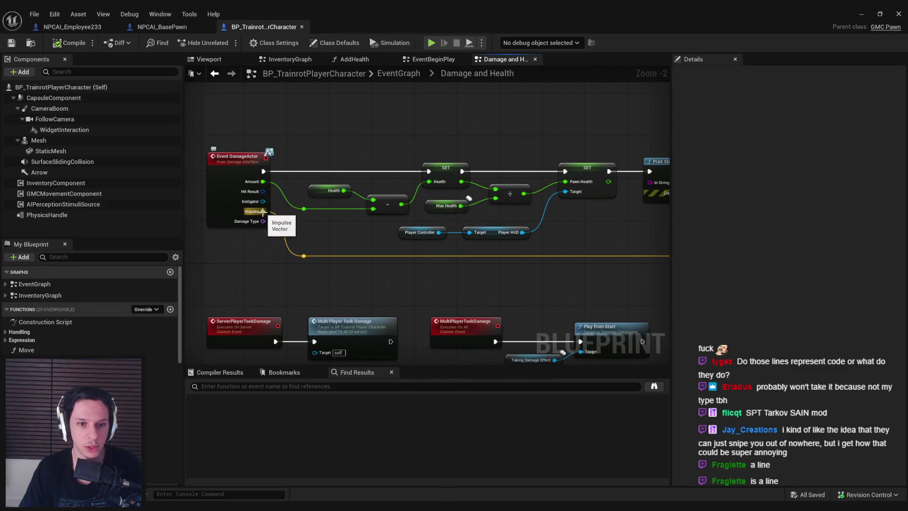
pyautogui.scroll(3, 531, 237)
pyautogui.click(562, 181)
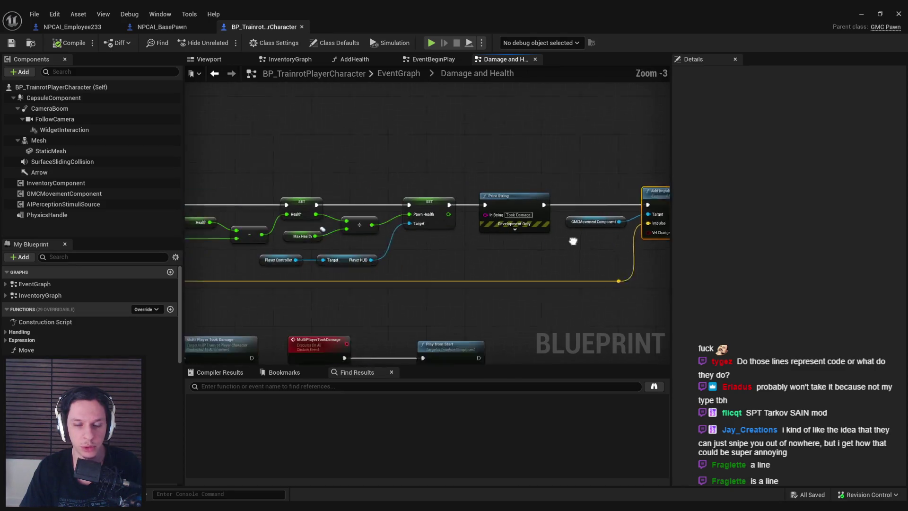
pyautogui.scroll(-3, 543, 260)
pyautogui.scroll(-2, 388, 213)
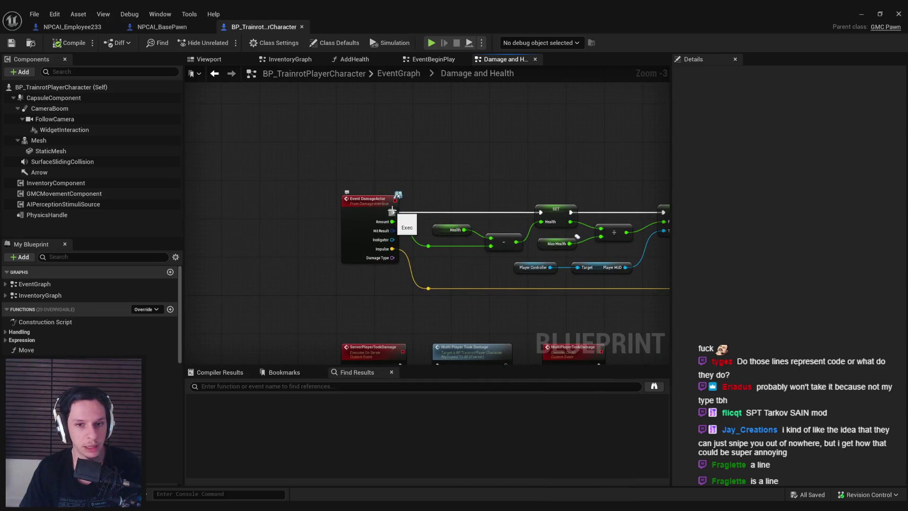
pyautogui.scroll(2, 421, 210)
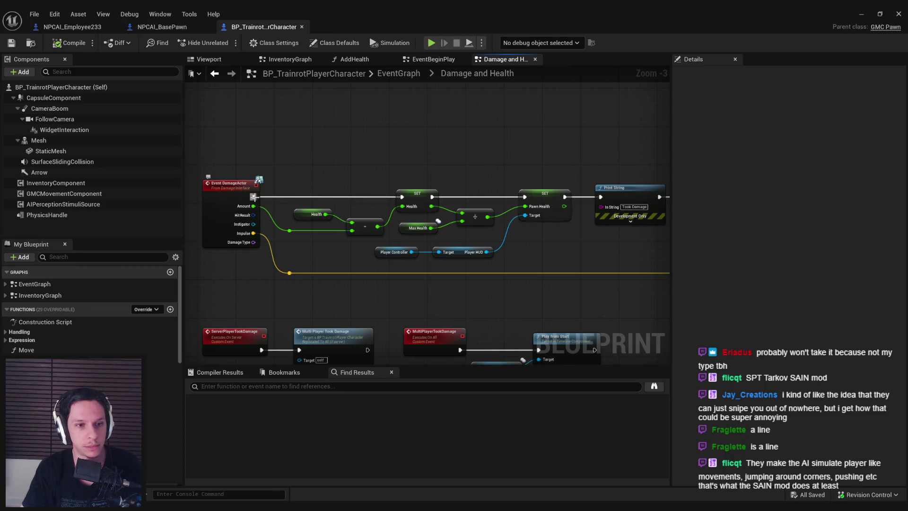
pyautogui.moveTo(575, 223)
pyautogui.mouseDown()
pyautogui.moveTo(351, 234)
pyautogui.moveTo(209, 190)
pyautogui.moveTo(318, 187)
pyautogui.mouseUp()
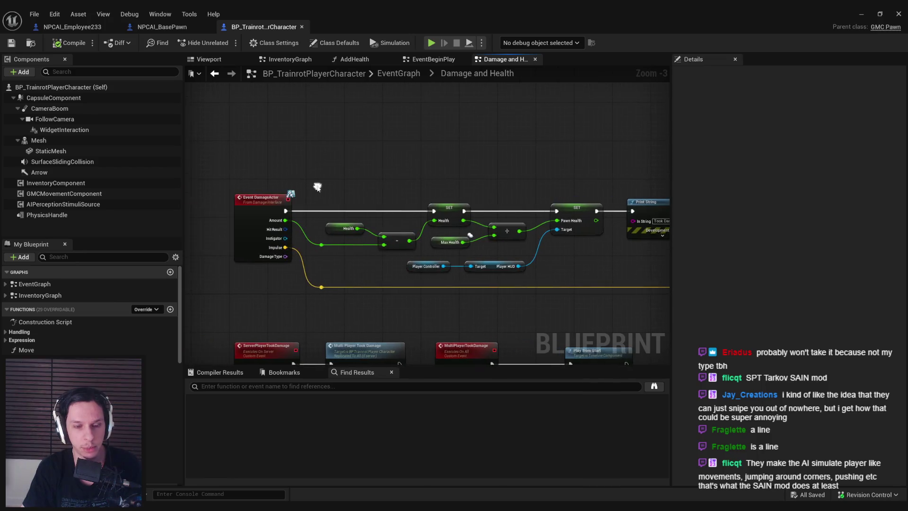
pyautogui.moveTo(255, 173); pyautogui.dragTo(564, 276)
pyautogui.moveTo(317, 215)
pyautogui.mouseDown()
pyautogui.moveTo(165, 214)
pyautogui.moveTo(317, 210)
pyautogui.mouseUp()
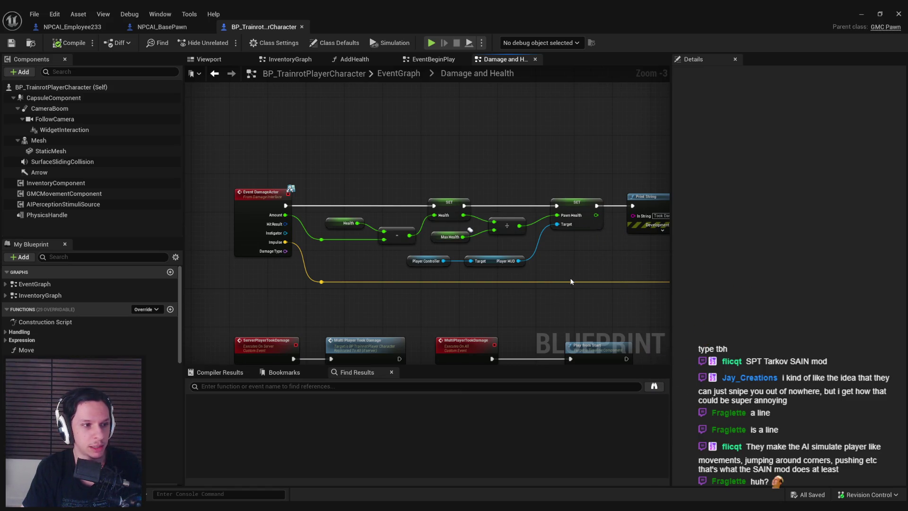
pyautogui.moveTo(572, 280); pyautogui.dragTo(461, 270)
pyautogui.scroll(-1, 455, 271)
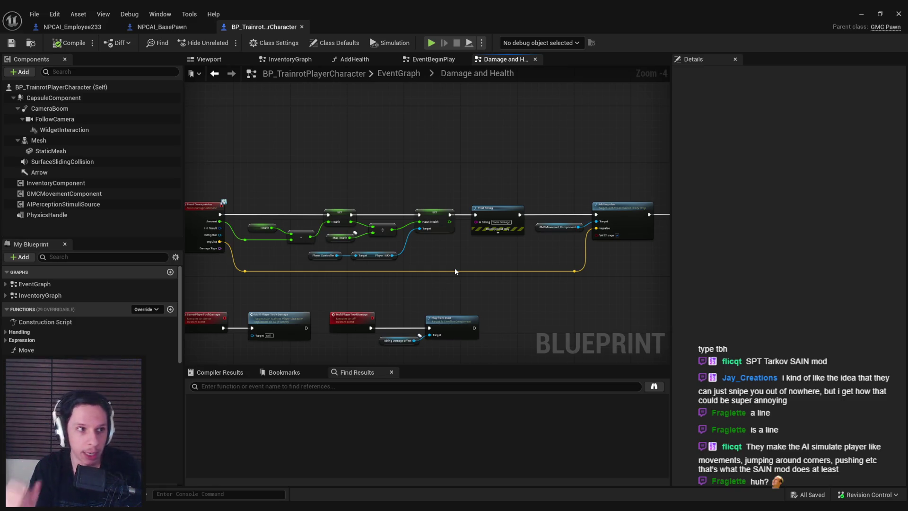
# - Pan through the death-check Branch, AND, Print String and Start Ragdoll nodes
pyautogui.scroll(1, 432, 261)
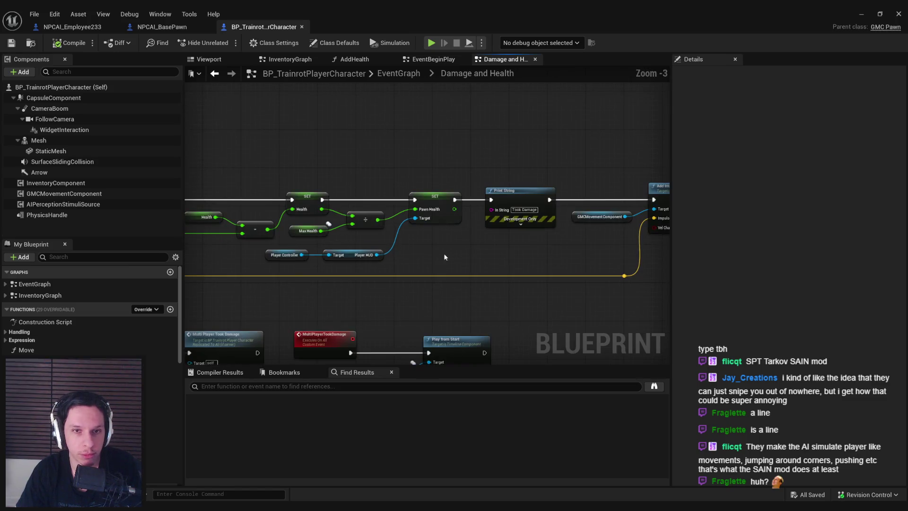
pyautogui.scroll(-1, 447, 253)
pyautogui.scroll(1, 268, 251)
pyautogui.moveTo(267, 251); pyautogui.dragTo(268, 248)
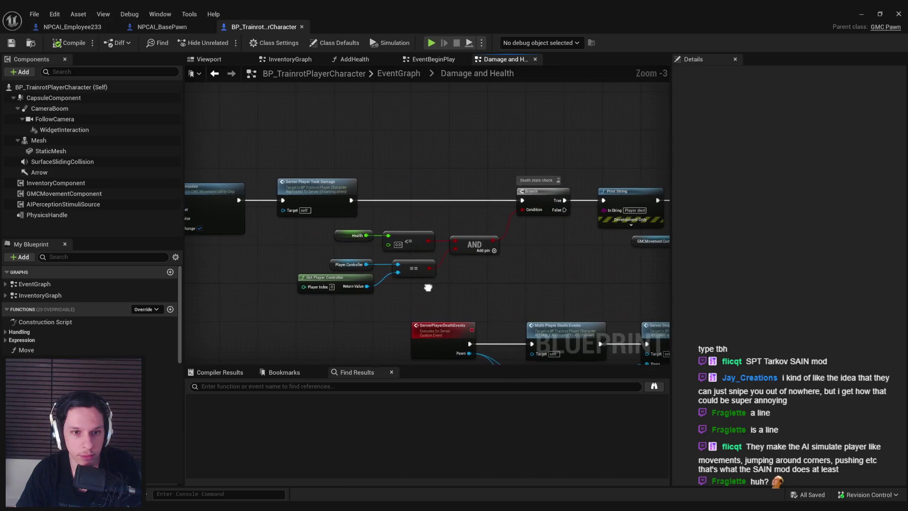
pyautogui.moveTo(511, 272); pyautogui.dragTo(394, 272)
pyautogui.scroll(-1, 393, 272)
pyautogui.scroll(1, 406, 234)
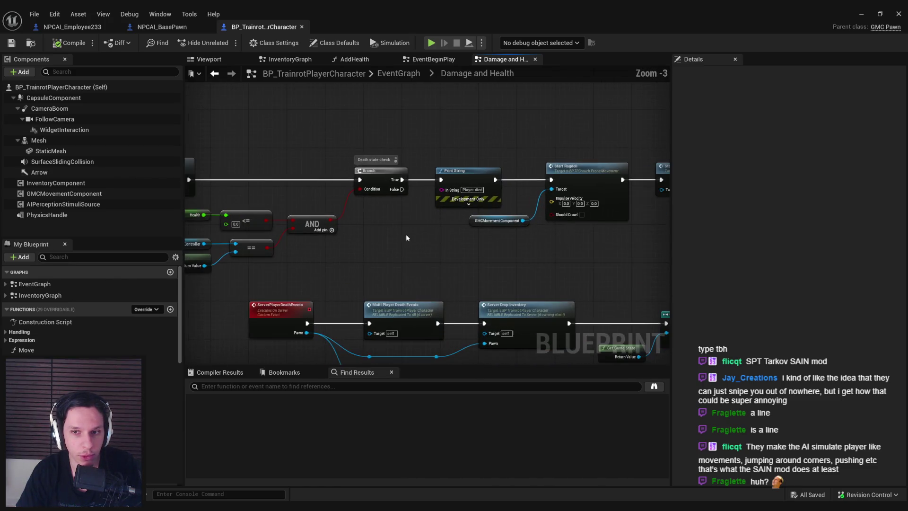
pyautogui.scroll(-1, 354, 251)
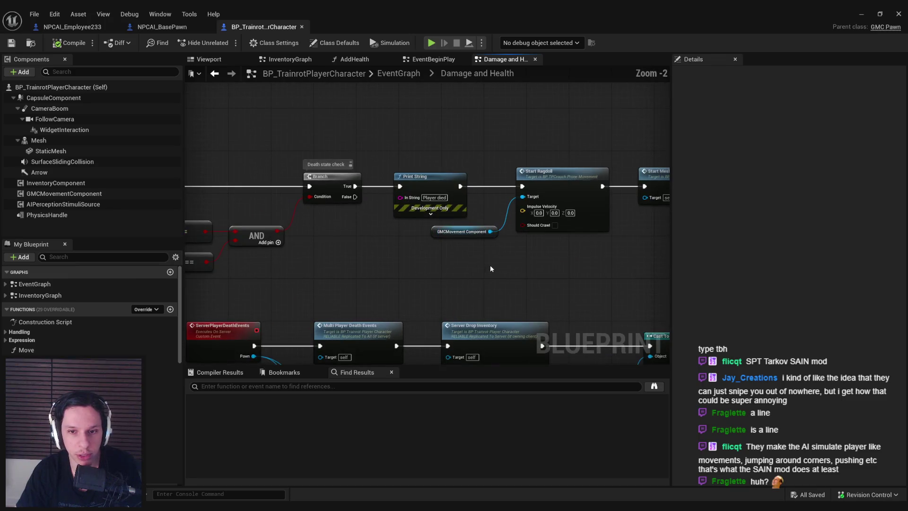
pyautogui.moveTo(514, 268)
pyautogui.mouseDown()
pyautogui.moveTo(357, 271)
pyautogui.moveTo(473, 257)
pyautogui.mouseUp()
pyautogui.scroll(1, 384, 255)
pyautogui.scroll(-1, 384, 256)
pyautogui.moveTo(407, 259); pyautogui.dragTo(518, 247)
# - Go through the blueprint tabs to the level's 3D view and fly the camera onto the train roof
pyautogui.click(162, 27)
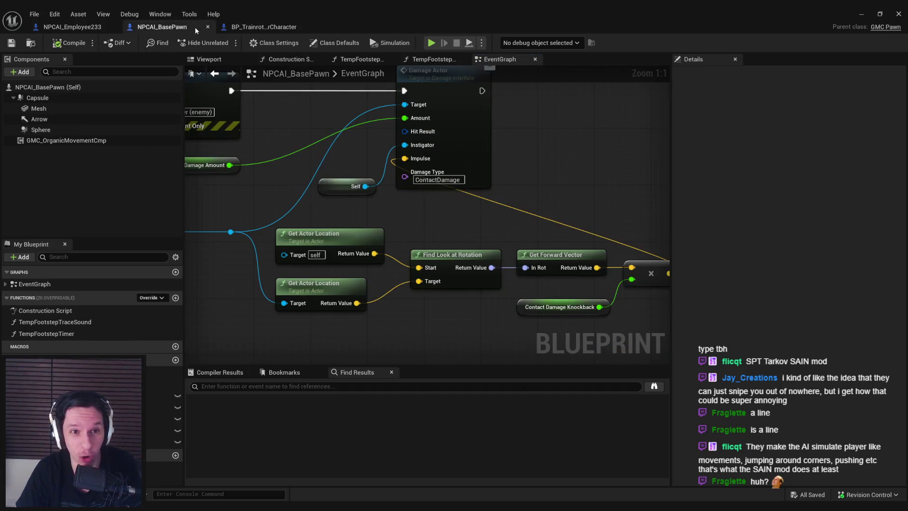
pyautogui.click(233, 31)
pyautogui.click(163, 27)
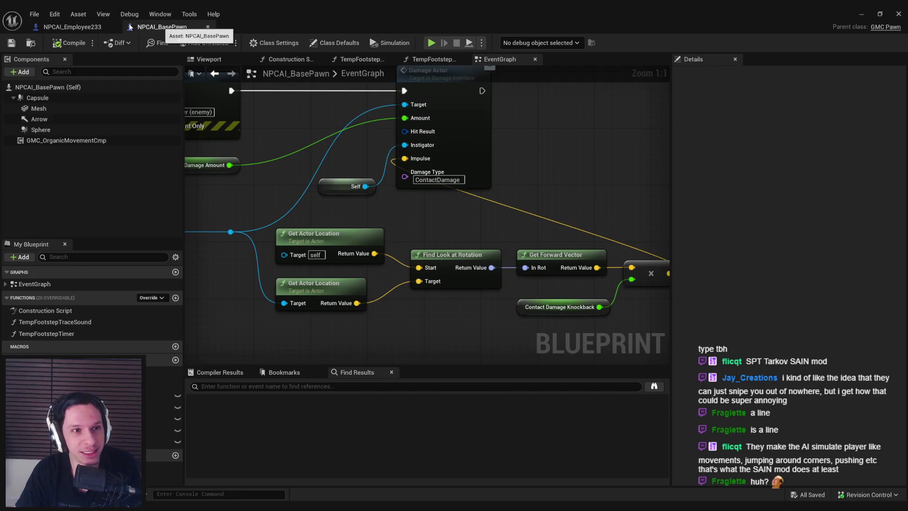
pyautogui.hotkey('alt', 'Tab')
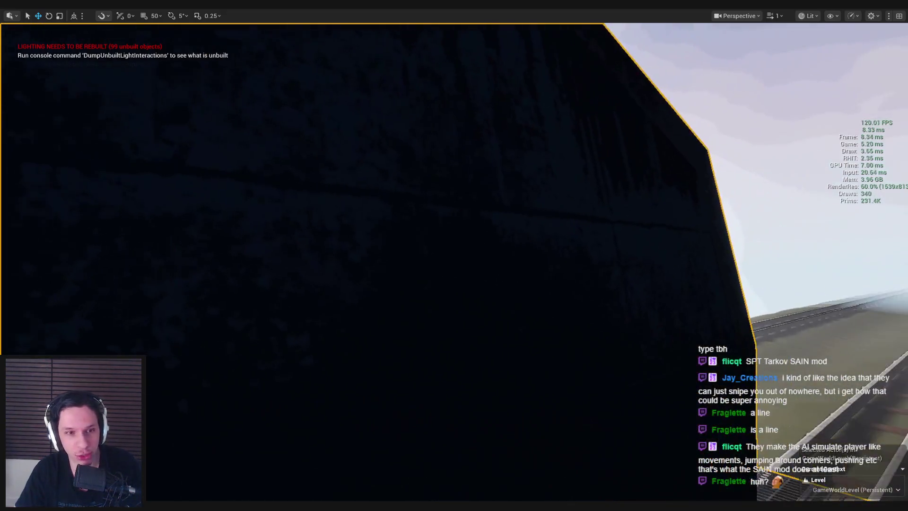
pyautogui.moveTo(358, 244); pyautogui.dragTo(358, 244)
pyautogui.click(258, 184)
pyautogui.moveTo(258, 185)
pyautogui.mouseDown()
pyautogui.moveTo(43, 317)
pyautogui.moveTo(686, 279)
pyautogui.moveTo(634, 300)
pyautogui.moveTo(625, 294)
pyautogui.mouseUp()
# - Add the checklist item 'Spawn monsters randomly in train' to the Monsters card
pyautogui.click(165, 473)
pyautogui.scroll(-3, 369, 297)
pyautogui.scroll(4, 263, 417)
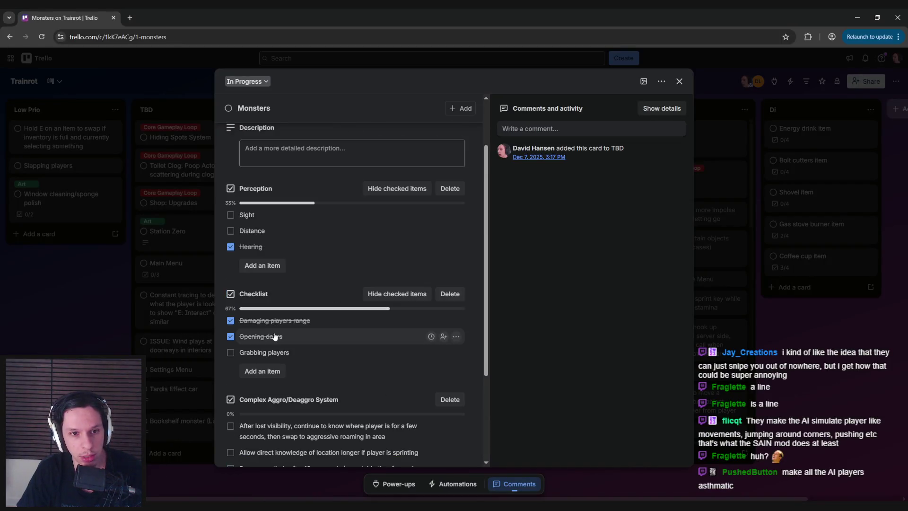
pyautogui.scroll(-1, 260, 373)
pyautogui.click(260, 371)
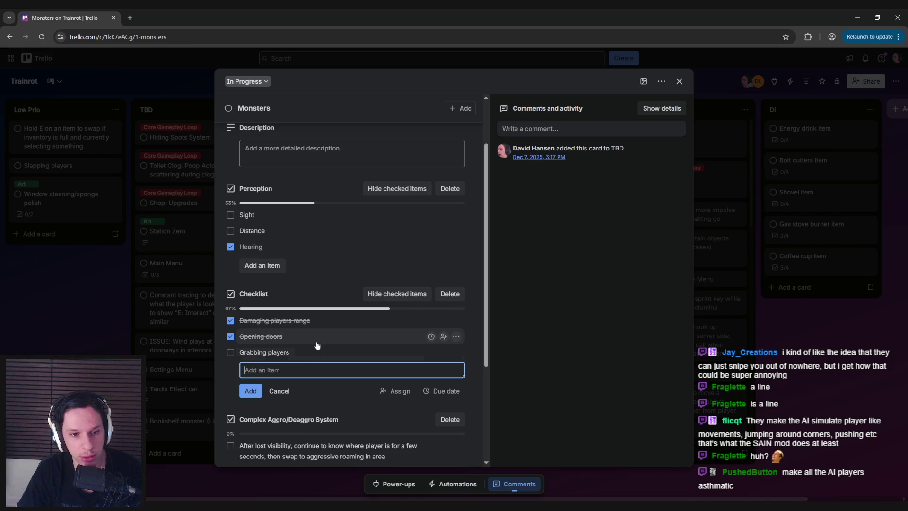
pyautogui.write('Spawn monsters randomly')
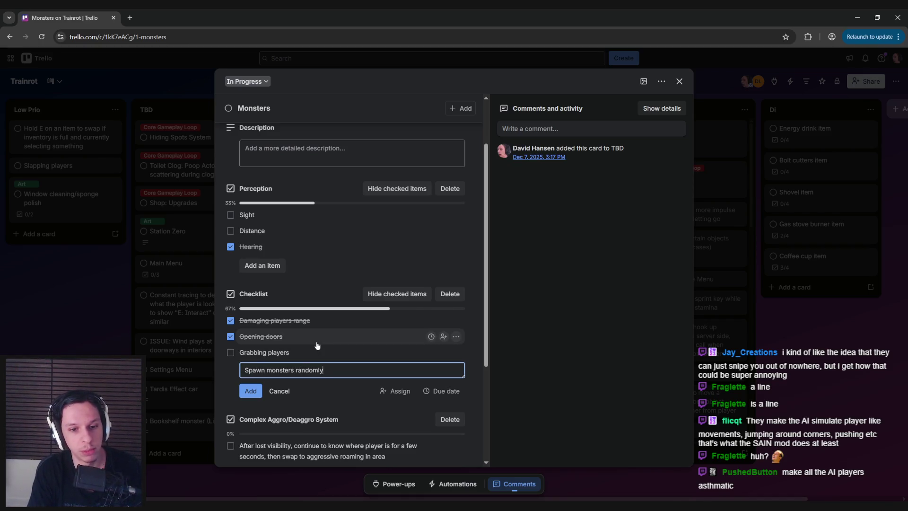
pyautogui.write(' in train')
pyautogui.press('Return')
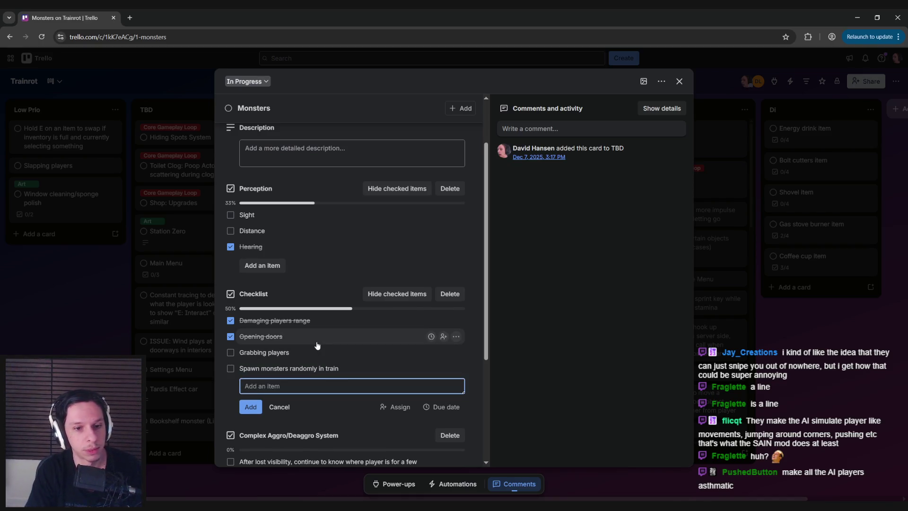
pyautogui.press('Escape')
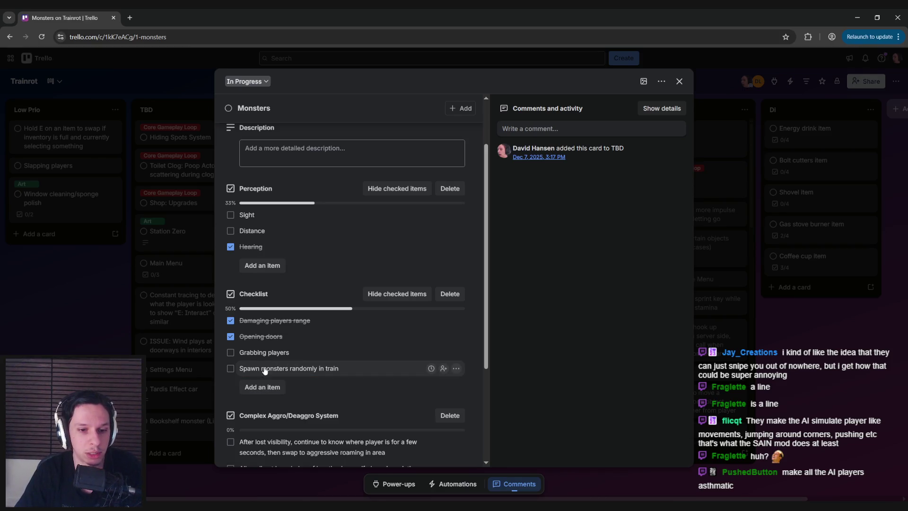
# - Extend the item to 'Spawn monsters randomly in train (e.g. Employee 233)' and close the card
pyautogui.click(275, 373)
pyautogui.click(353, 371)
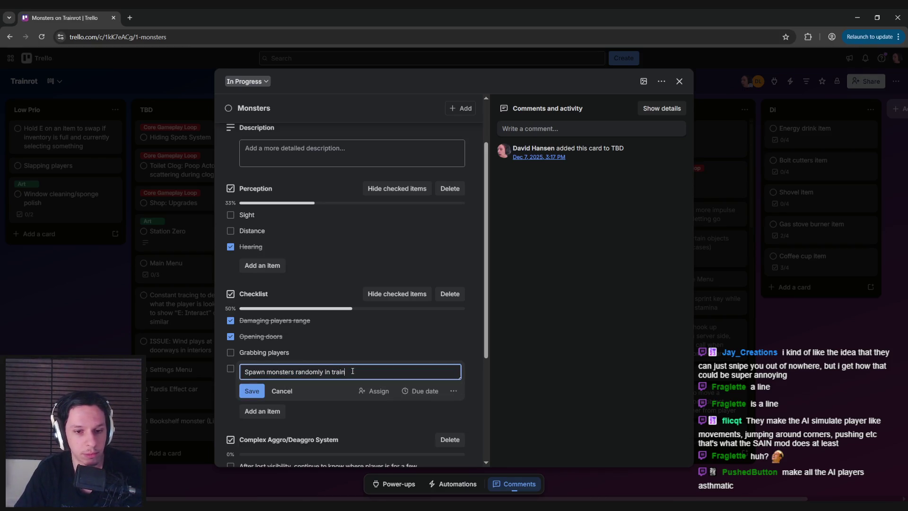
pyautogui.write(' (employe')
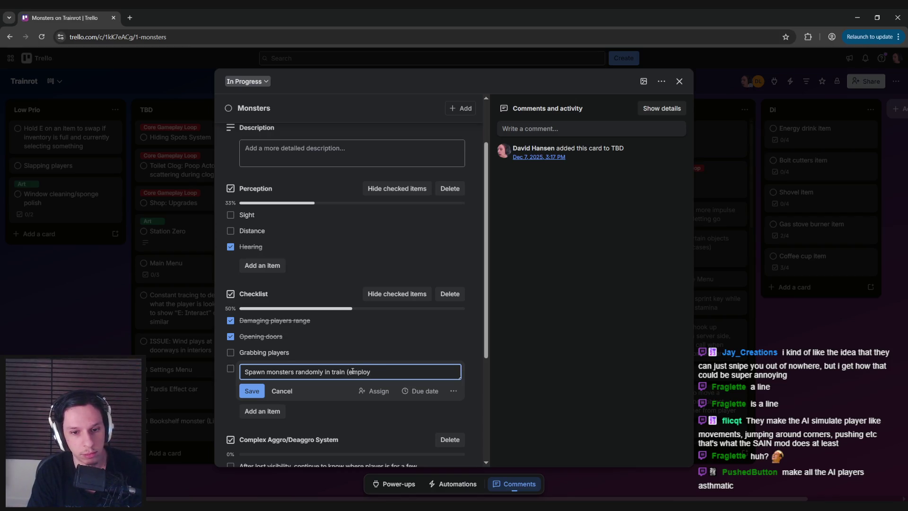
pyautogui.press('BackSpace')
pyautogui.write('.g. Employee 233)')
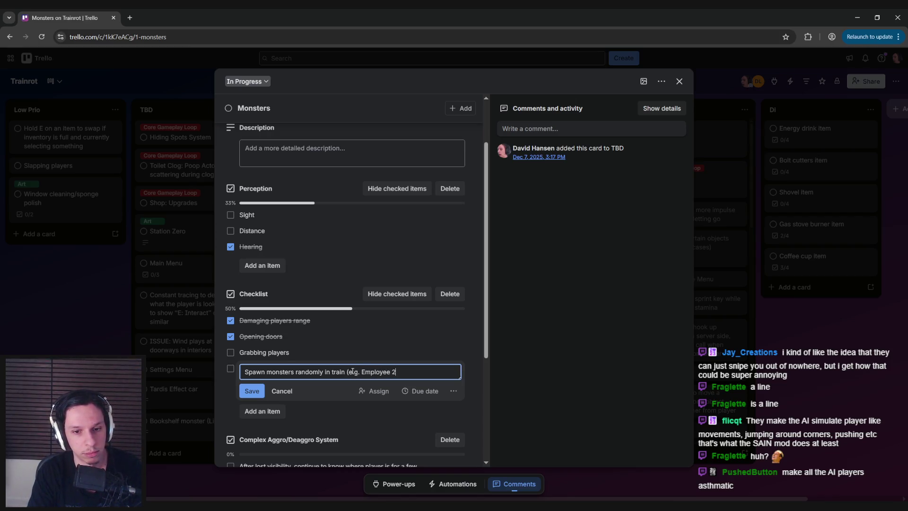
pyautogui.press('Return')
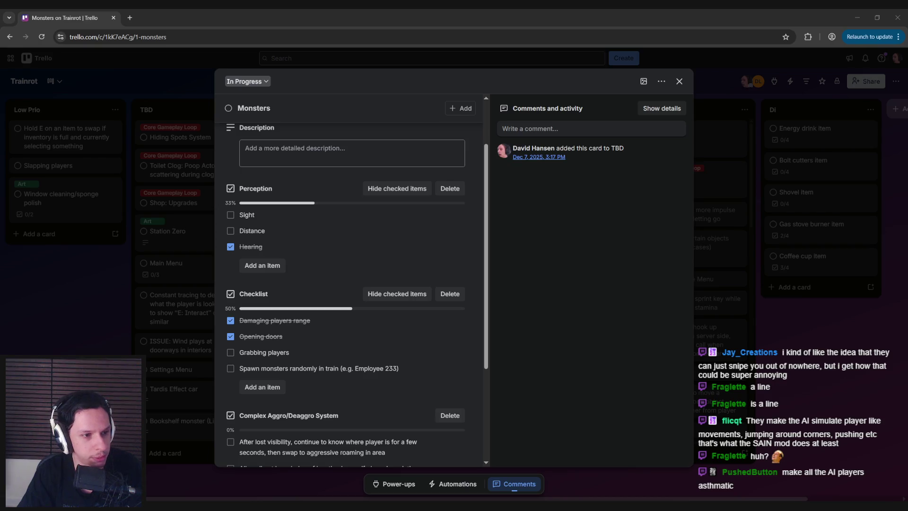
pyautogui.click(93, 279)
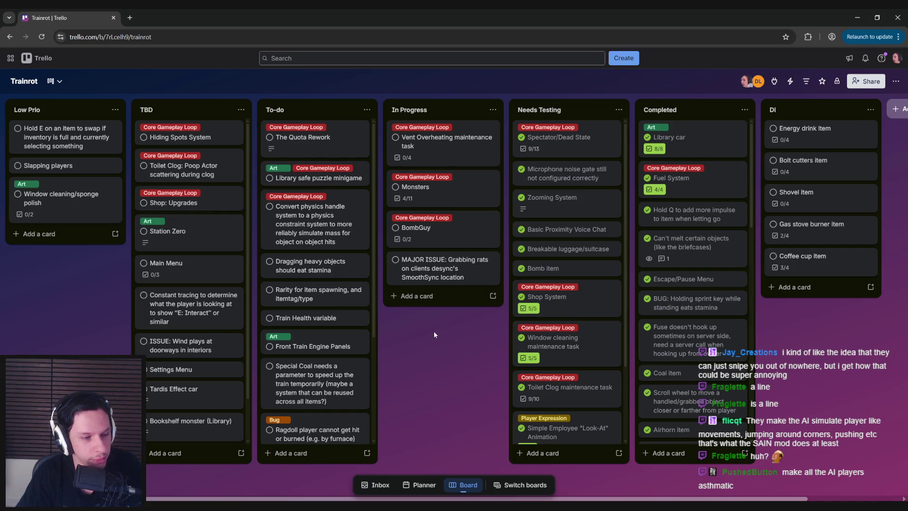
pyautogui.moveTo(314, 318); pyautogui.dragTo(315, 309)
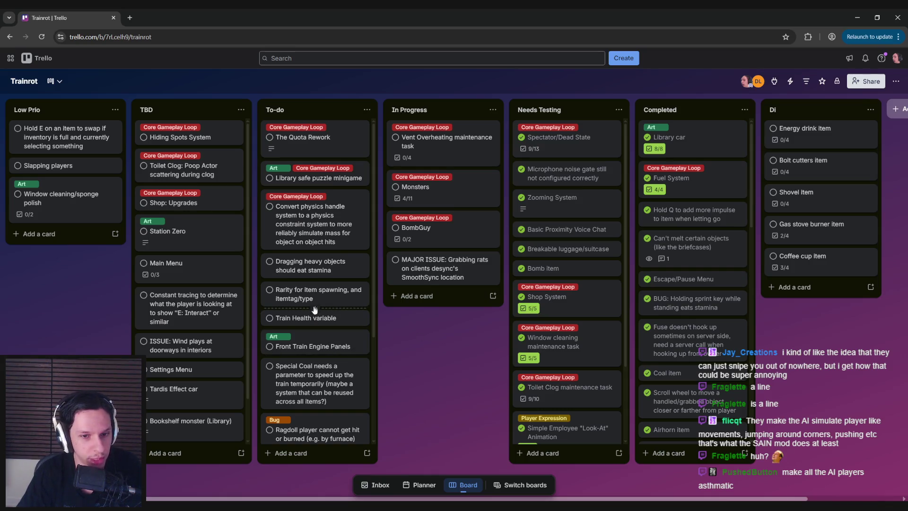
pyautogui.scroll(-2, 313, 303)
pyautogui.scroll(2, 308, 270)
pyautogui.scroll(-1, 203, 316)
pyautogui.scroll(1, 204, 316)
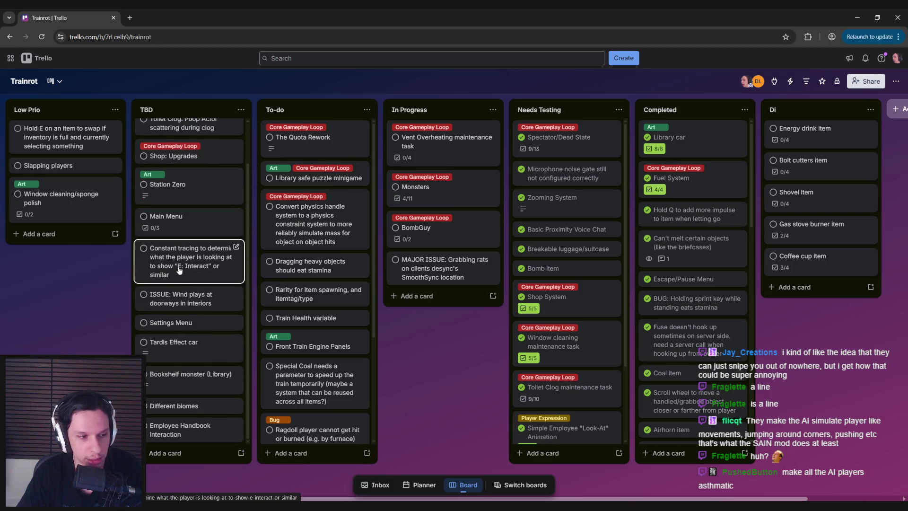
pyautogui.scroll(1, 177, 284)
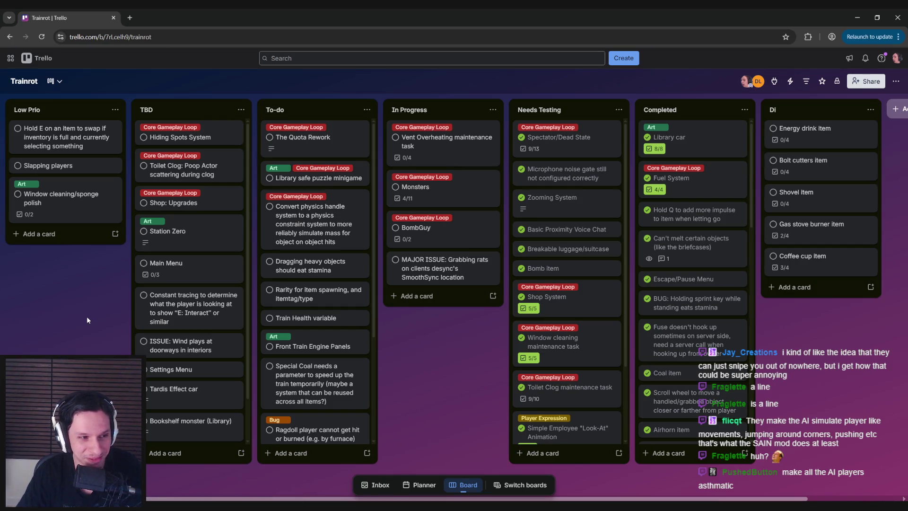
pyautogui.moveTo(390, 336)
pyautogui.mouseDown()
pyautogui.moveTo(318, 331)
pyautogui.moveTo(438, 356)
pyautogui.mouseUp()
pyautogui.moveTo(494, 362)
pyautogui.mouseDown()
pyautogui.moveTo(320, 363)
pyautogui.moveTo(438, 372)
pyautogui.mouseUp()
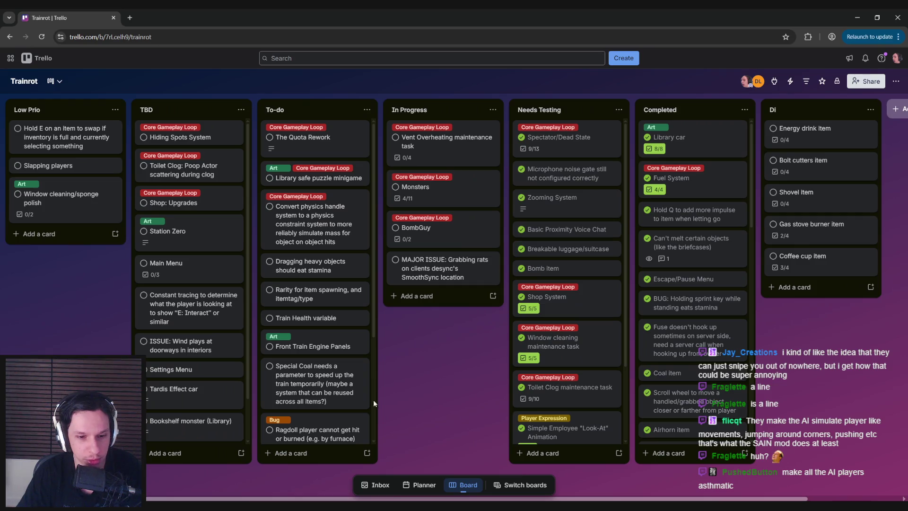
pyautogui.click(277, 498)
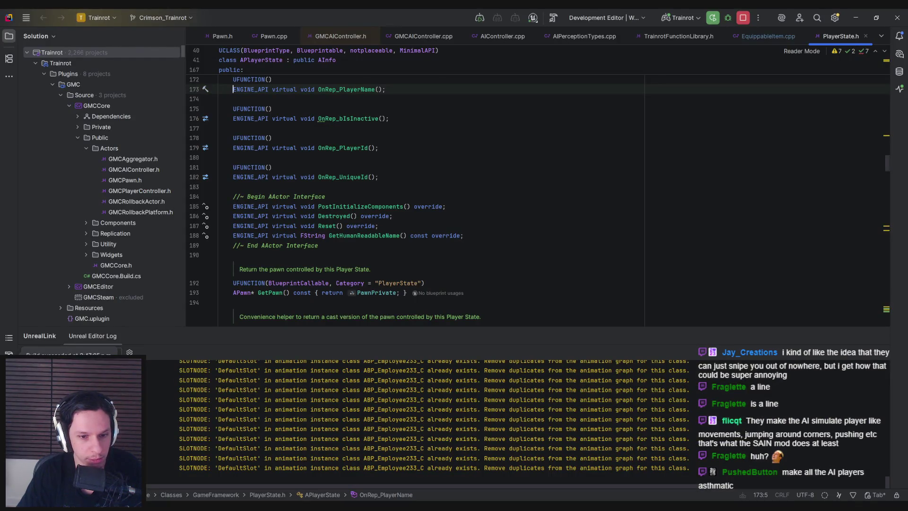
pyautogui.click(260, 499)
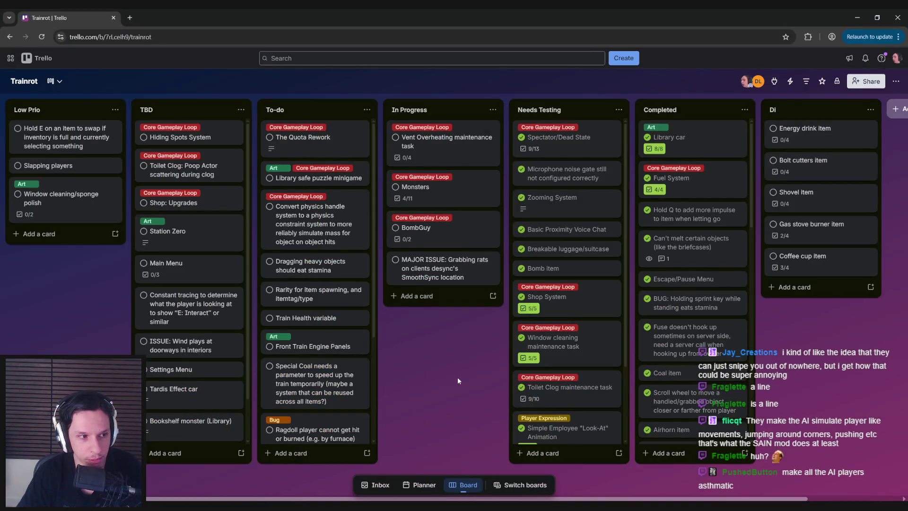
# - Return to the Unreal level editor and leave the fullscreen viewport
pyautogui.hotkey('alt', 'Tab')
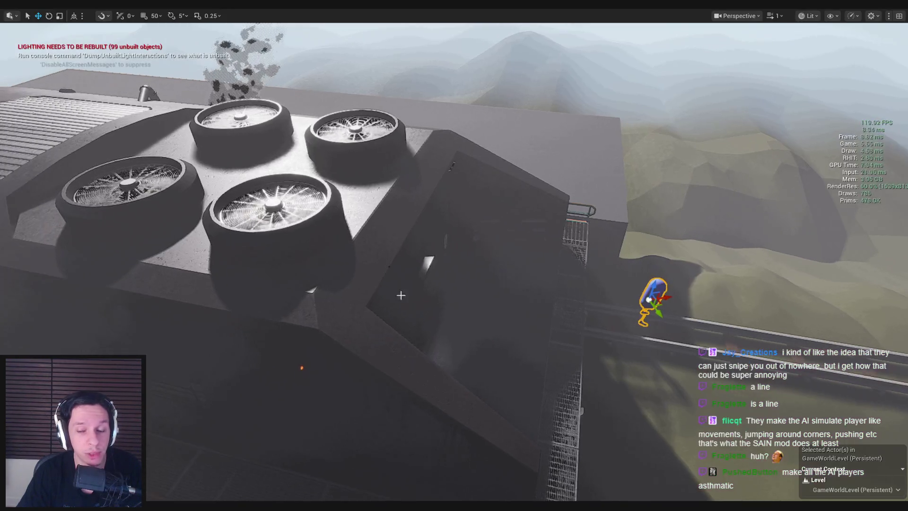
pyautogui.press('F11')
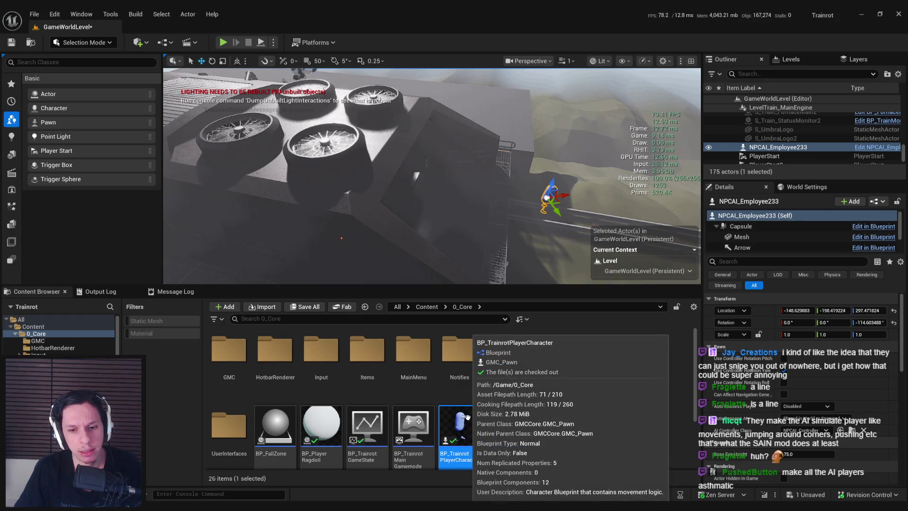
pyautogui.scroll(-2, 782, 243)
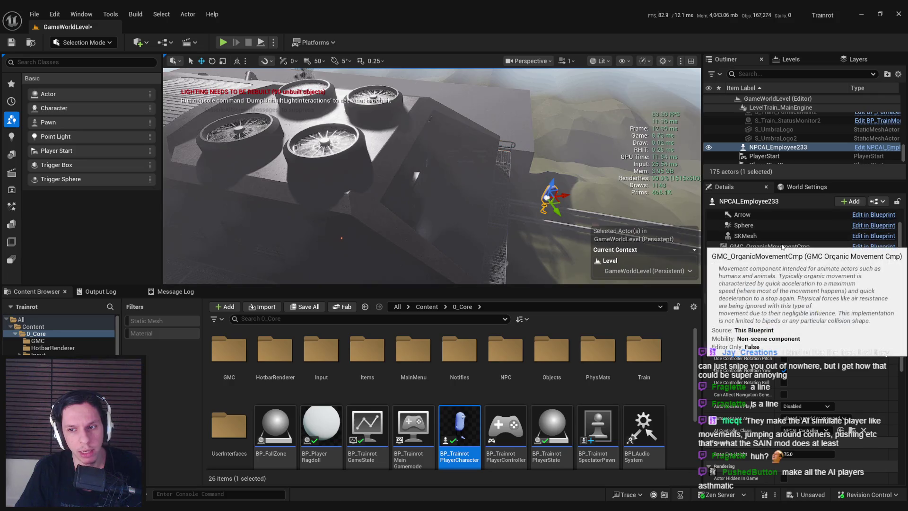
pyautogui.scroll(2, 770, 243)
# - Select the NPC's SKMesh component and open its Anim Class, ABP_Employee233
pyautogui.click(753, 222)
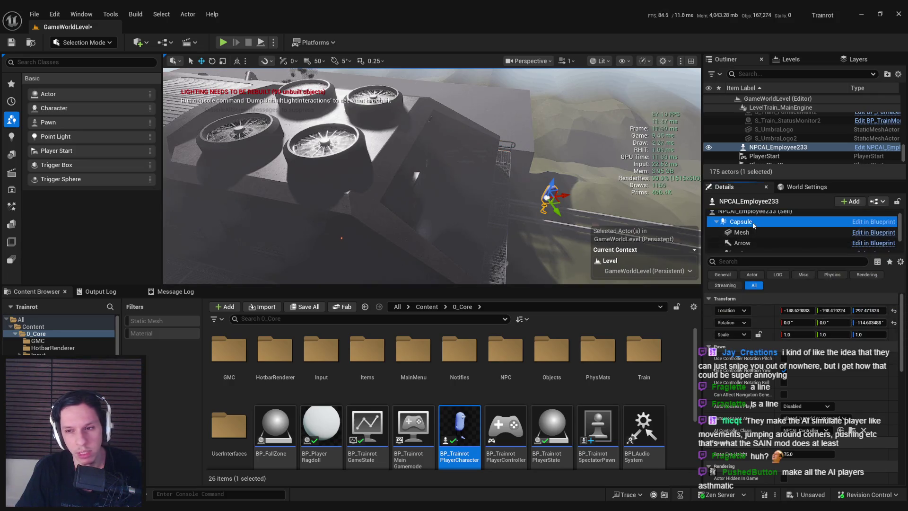
pyautogui.click(752, 233)
pyautogui.scroll(-2, 777, 252)
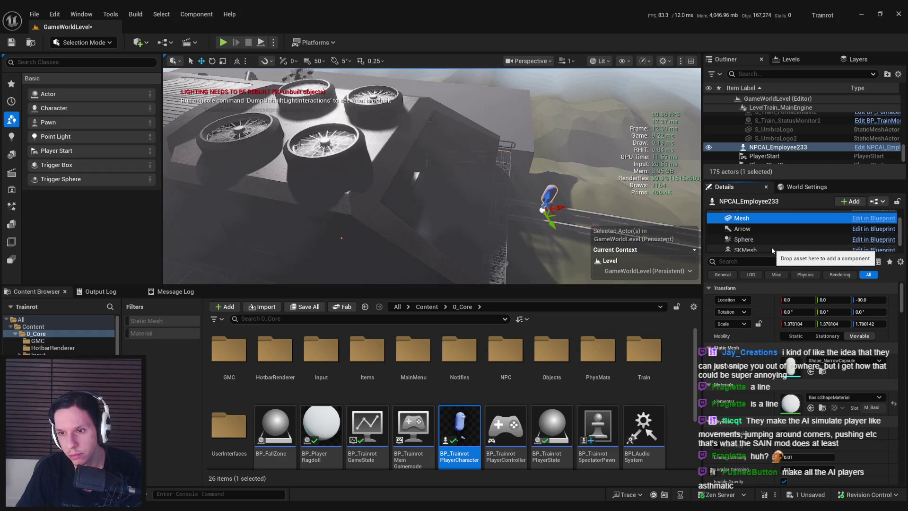
pyautogui.click(776, 250)
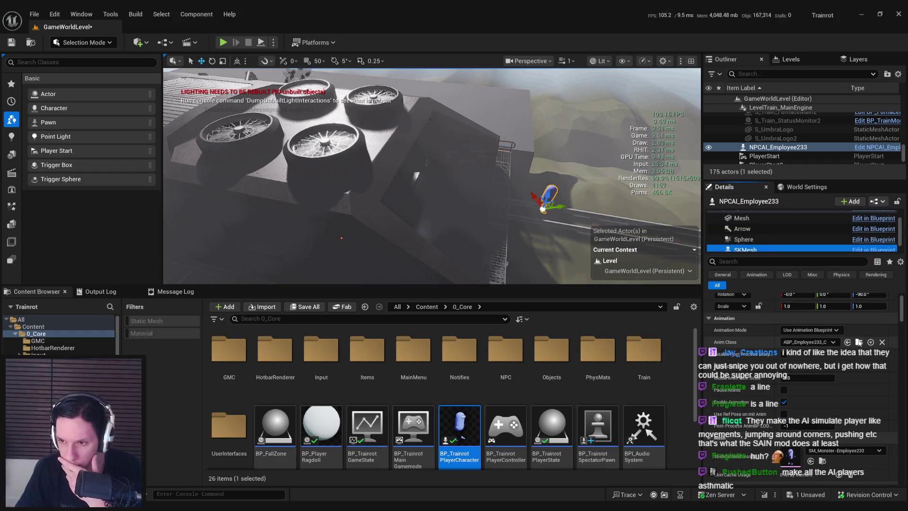
pyautogui.click(811, 461)
pyautogui.doubleClick(229, 360)
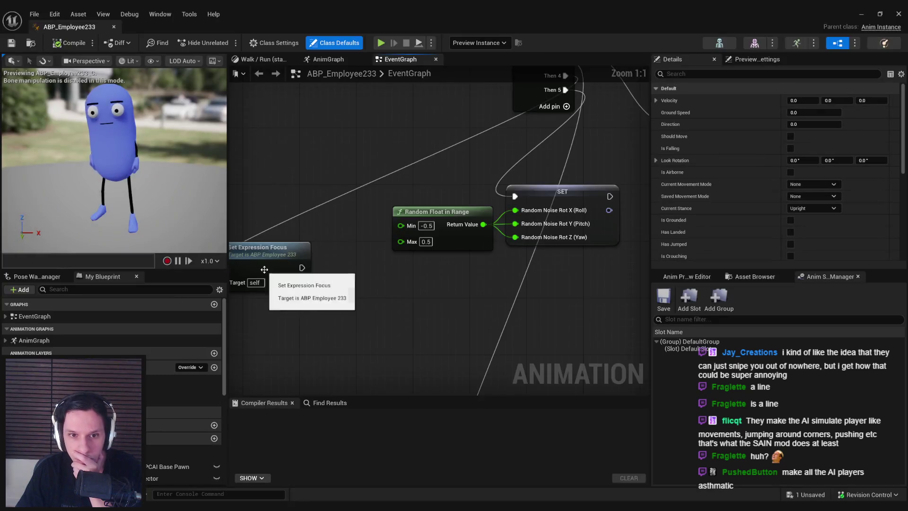
# - Go through AnimGraph, Locomotion and Walk/Run to open the BS_Idle_Walk_Run blend space
pyautogui.scroll(-3, 412, 267)
pyautogui.scroll(-1, 411, 266)
pyautogui.moveTo(412, 267)
pyautogui.mouseDown()
pyautogui.moveTo(343, 260)
pyautogui.moveTo(329, 277)
pyautogui.mouseUp()
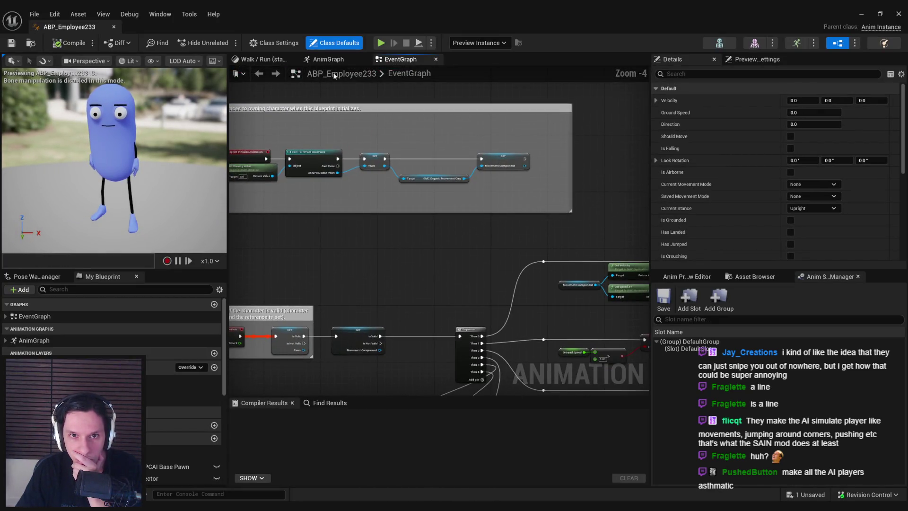
pyautogui.click(329, 59)
pyautogui.moveTo(378, 240)
pyautogui.mouseDown()
pyautogui.moveTo(337, 234)
pyautogui.moveTo(558, 206)
pyautogui.moveTo(468, 258)
pyautogui.moveTo(369, 250)
pyautogui.moveTo(231, 290)
pyautogui.moveTo(331, 265)
pyautogui.moveTo(446, 257)
pyautogui.moveTo(563, 283)
pyautogui.mouseUp()
pyautogui.doubleClick(563, 284)
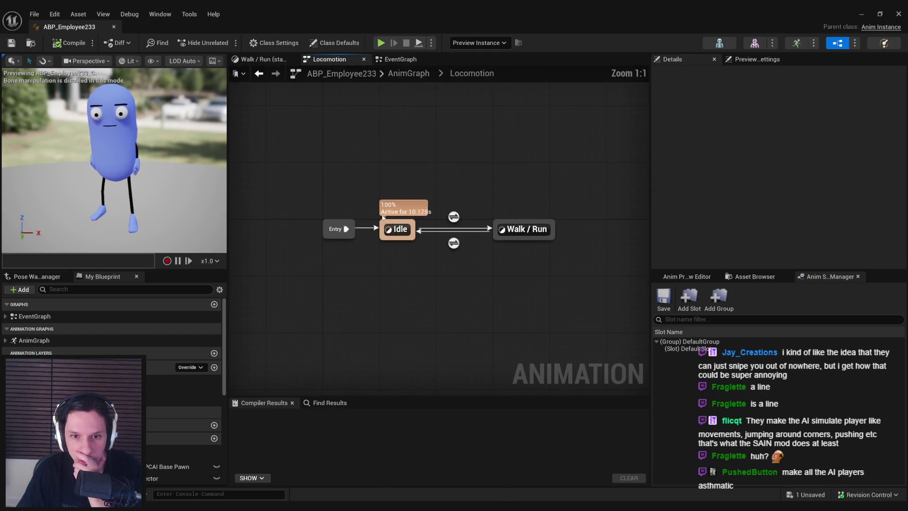
pyautogui.doubleClick(524, 230)
pyautogui.click(424, 198)
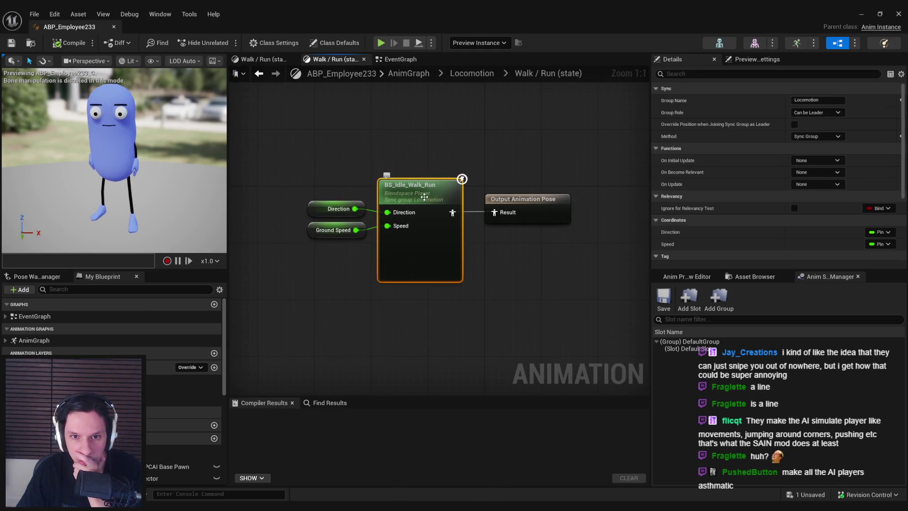
pyautogui.doubleClick(382, 182)
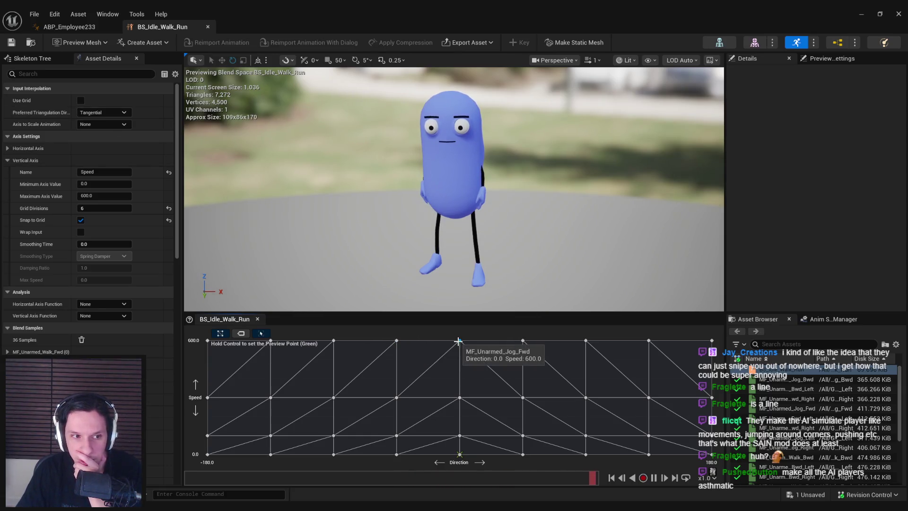
# - Browse to the speed-600 sample's animation asset in the Content Browser
pyautogui.click(458, 341)
pyautogui.rightClick(459, 341)
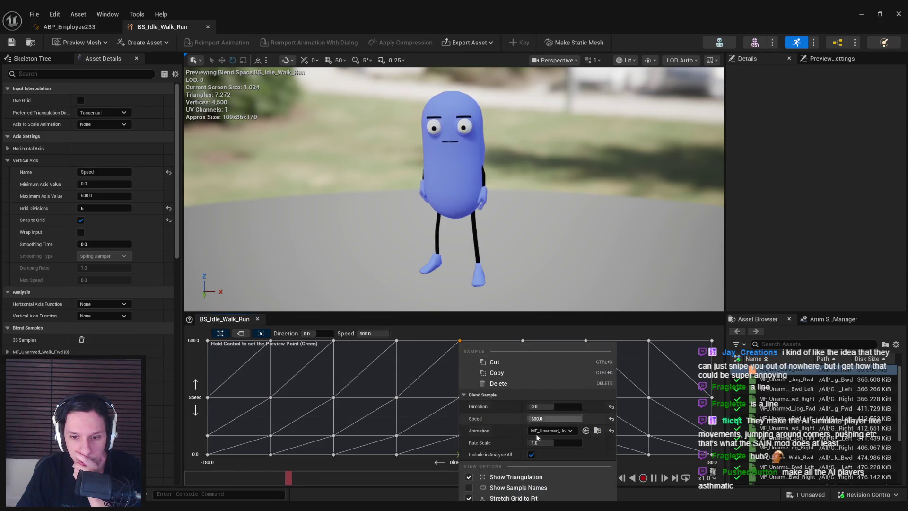
pyautogui.click(721, 269)
# - Open the MF_Unarmed_Jog_Fwd animation and pause its preview playback
pyautogui.click(862, 12)
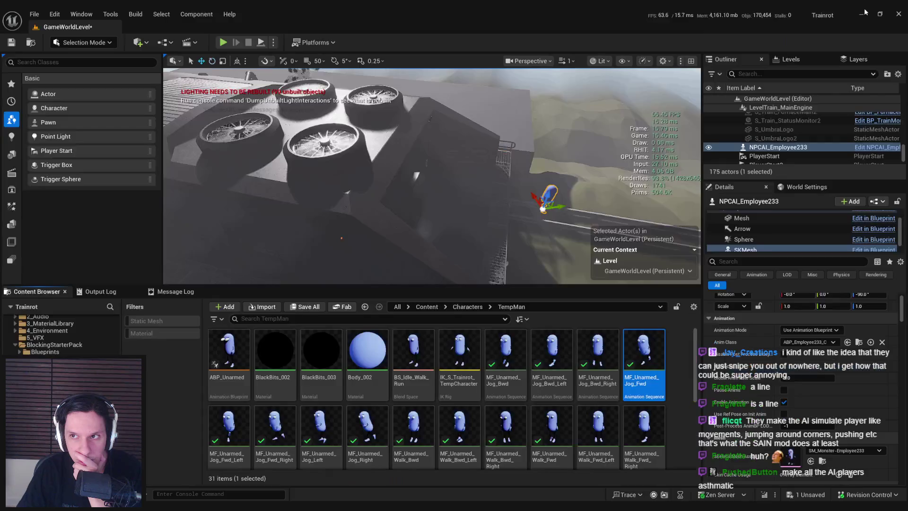
pyautogui.click(657, 395)
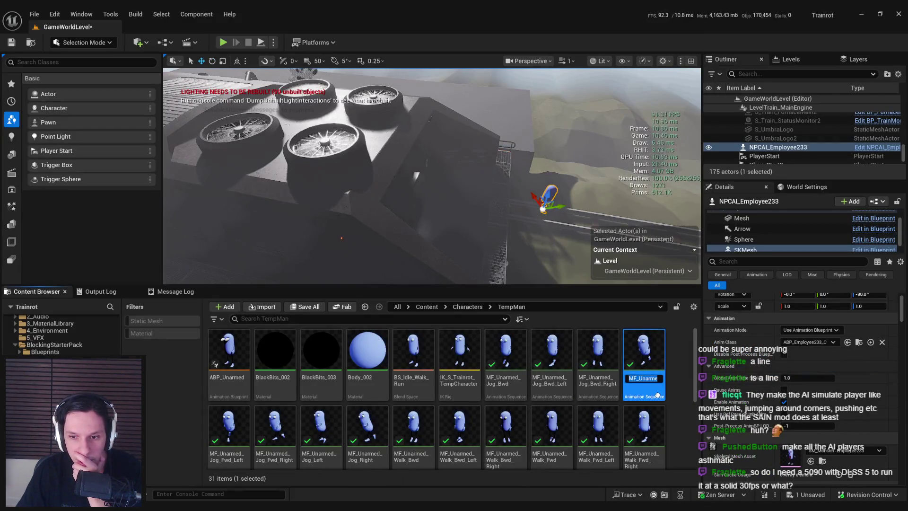
pyautogui.doubleClick(657, 395)
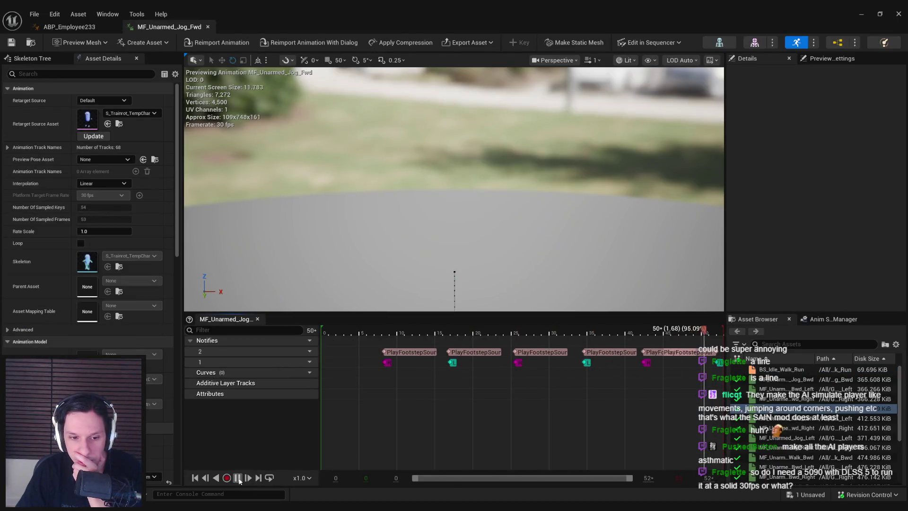
pyautogui.click(238, 478)
# - Open the Notify Blueprint of the PlayFootstepSound notify at frame 7
pyautogui.click(391, 352)
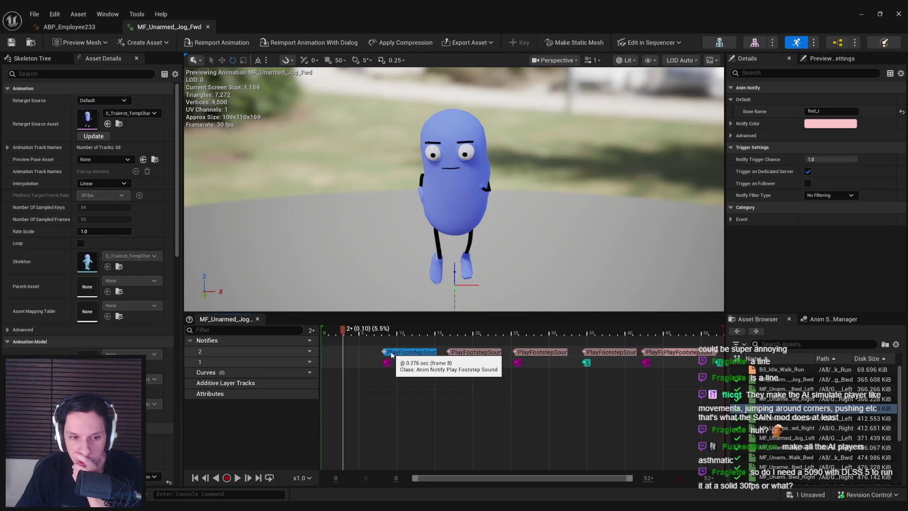
pyautogui.moveTo(410, 330)
pyautogui.mouseDown()
pyautogui.moveTo(370, 331)
pyautogui.moveTo(387, 336)
pyautogui.mouseUp()
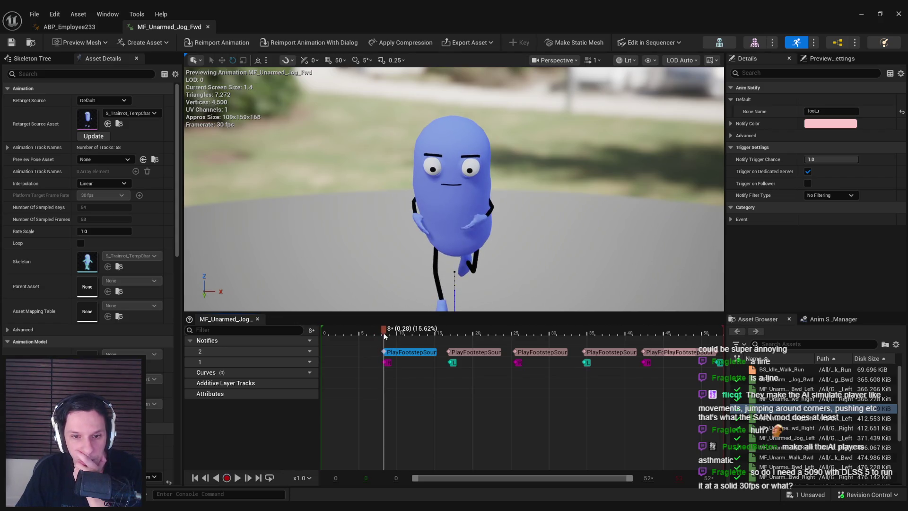
pyautogui.moveTo(384, 336); pyautogui.dragTo(380, 334)
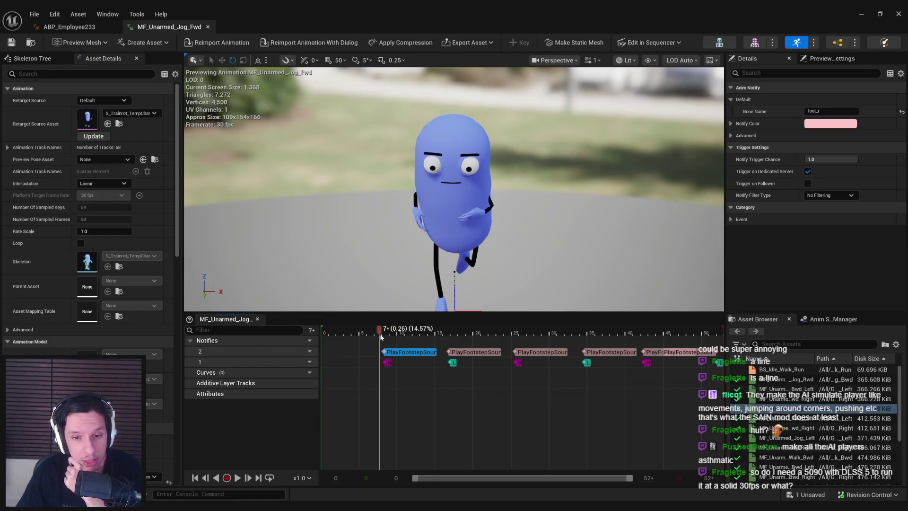
pyautogui.rightClick(395, 354)
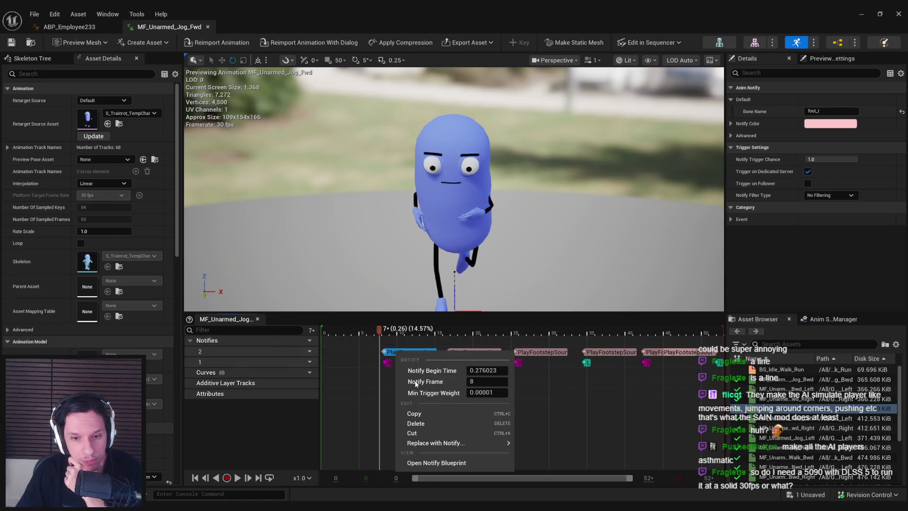
pyautogui.click(423, 464)
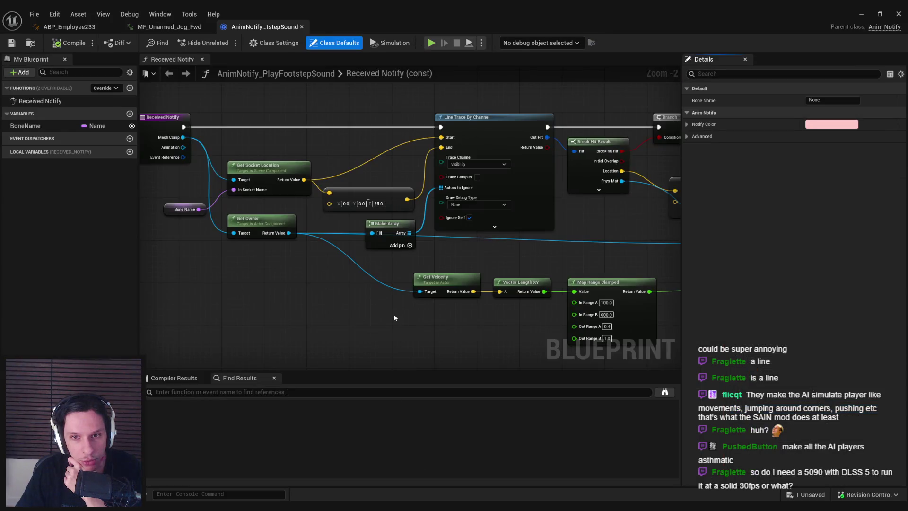
# - Move the Select node lower right and save the footstep notify, confirming checkout
pyautogui.scroll(2, 396, 318)
pyautogui.scroll(-1, 364, 335)
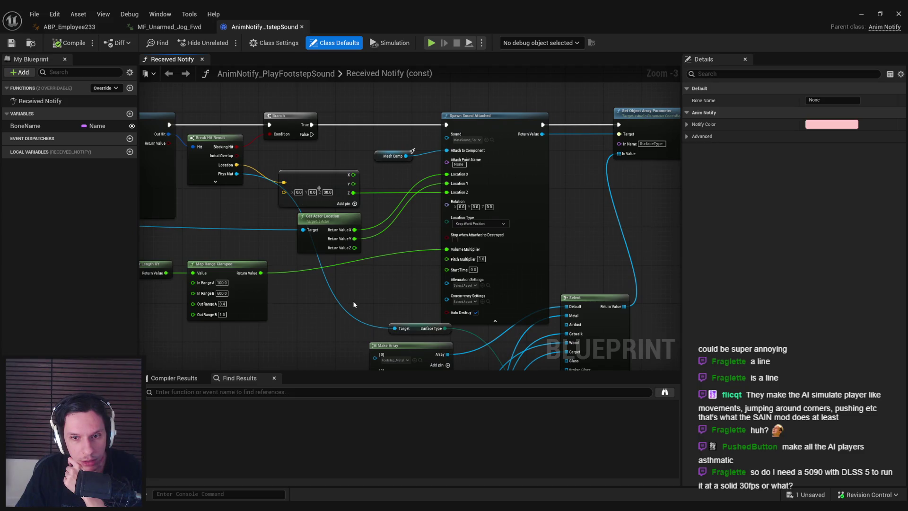
pyautogui.scroll(-2, 340, 211)
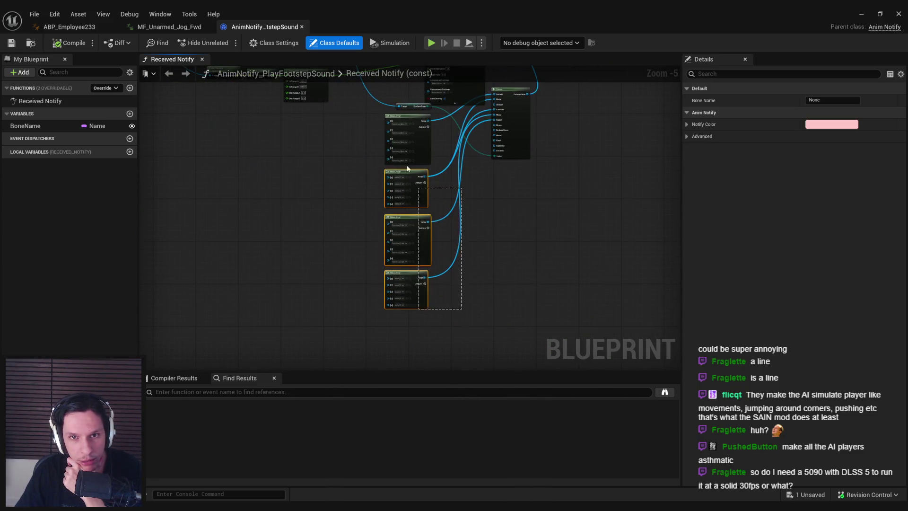
pyautogui.moveTo(388, 114); pyautogui.dragTo(388, 114)
pyautogui.scroll(1, 401, 215)
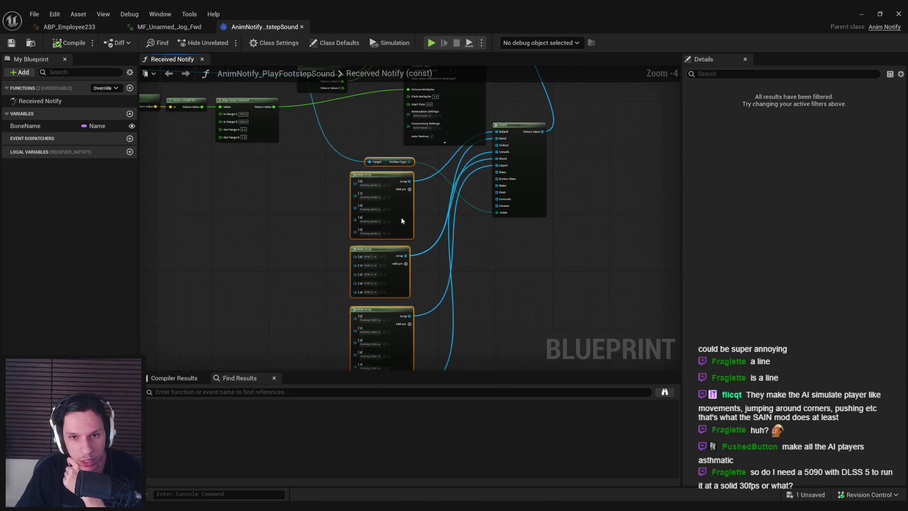
pyautogui.moveTo(533, 196); pyautogui.dragTo(567, 266)
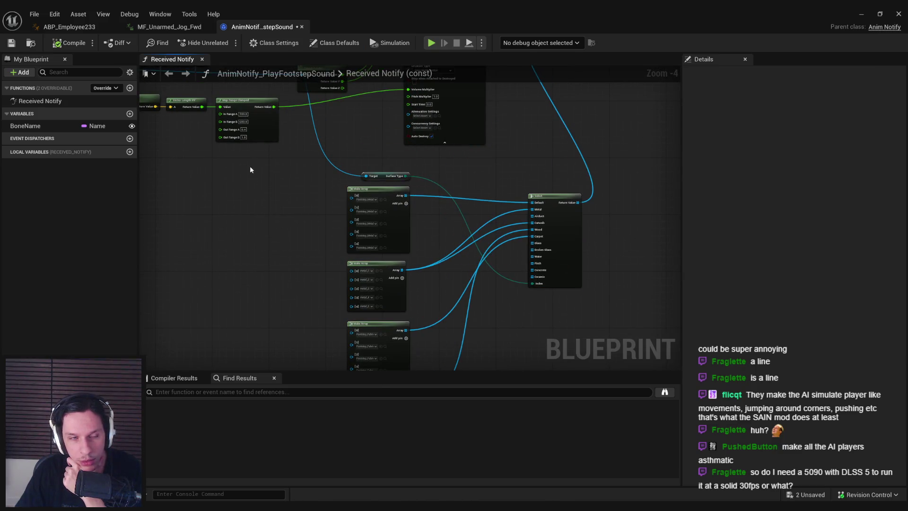
pyautogui.hotkey('ctrl', 's')
pyautogui.click(461, 356)
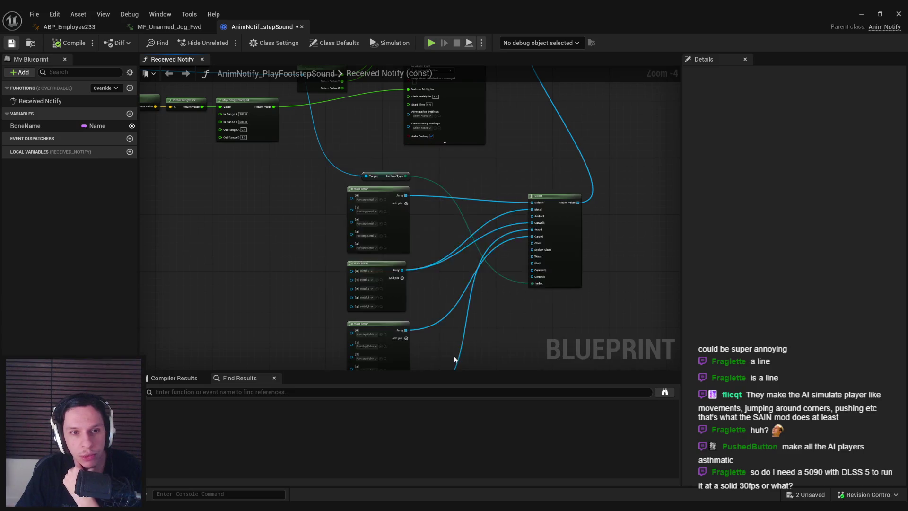
# - Open the NPCAI_BasePawn blueprint from Content/0_Core/NPC
pyautogui.hotkey('alt', 'Tab')
pyautogui.click(459, 308)
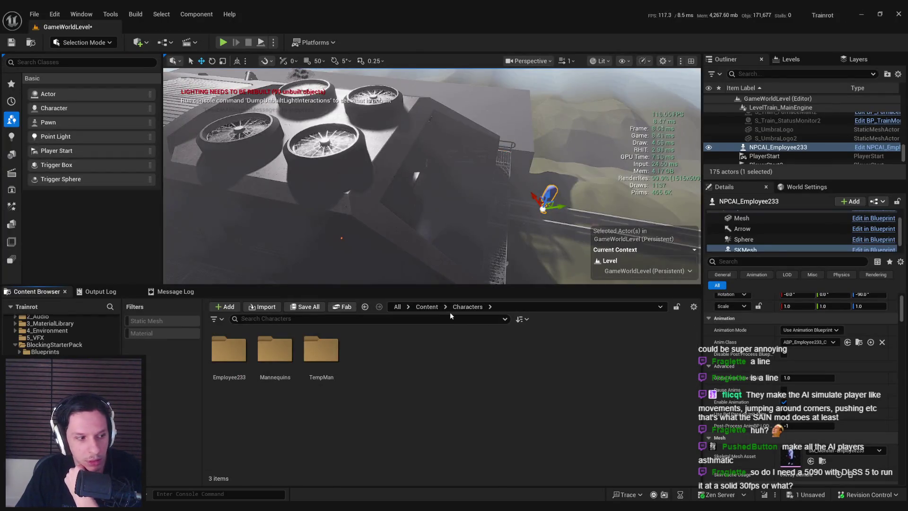
pyautogui.click(427, 307)
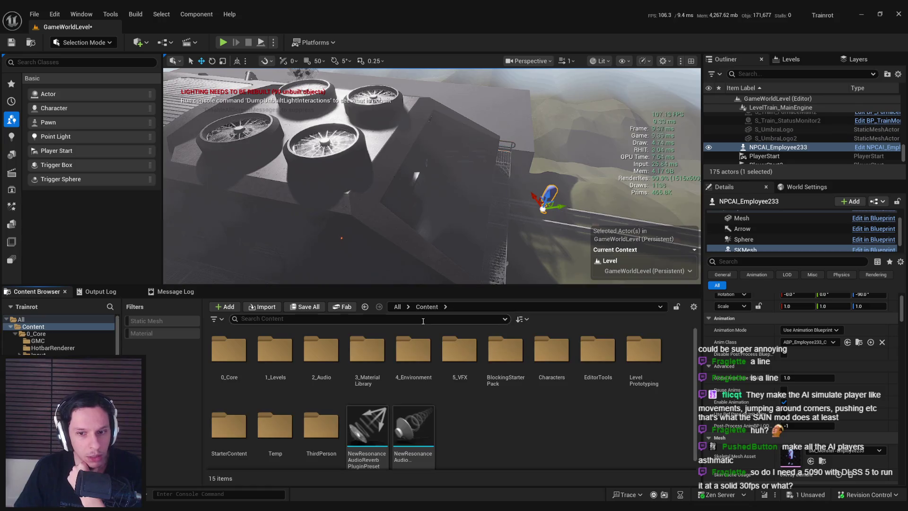
pyautogui.doubleClick(275, 350)
pyautogui.doubleClick(487, 359)
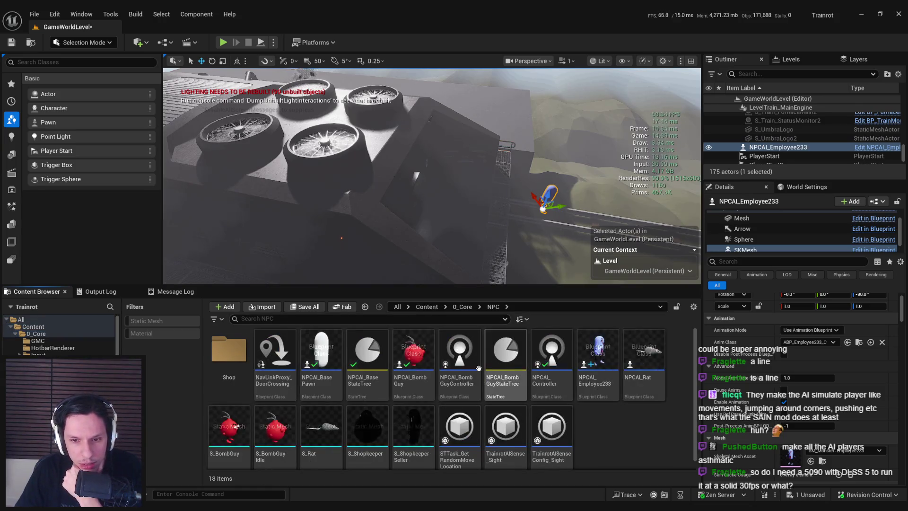
pyautogui.doubleClick(321, 355)
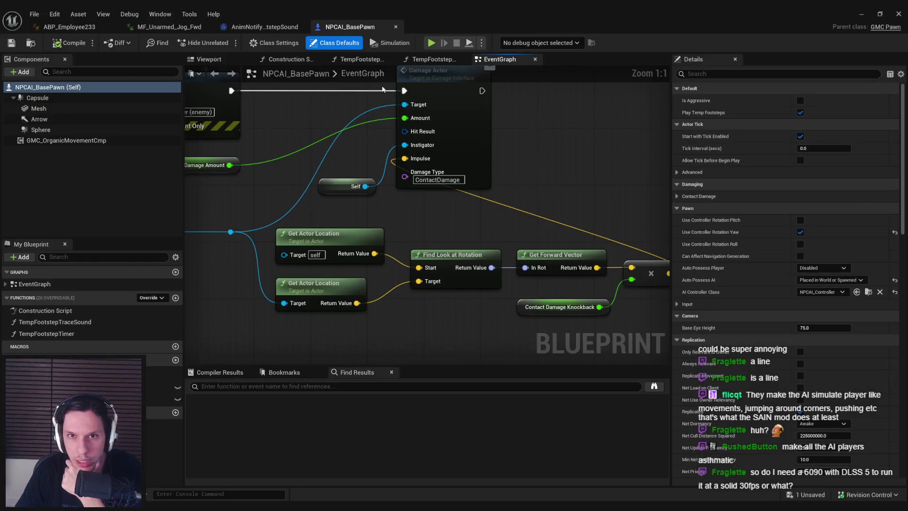
# - Check NPCAI_BasePawn's actor Tags under Class Defaults, then return to the notify graph
pyautogui.click(334, 42)
pyautogui.scroll(-10, 867, 412)
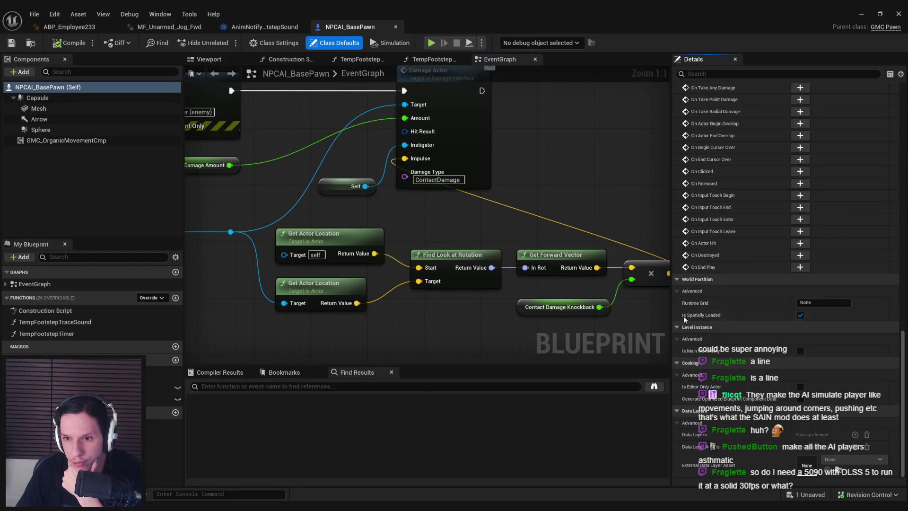
pyautogui.scroll(4, 688, 424)
pyautogui.scroll(10, 689, 424)
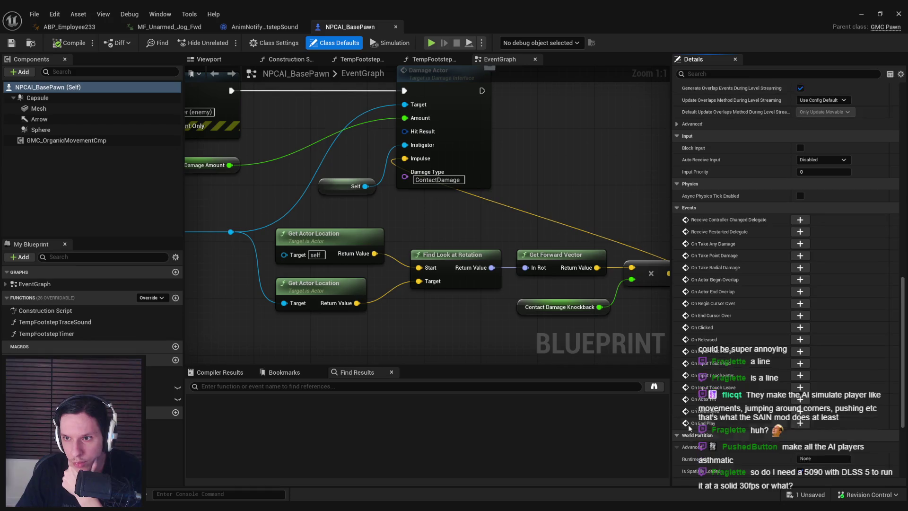
pyautogui.scroll(1, 701, 222)
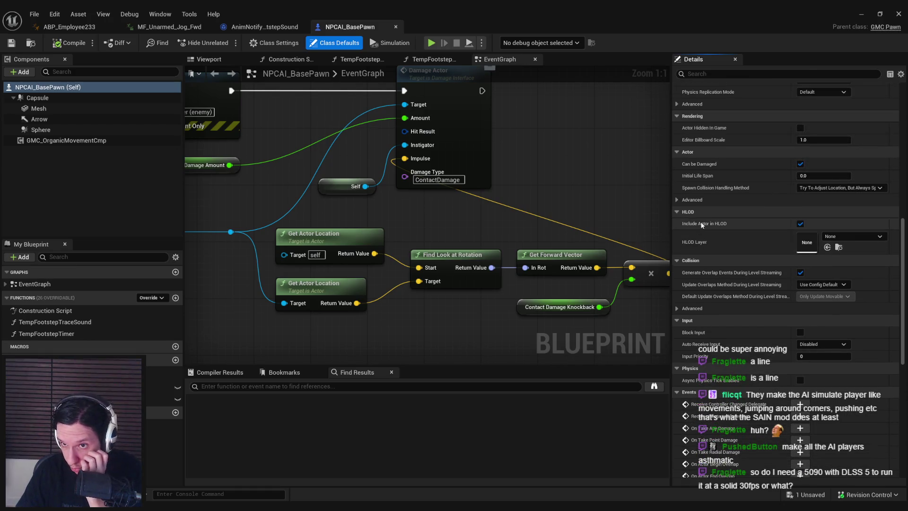
pyautogui.click(677, 200)
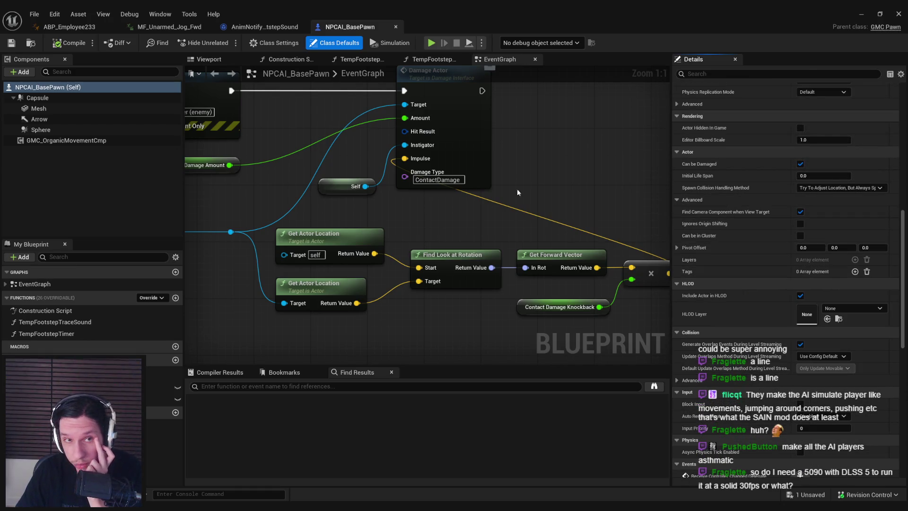
pyautogui.click(267, 28)
pyautogui.scroll(-5, 345, 224)
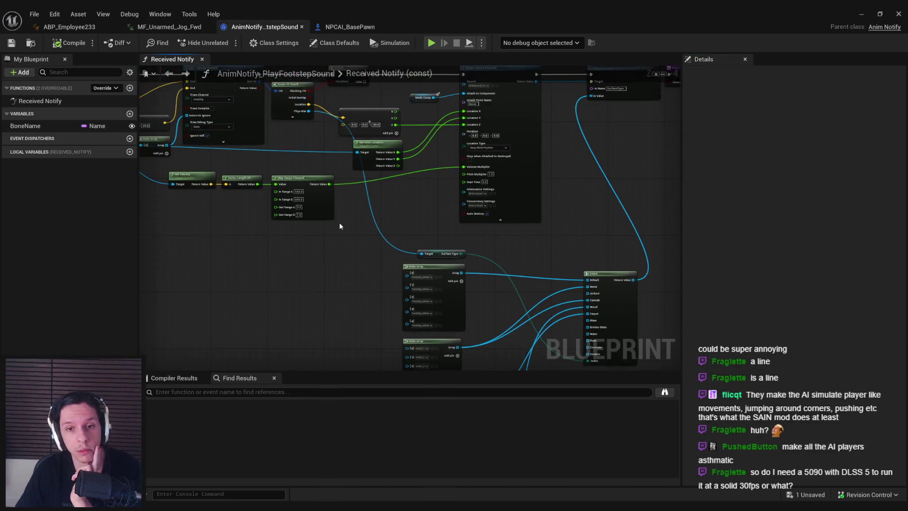
# - Paste a Get Owner node and feed it from a Get Mesh Comp node
pyautogui.scroll(3, 470, 119)
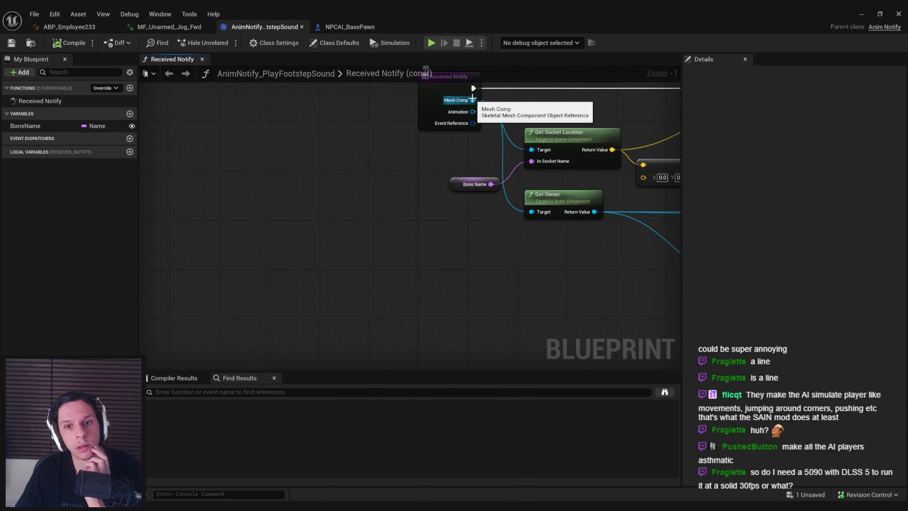
pyautogui.moveTo(566, 275); pyautogui.dragTo(349, 235)
pyautogui.scroll(-1, 349, 235)
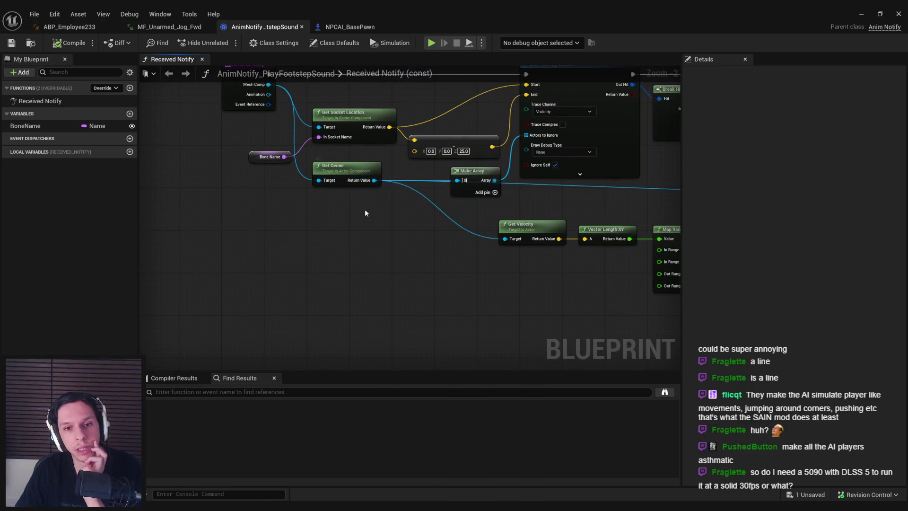
pyautogui.moveTo(388, 214)
pyautogui.mouseDown()
pyautogui.moveTo(308, 235)
pyautogui.moveTo(463, 251)
pyautogui.moveTo(442, 248)
pyautogui.mouseUp()
pyautogui.hotkey('ctrl', 'v')
pyautogui.moveTo(339, 278); pyautogui.dragTo(317, 284)
pyautogui.write('ge')
pyautogui.moveTo(325, 181)
pyautogui.mouseDown()
pyautogui.moveTo(534, 311)
pyautogui.moveTo(493, 282)
pyautogui.moveTo(509, 288)
pyautogui.moveTo(455, 285)
pyautogui.mouseUp()
pyautogui.write('mesh')
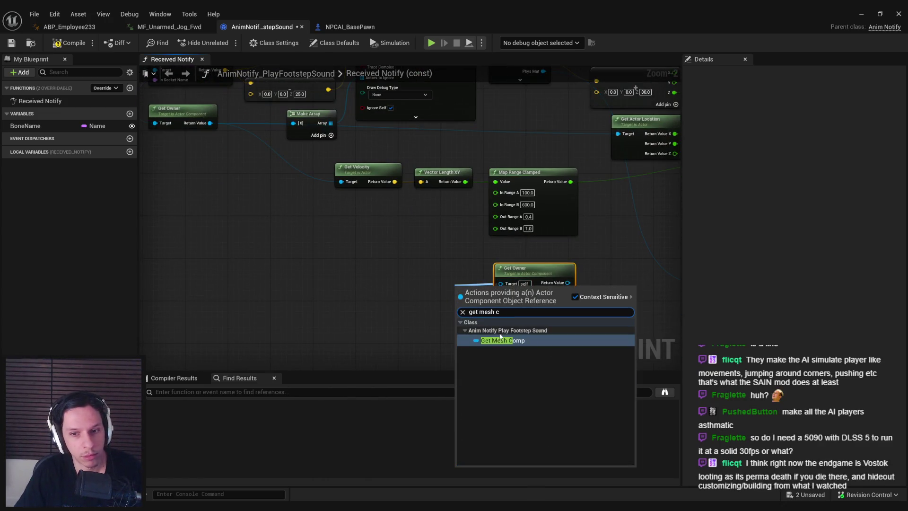
pyautogui.press('Return')
# - Add an Actor Has Tag check on the owner and shift those nodes left
pyautogui.click(446, 284)
pyautogui.moveTo(556, 283)
pyautogui.mouseDown()
pyautogui.moveTo(402, 291)
pyautogui.moveTo(421, 295)
pyautogui.mouseUp()
pyautogui.write('has tag')
pyautogui.press('Return')
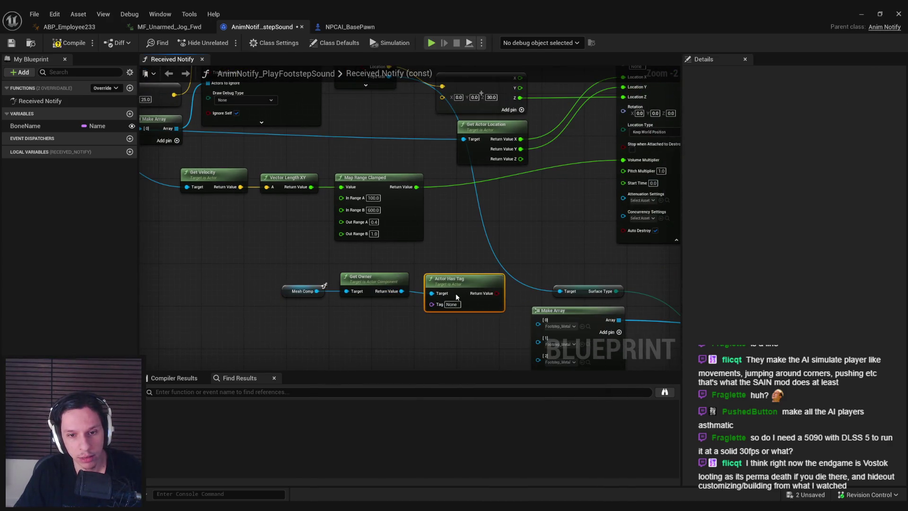
pyautogui.moveTo(480, 273); pyautogui.dragTo(255, 322)
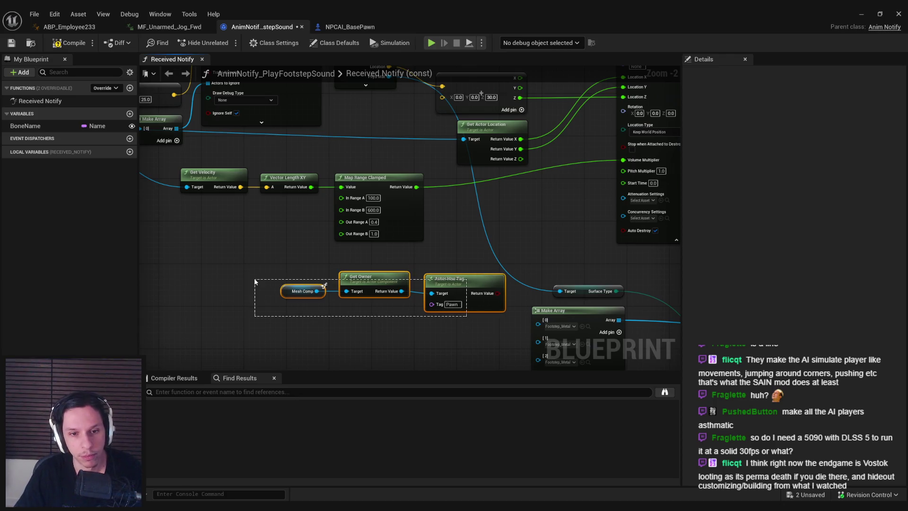
pyautogui.moveTo(454, 284); pyautogui.dragTo(390, 284)
# - Add two Select nodes whose Index comes from the tag check result
pyautogui.moveTo(474, 185); pyautogui.dragTo(481, 221)
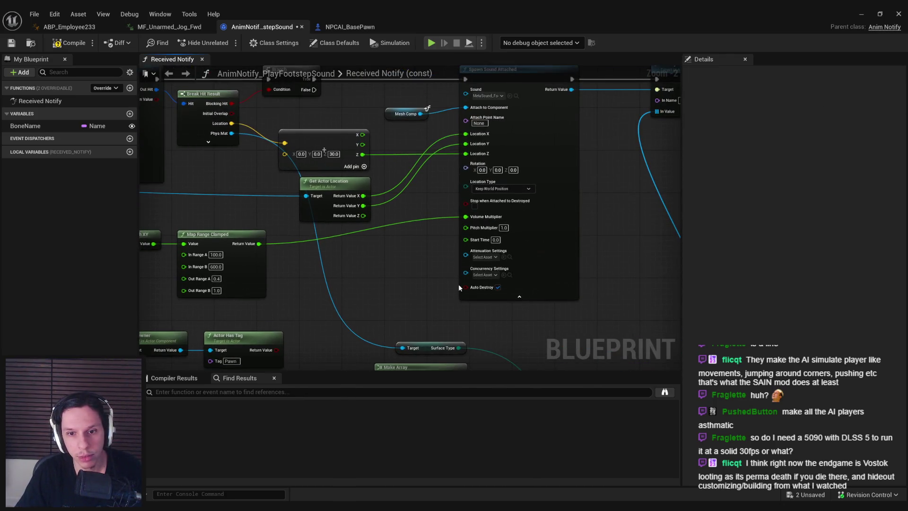
pyautogui.click(483, 257)
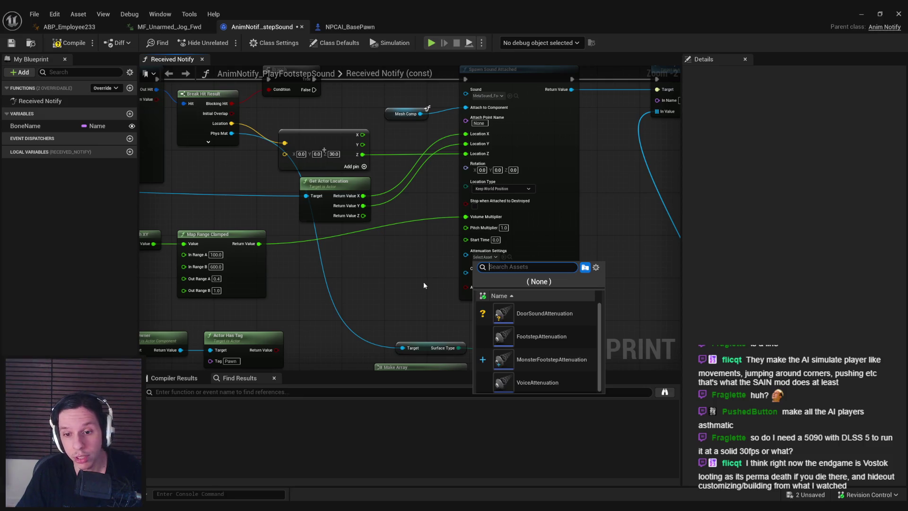
pyautogui.moveTo(336, 324); pyautogui.dragTo(384, 292)
pyautogui.moveTo(324, 318); pyautogui.dragTo(364, 270)
pyautogui.write('select')
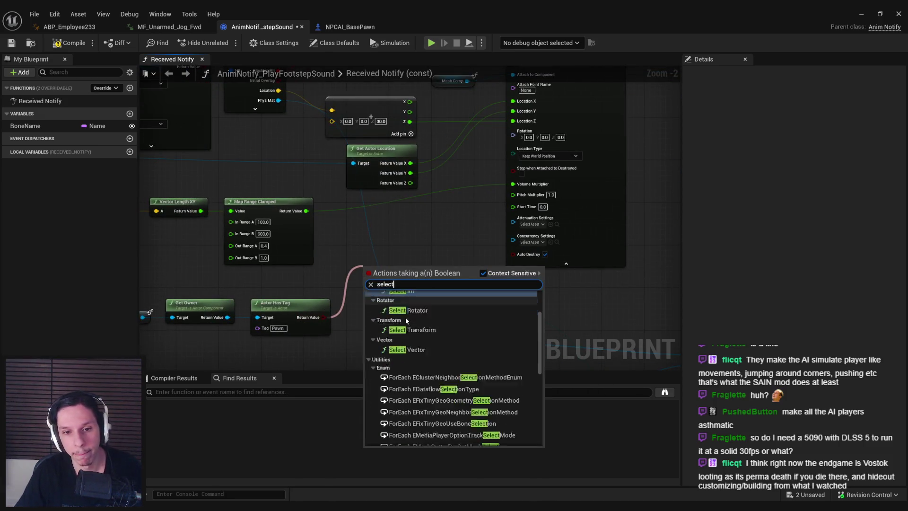
pyautogui.scroll(-5, 426, 350)
pyautogui.click(424, 414)
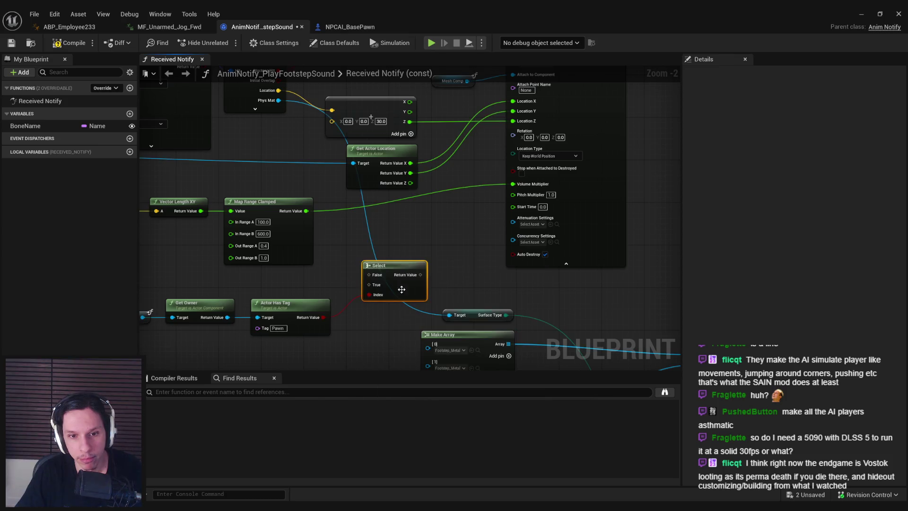
pyautogui.hotkey('ctrl', 'c')
pyautogui.hotkey('ctrl', 'v')
pyautogui.moveTo(323, 317); pyautogui.dragTo(367, 319)
pyautogui.press('Escape')
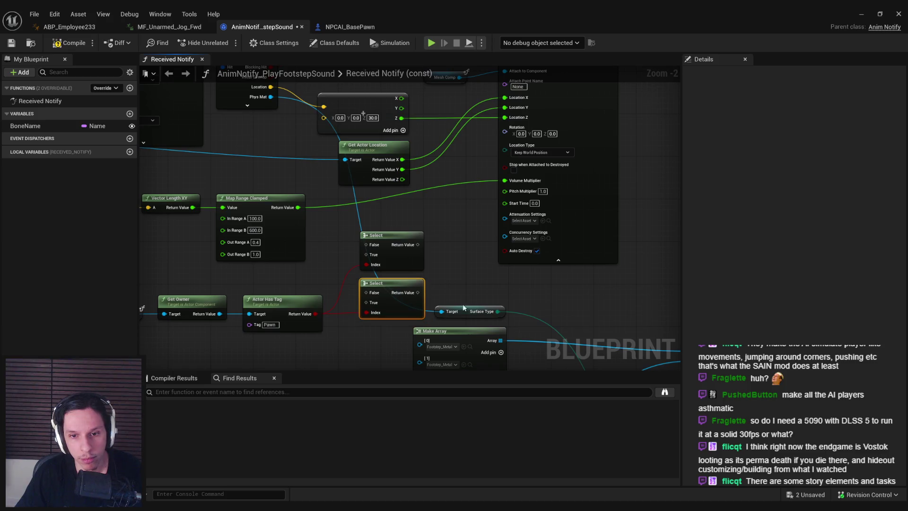
# - Set False to MonsterFootstepAttenuation, True to FootstepAttenuation, wire Pitch Multiplier, then open TempFootstepTimer
pyautogui.scroll(-1, 399, 236)
pyautogui.moveTo(398, 237)
pyautogui.mouseDown()
pyautogui.moveTo(453, 266)
pyautogui.moveTo(478, 179)
pyautogui.mouseUp()
pyautogui.scroll(2, 453, 267)
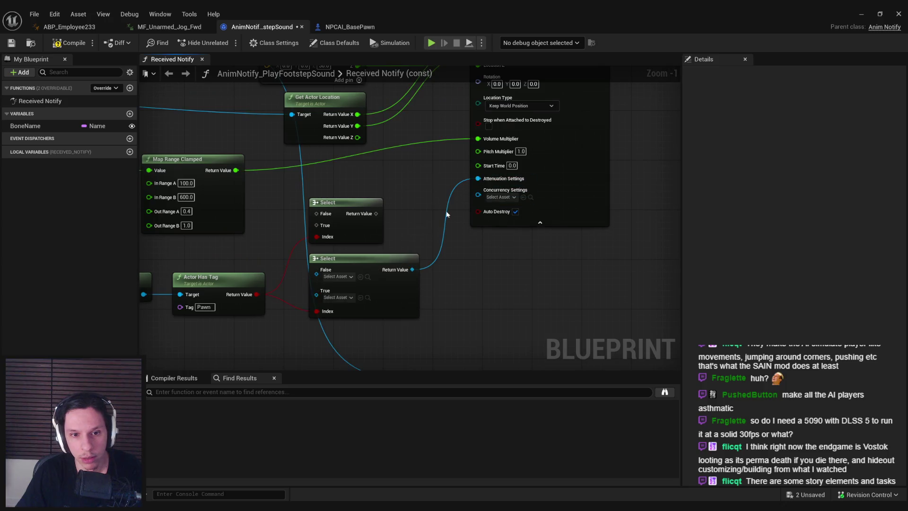
pyautogui.click(346, 278)
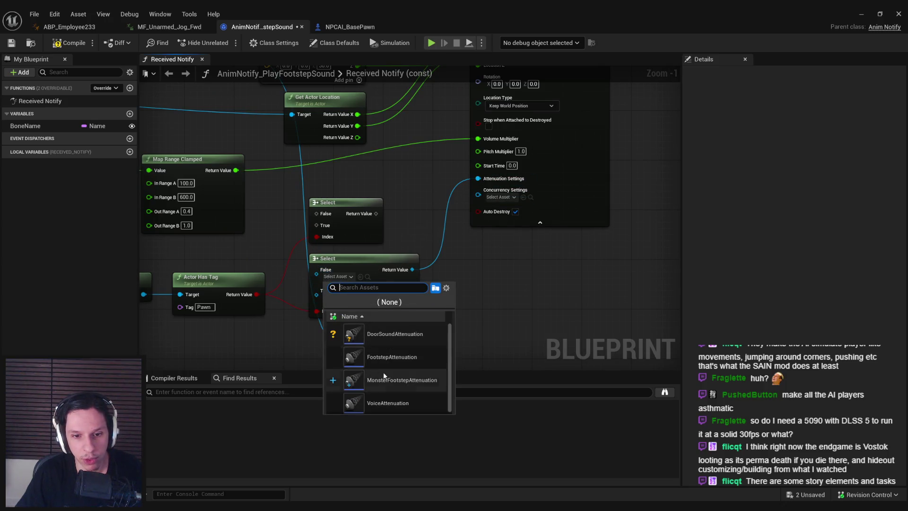
pyautogui.click(383, 373)
pyautogui.click(345, 297)
pyautogui.click(378, 354)
pyautogui.moveTo(376, 213)
pyautogui.mouseDown()
pyautogui.moveTo(466, 123)
pyautogui.moveTo(478, 151)
pyautogui.mouseUp()
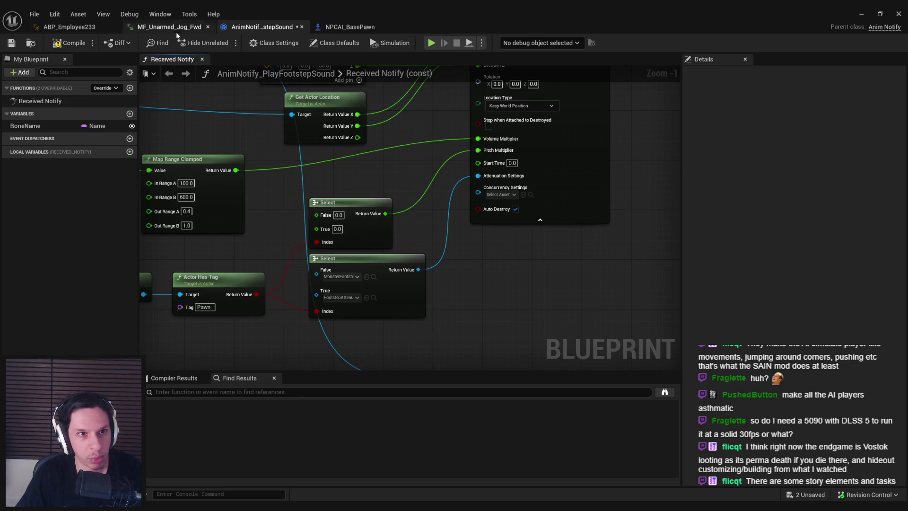
pyautogui.click(350, 27)
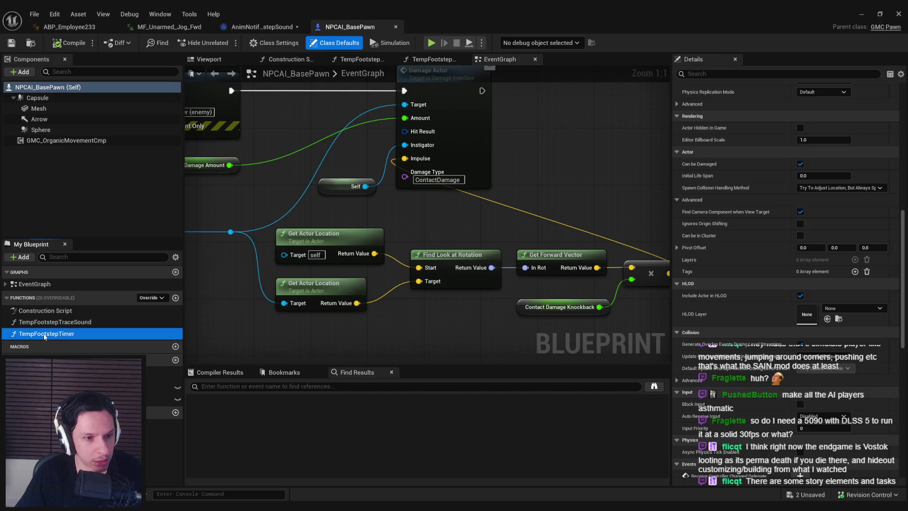
pyautogui.doubleClick(45, 334)
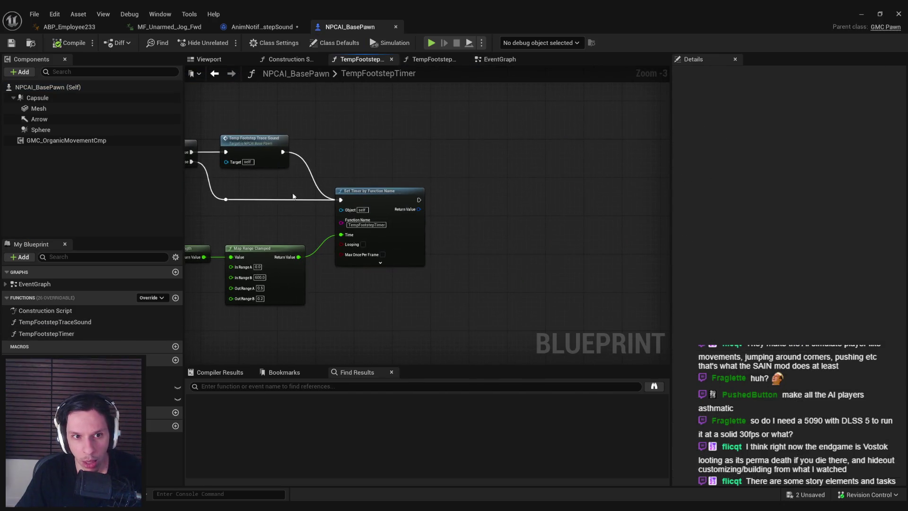